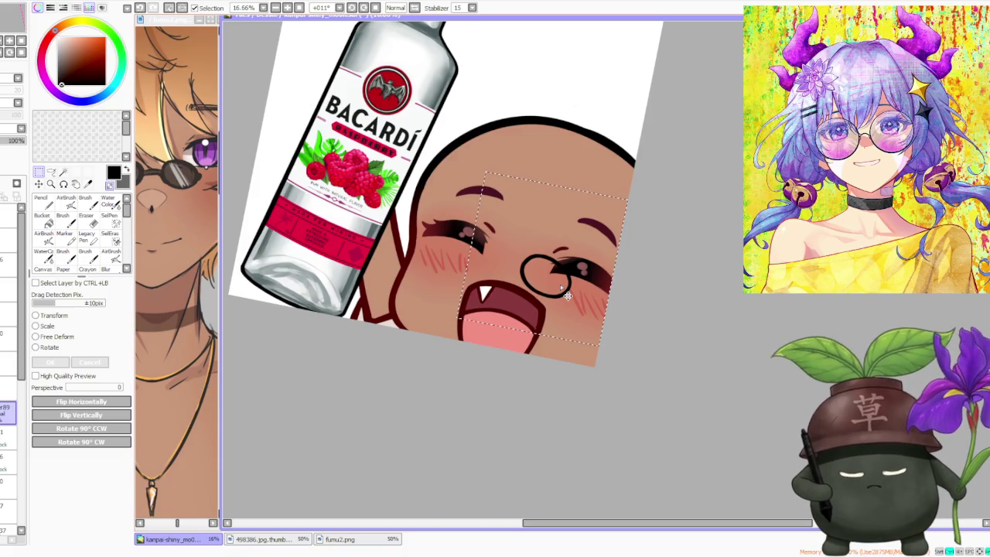
Move the round lens loop over the left eye and tilt it slightly
click(48, 347)
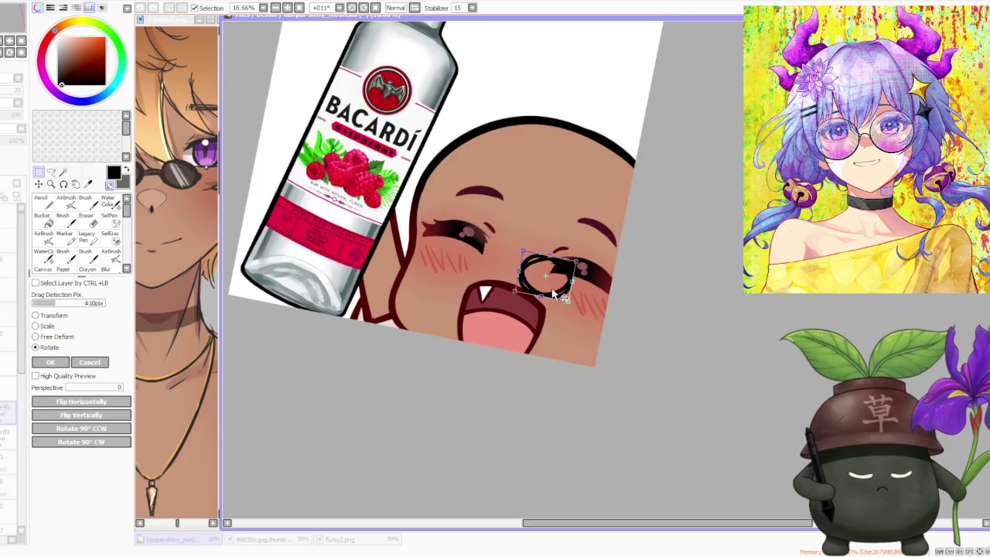
drag(555, 296, 487, 278)
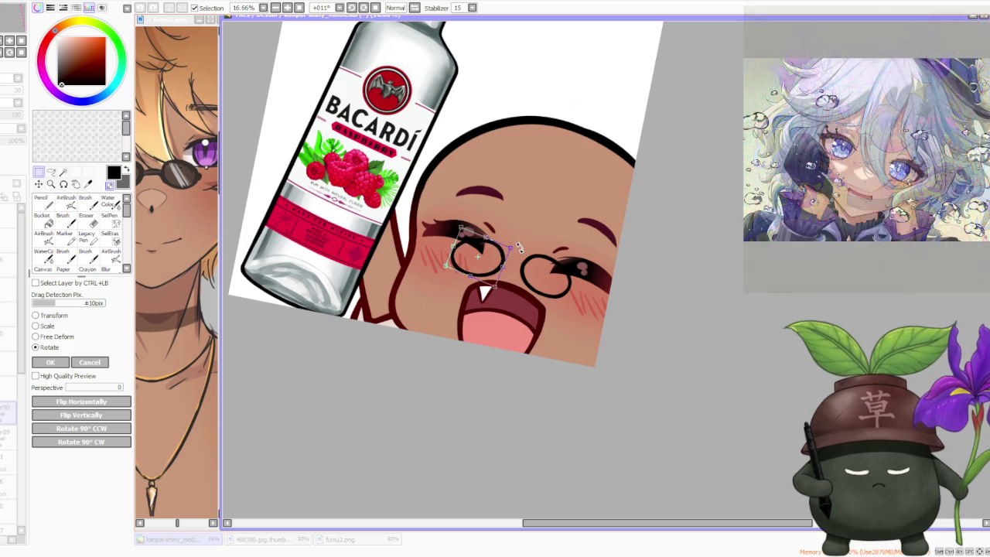
drag(518, 246, 499, 269)
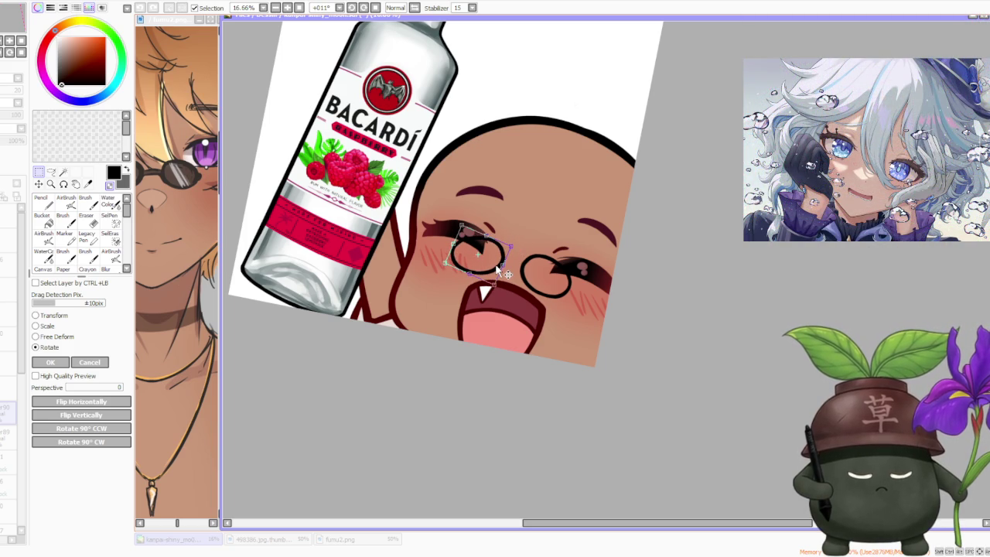
scroll(510, 249, down, 2)
scroll(508, 244, up, 3)
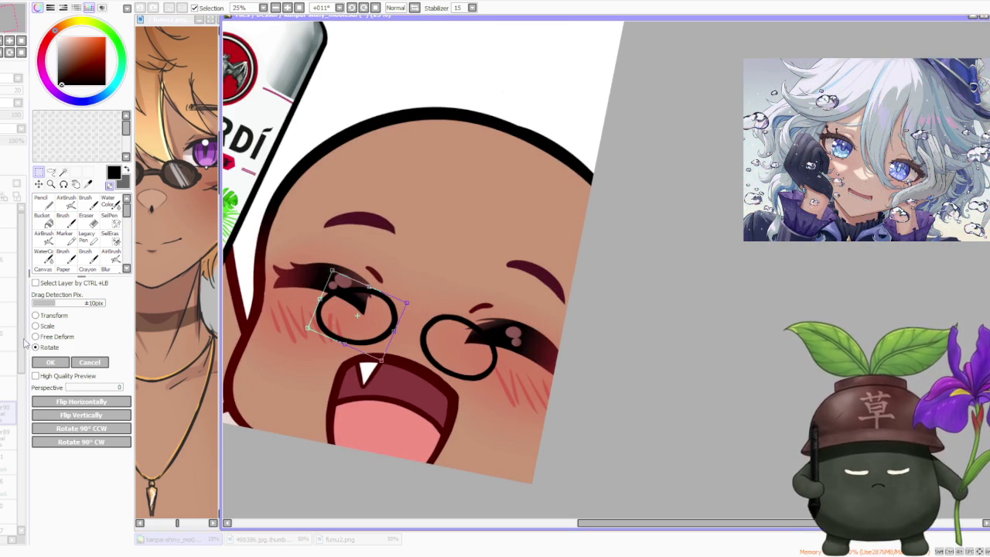
click(50, 362)
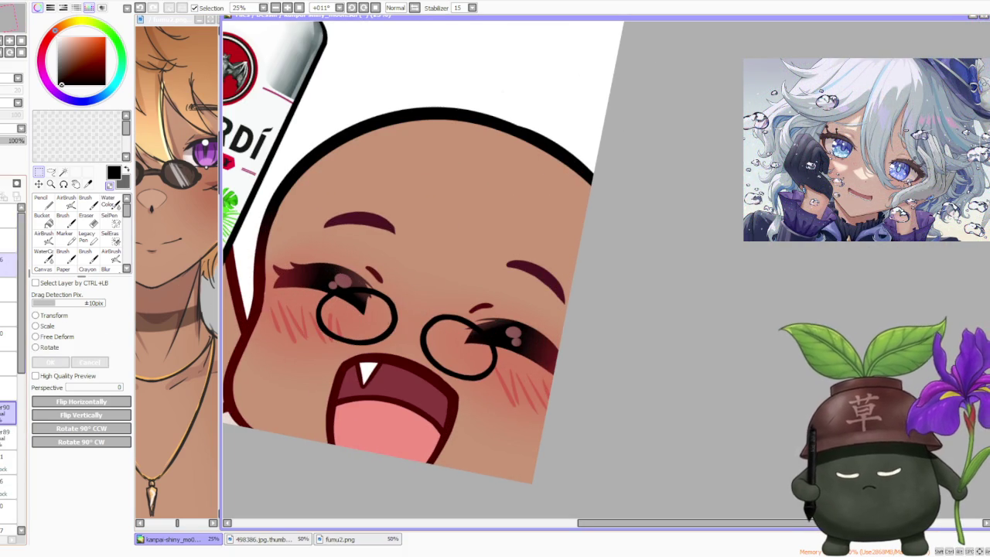
Rotate, nudge and shrink the pair of glasses to fit the eyes
click(37, 347)
drag(556, 341, 544, 311)
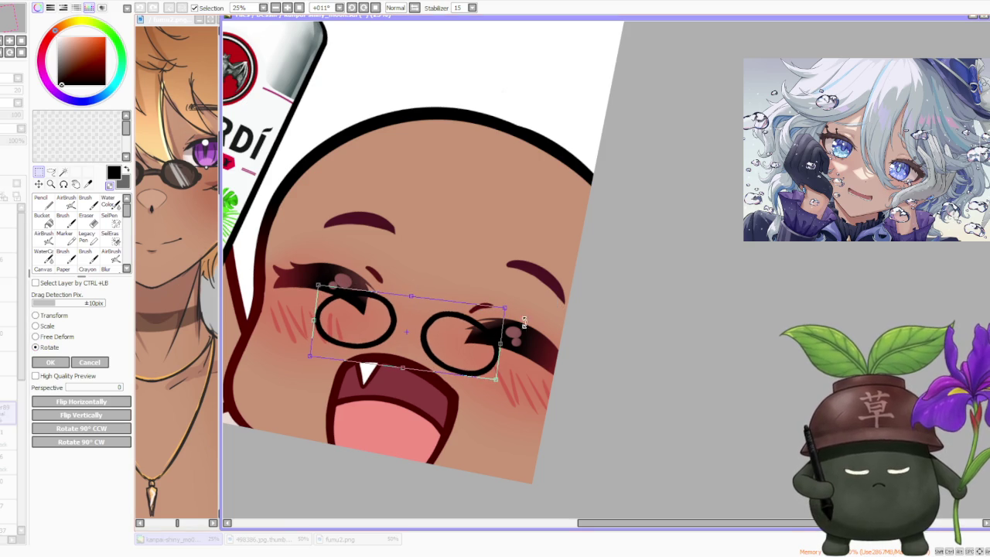
drag(469, 344, 477, 331)
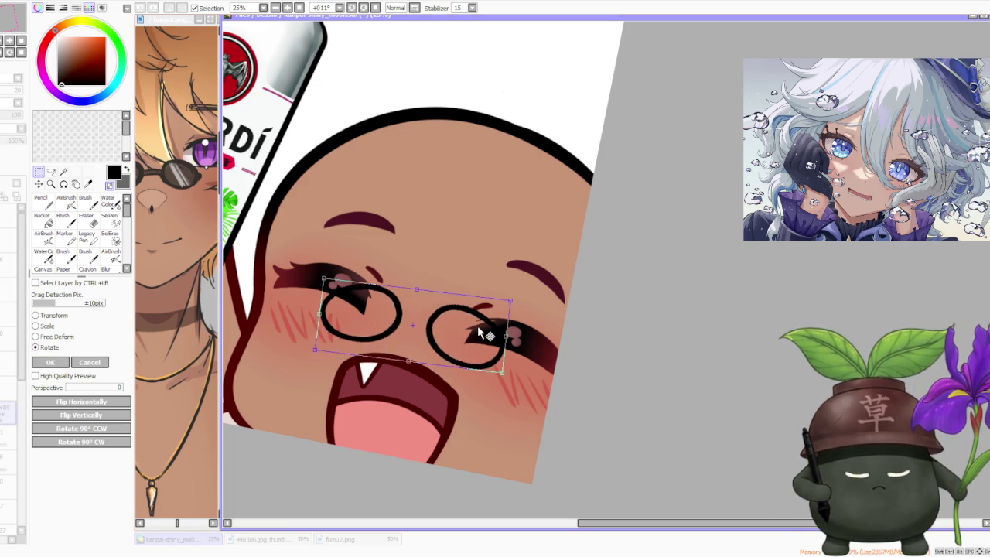
drag(509, 302, 502, 308)
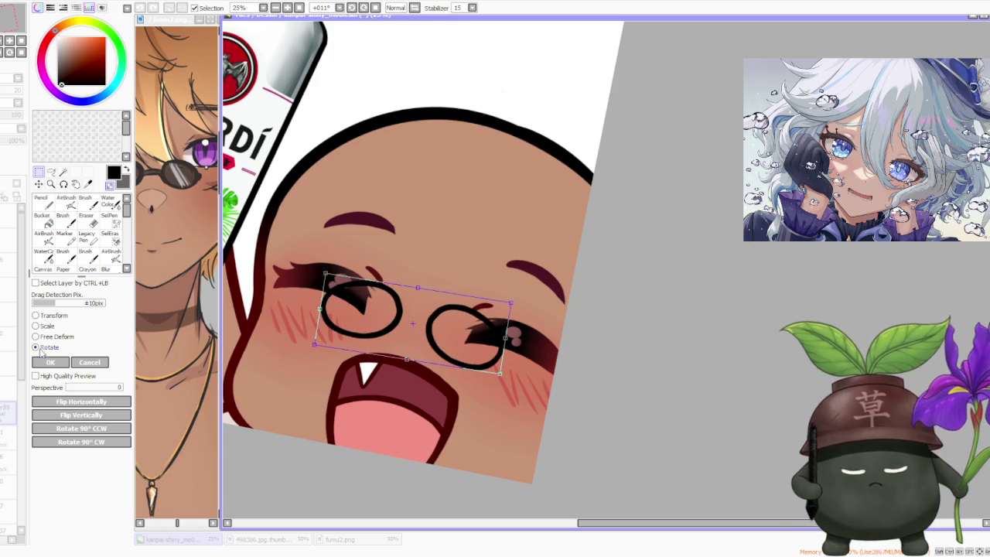
drag(323, 272, 344, 285)
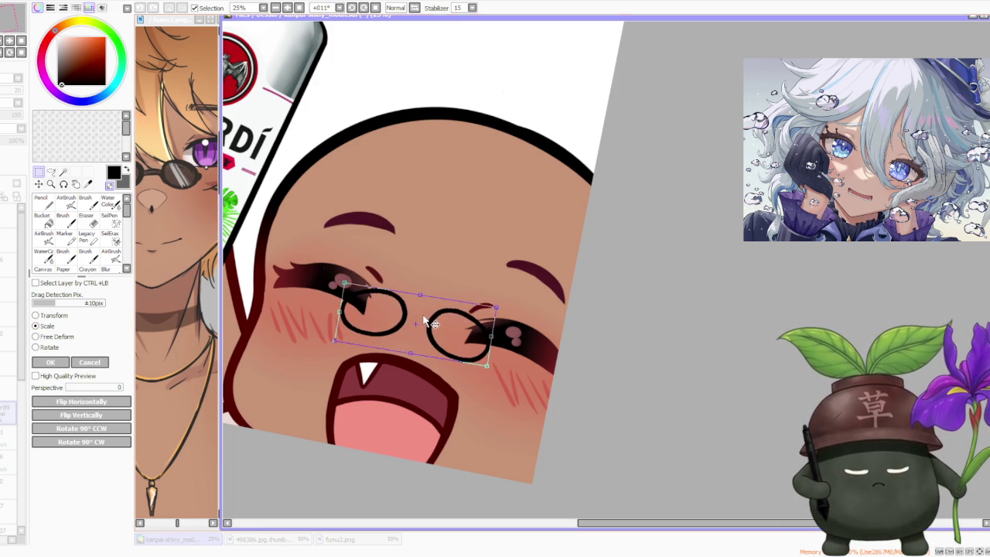
scroll(452, 308, down, 2)
scroll(457, 287, up, 1)
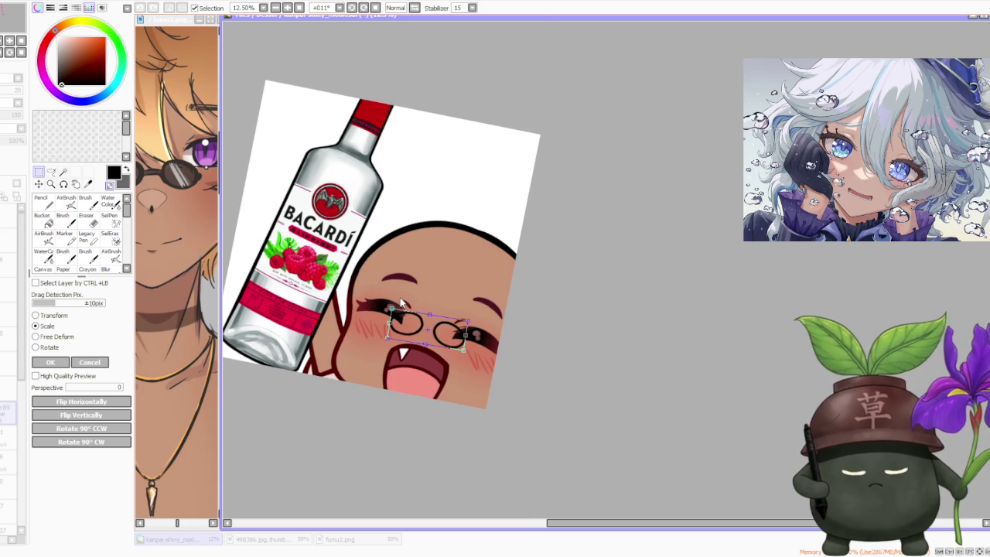
scroll(415, 307, down, 2)
scroll(415, 307, up, 3)
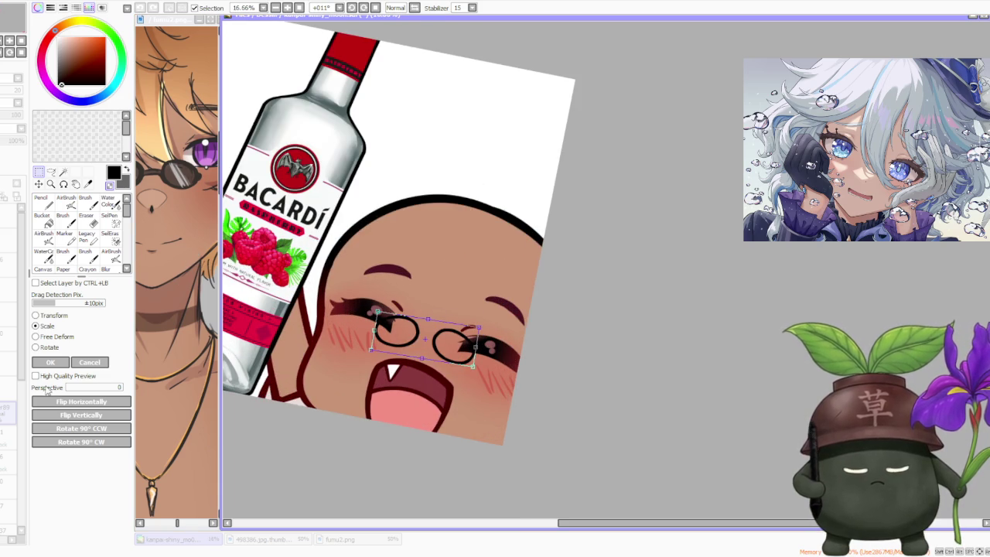
click(67, 364)
Fine-tune the glasses' tilt with one more small rotation
scroll(570, 276, down, 3)
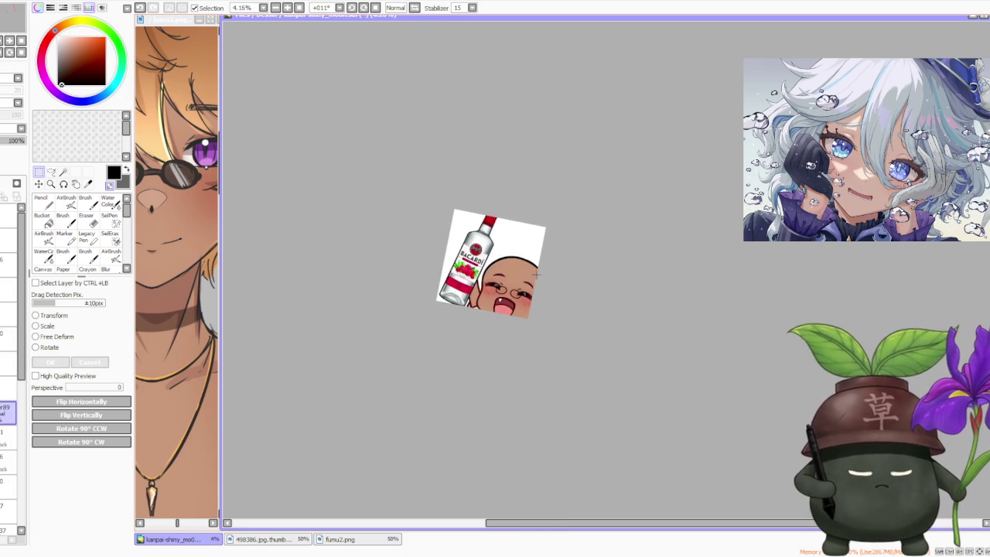
scroll(538, 273, up, 3)
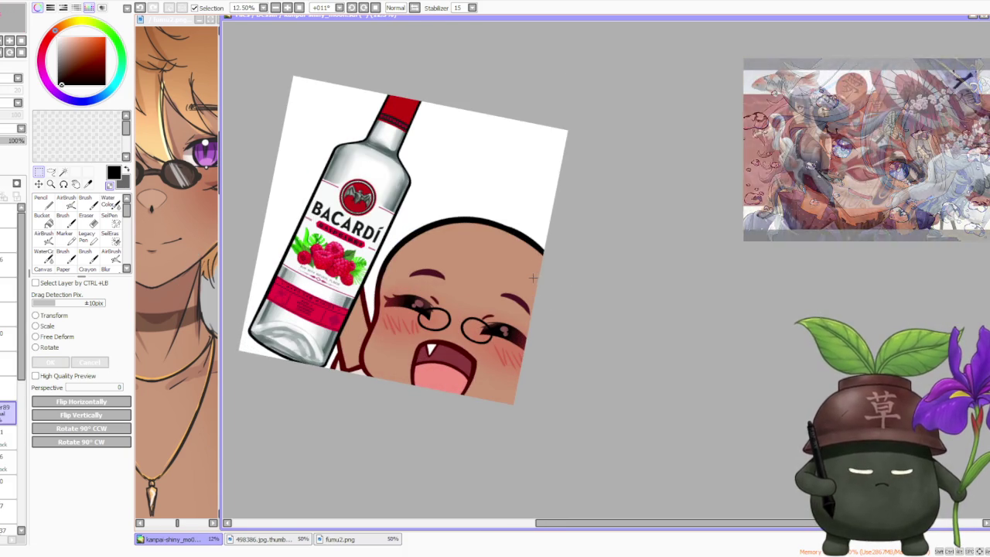
click(53, 349)
scroll(538, 249, up, 1)
drag(493, 341, 494, 342)
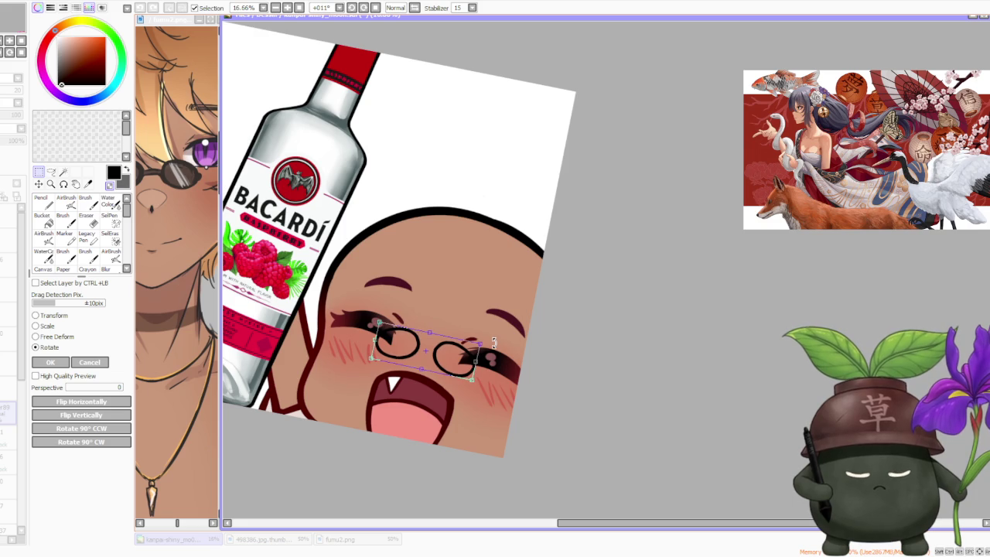
click(50, 363)
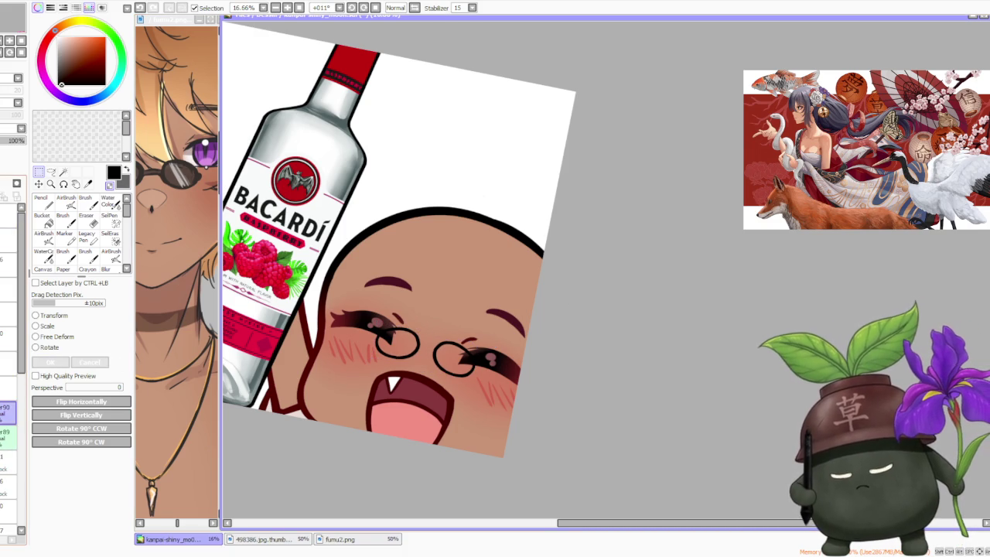
Fill both lenses black and lower the lens layer opacity to about 71%
click(45, 220)
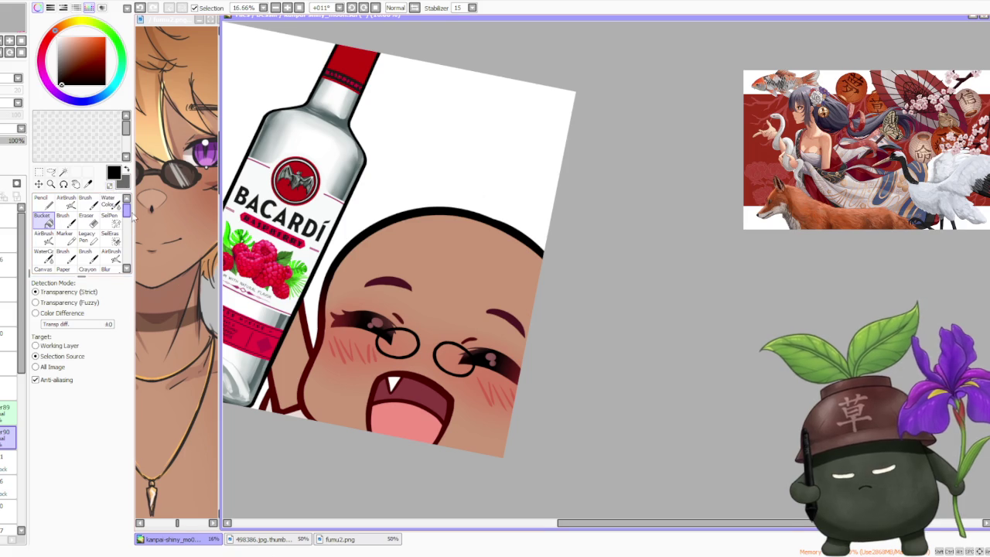
click(398, 342)
click(454, 359)
drag(28, 140, 4, 146)
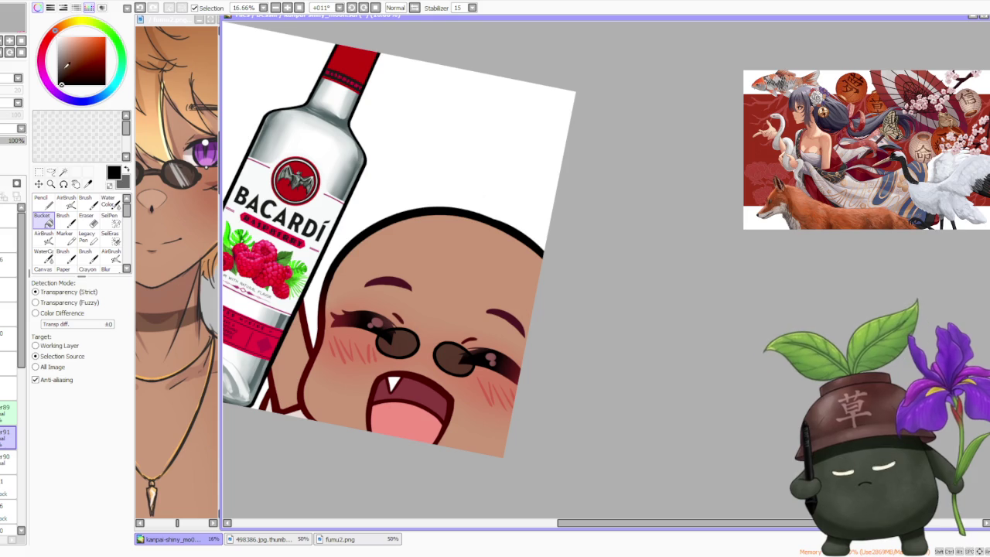
Paint light glare streaks across the lenses with the Brush
click(86, 200)
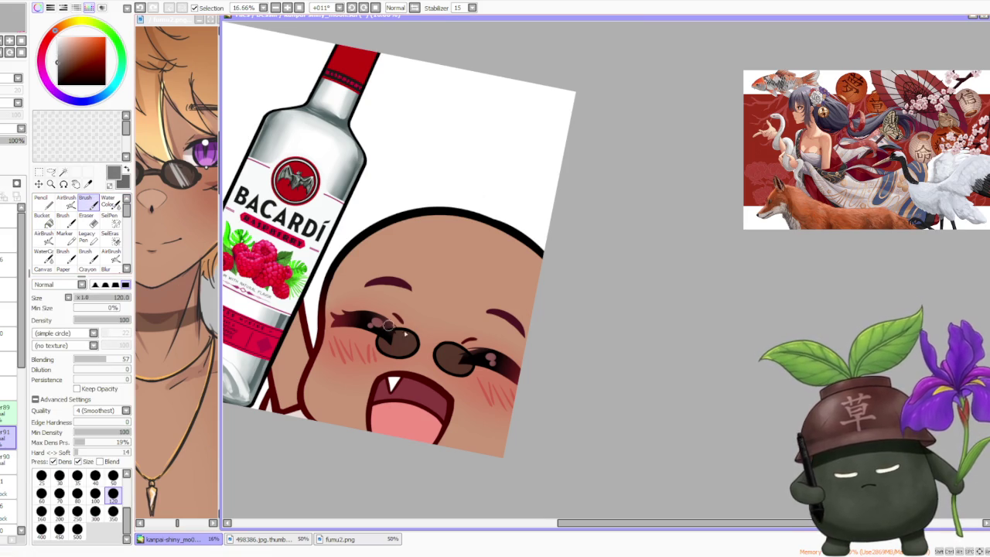
scroll(464, 360, up, 2)
drag(465, 398, 452, 358)
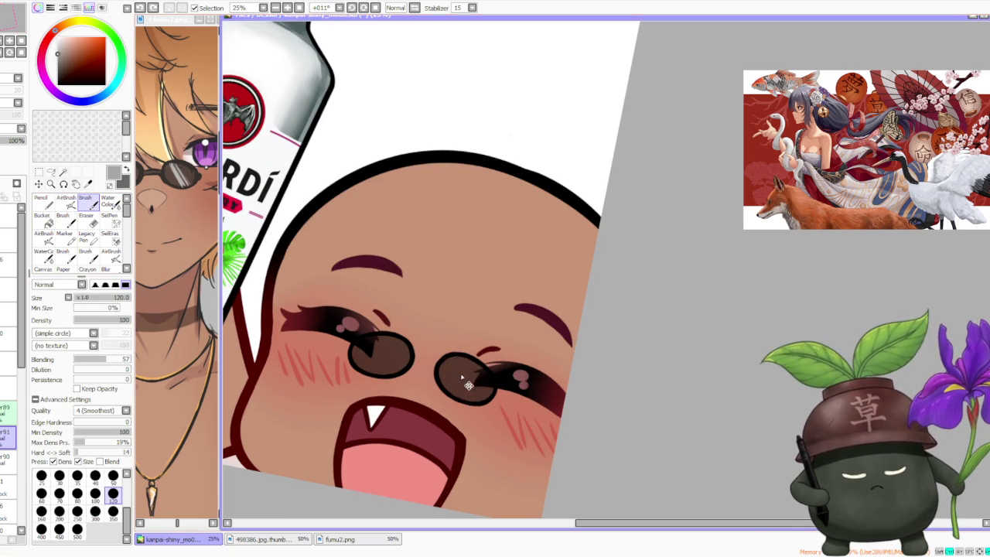
mouse_move(467, 397)
mouse_down()
mouse_move(455, 355)
mouse_move(468, 403)
mouse_up()
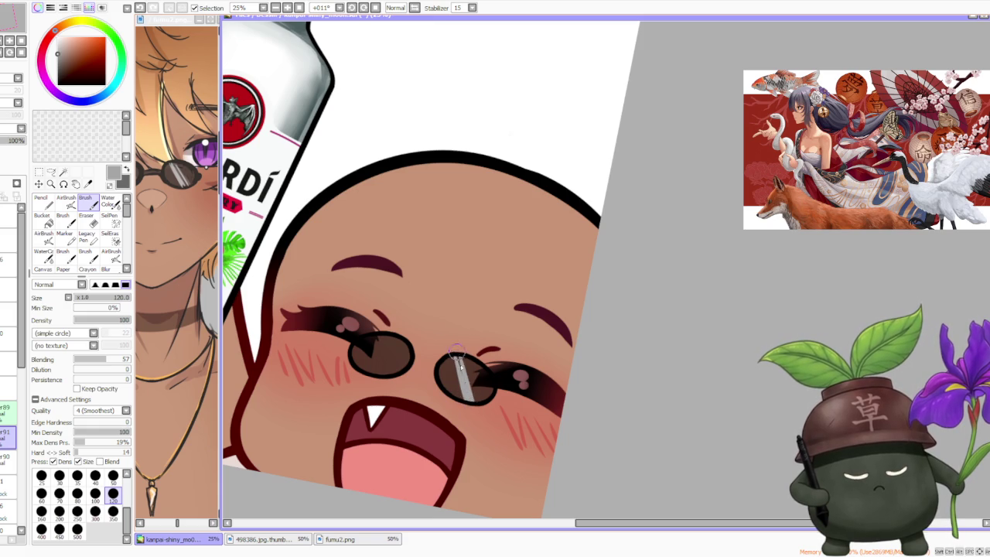
Compare the glare strokes by stepping back and forth with undo and redo
key(ctrl+z)
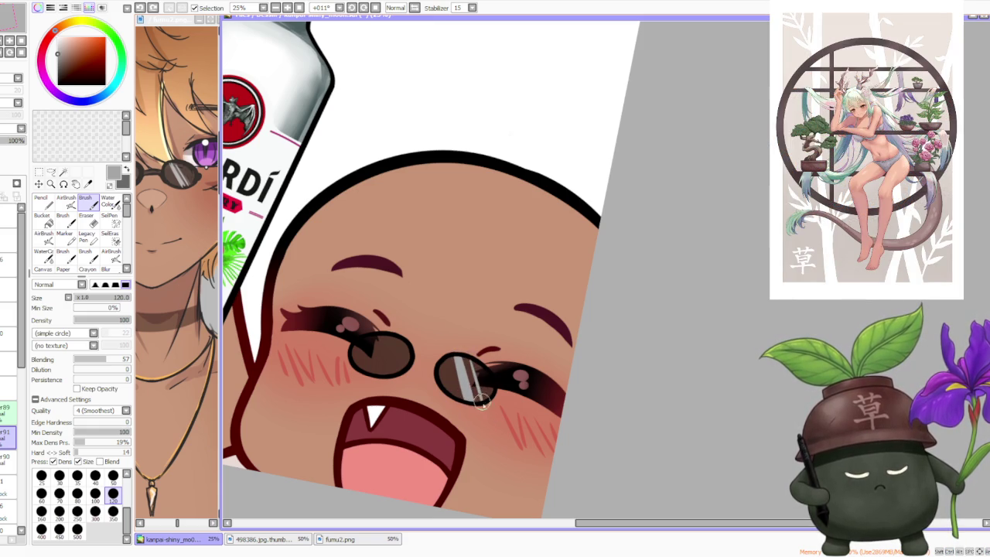
key(ctrl+z)
key(ctrl+y)
key(ctrl+z)
key(ctrl+y)
key(ctrl+z)
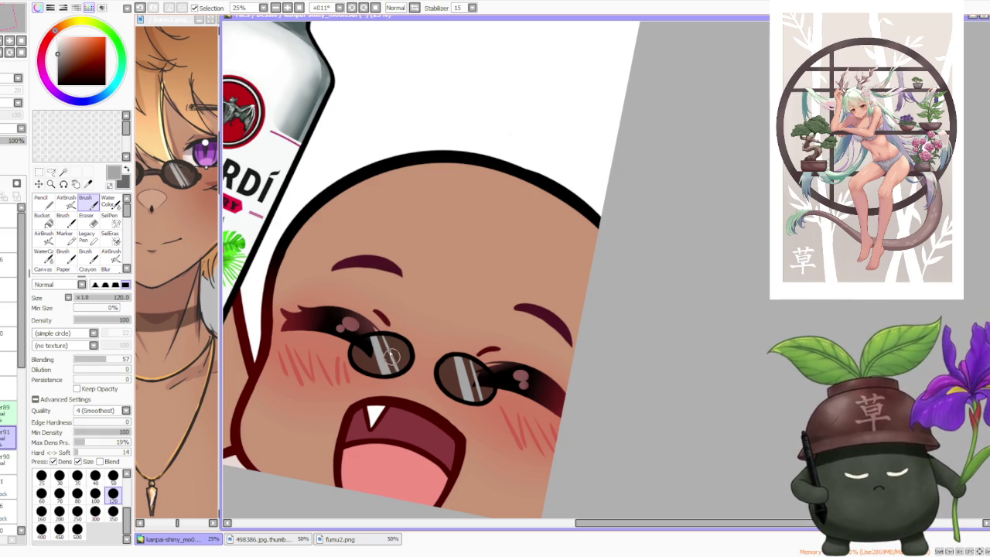
scroll(393, 360, down, 1)
scroll(417, 309, down, 1)
scroll(443, 254, down, 1)
scroll(448, 250, down, 1)
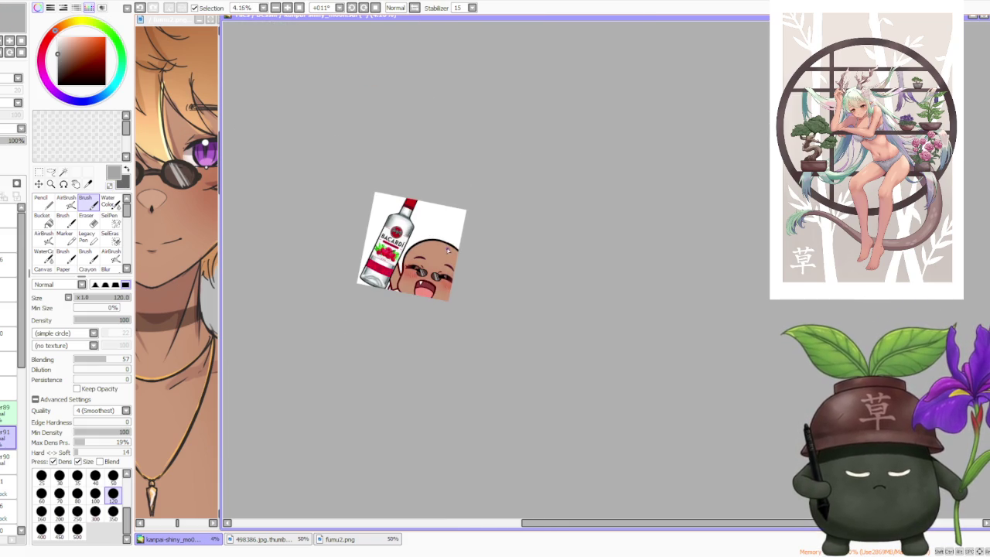
Look at the fumu2.png reference, then return to the emote canvas
click(189, 364)
scroll(188, 364, down, 3)
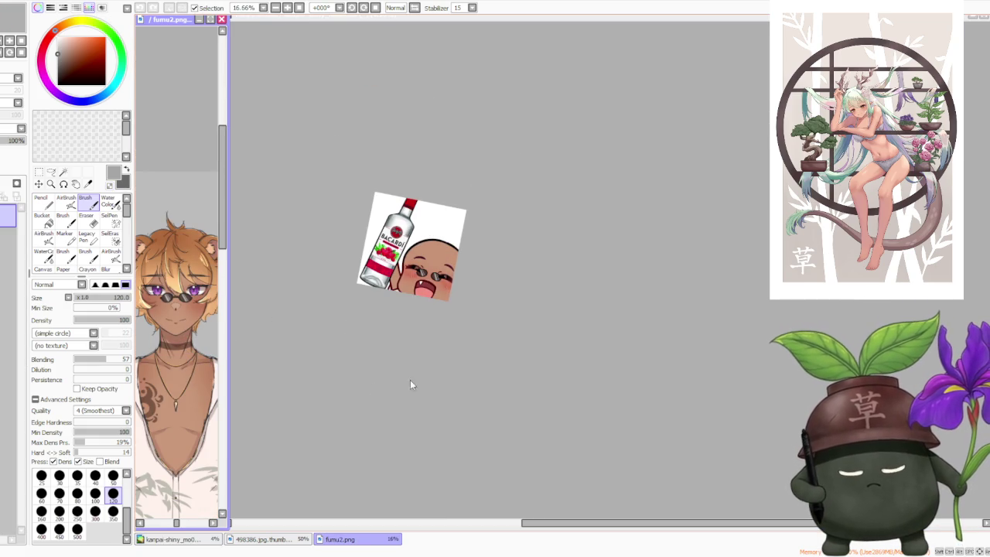
click(424, 328)
scroll(436, 260, up, 4)
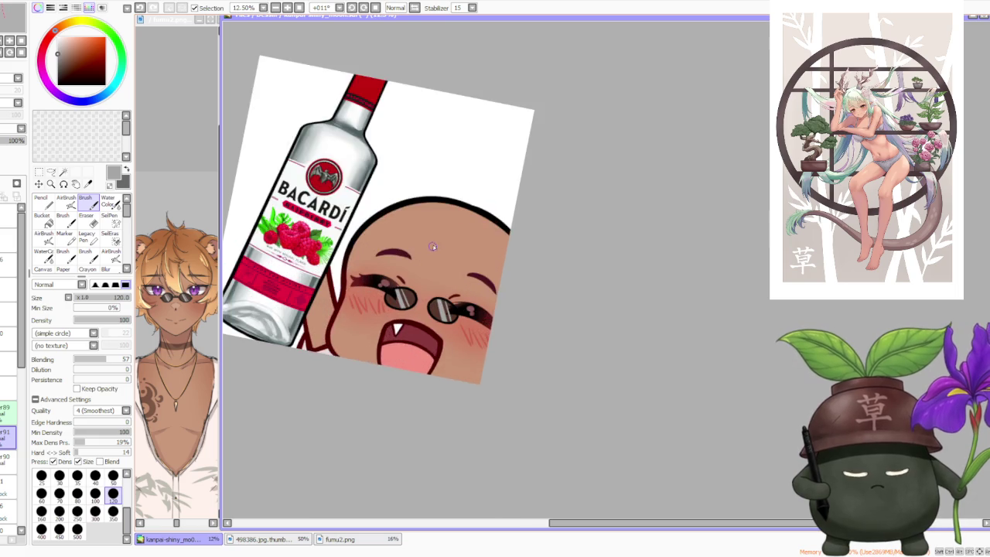
scroll(431, 290, up, 2)
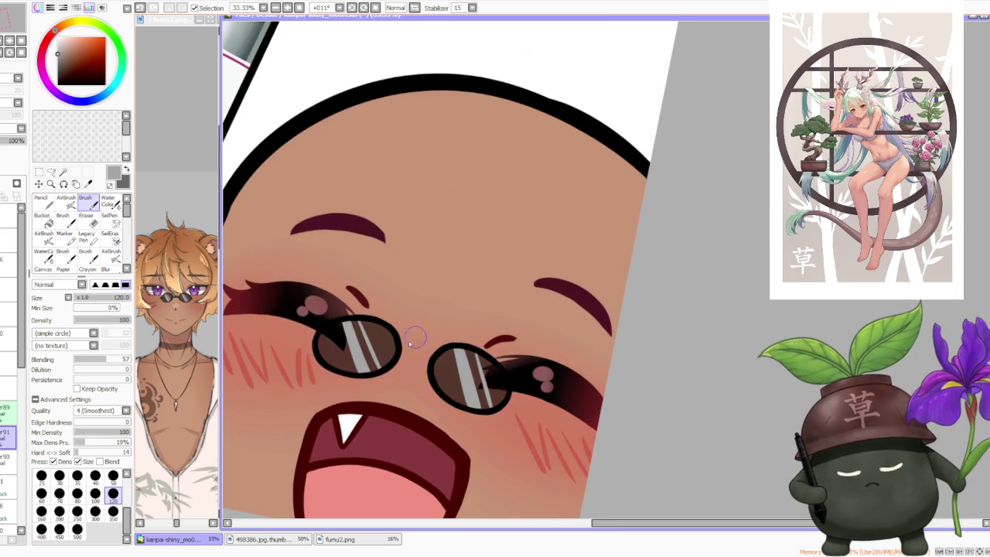
Rotate the canvas view counter-clockwise and draw a black bridge joining the lenses
key(minus)
key(minus)
key(minus)
click(353, 9)
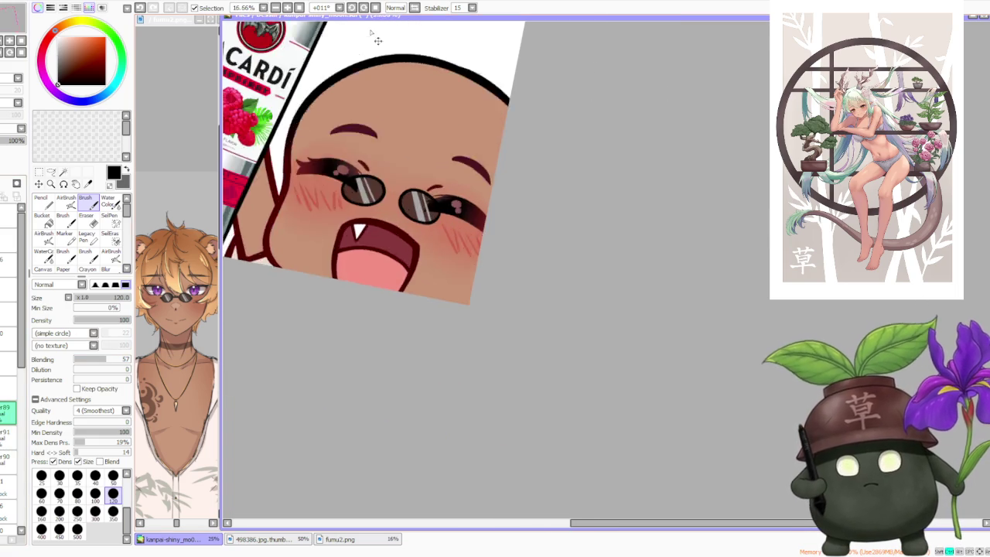
click(352, 9)
key(minus)
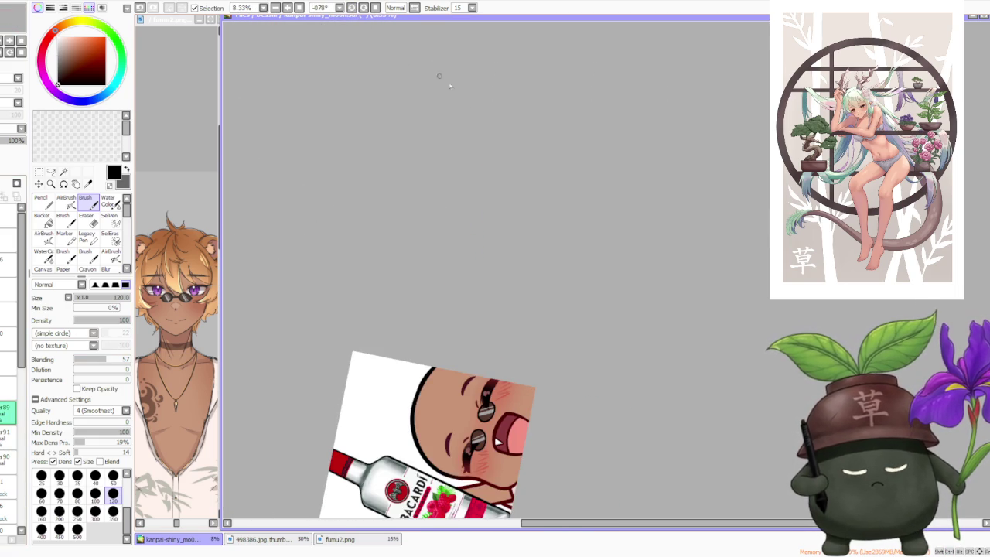
scroll(521, 399, up, 3)
scroll(464, 433, up, 2)
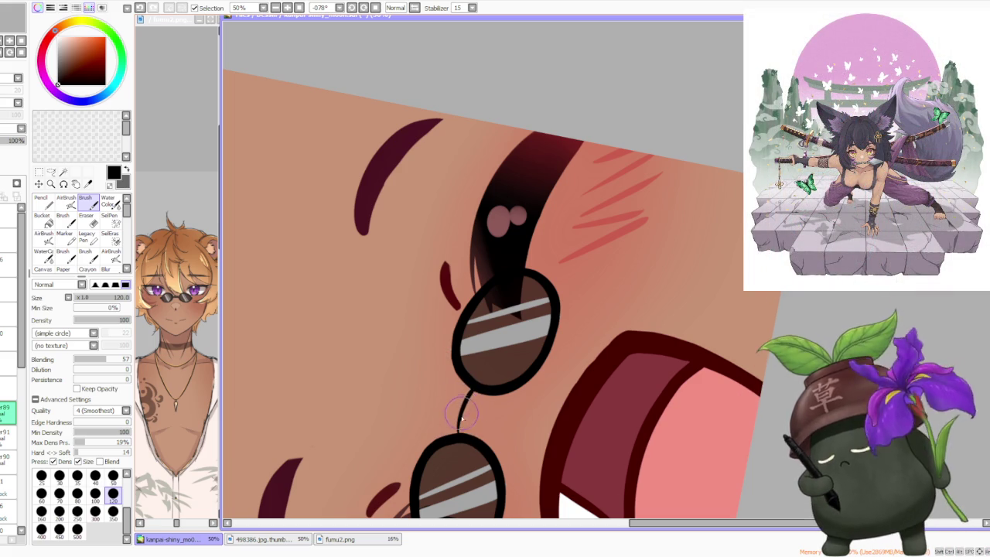
mouse_move(458, 438)
mouse_down()
mouse_move(461, 384)
mouse_move(464, 432)
mouse_move(468, 388)
mouse_up()
key(ctrl+z)
Check fumu2.png again and patch the gap under the lower lens rim in black
click(169, 313)
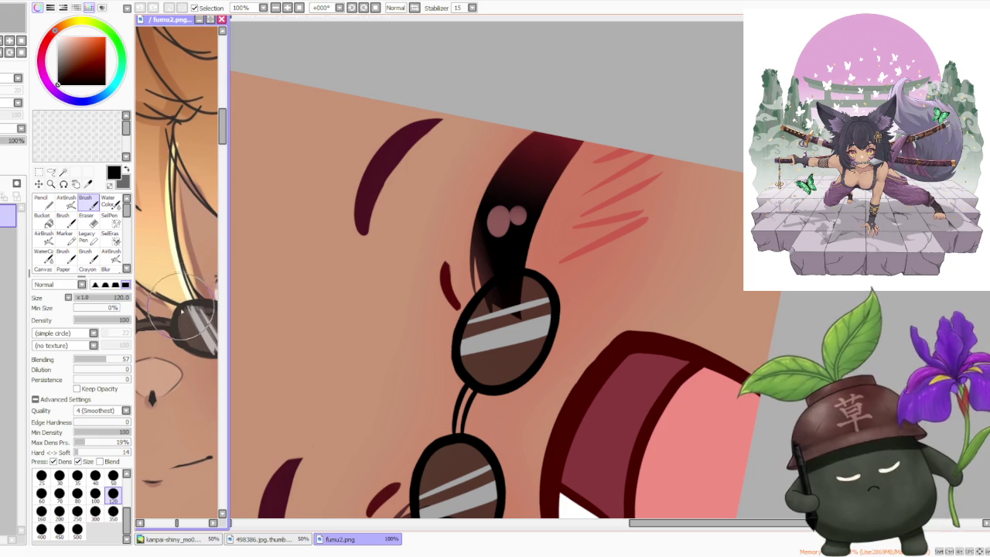
scroll(184, 320, down, 3)
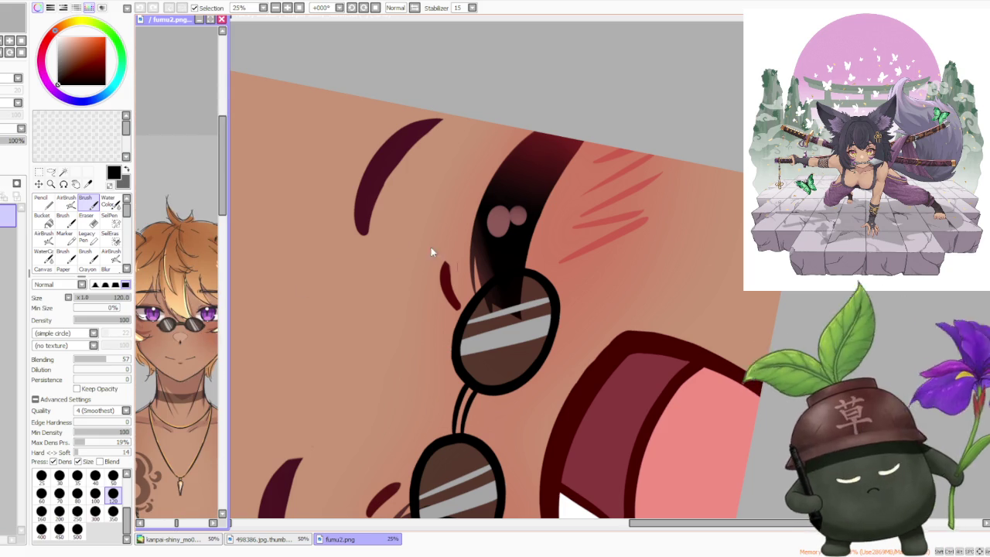
click(472, 391)
scroll(471, 376, down, 2)
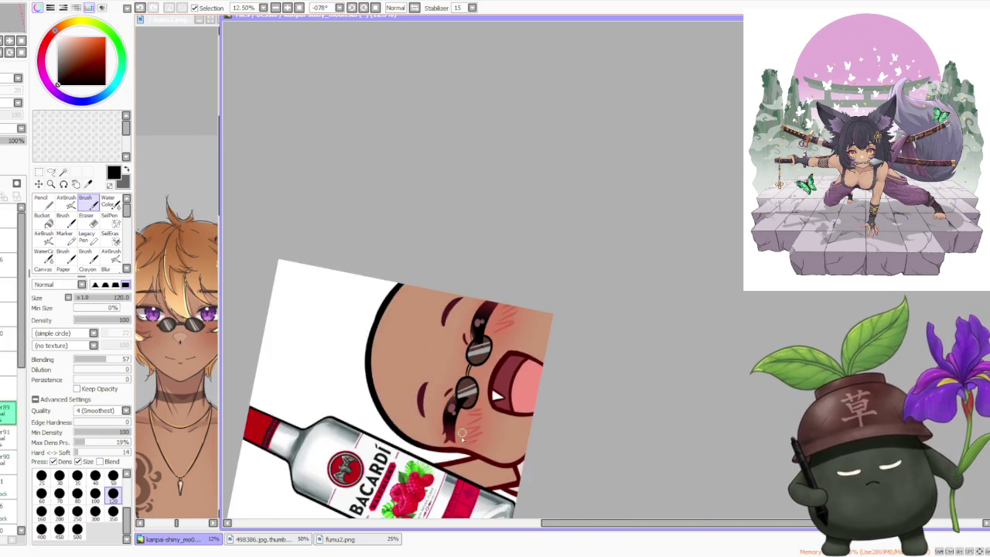
scroll(471, 390, up, 3)
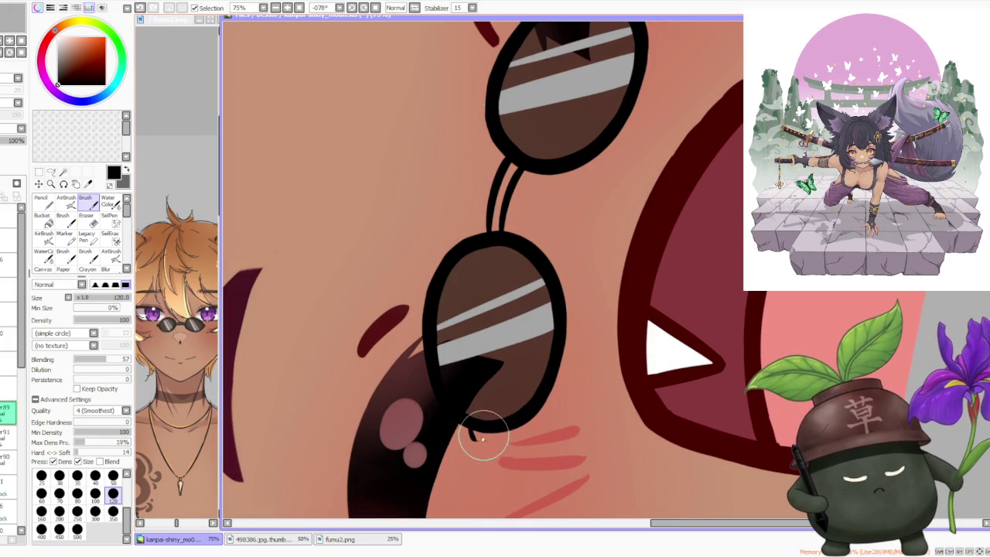
mouse_move(471, 430)
mouse_down()
mouse_move(492, 438)
mouse_move(487, 430)
mouse_up()
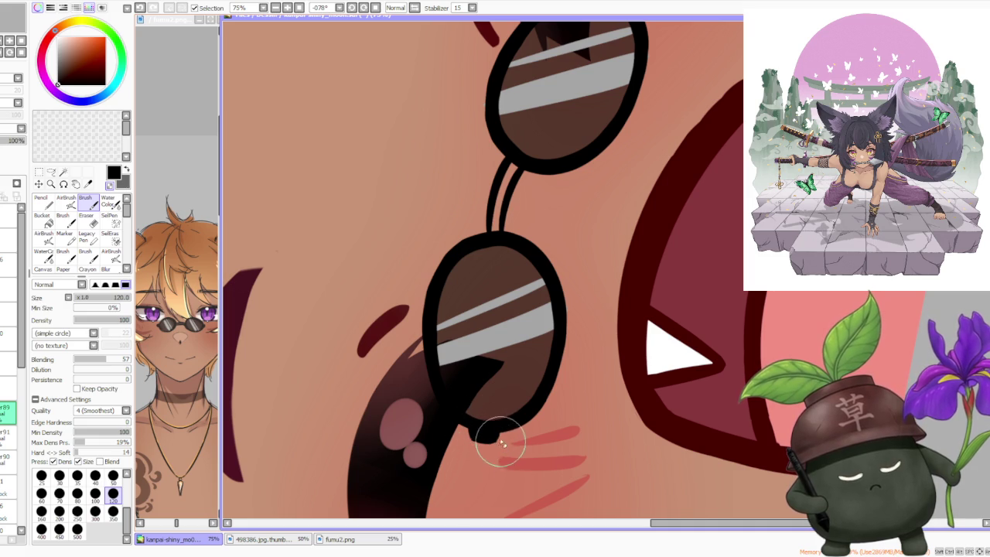
scroll(519, 365, down, 4)
scroll(520, 365, up, 1)
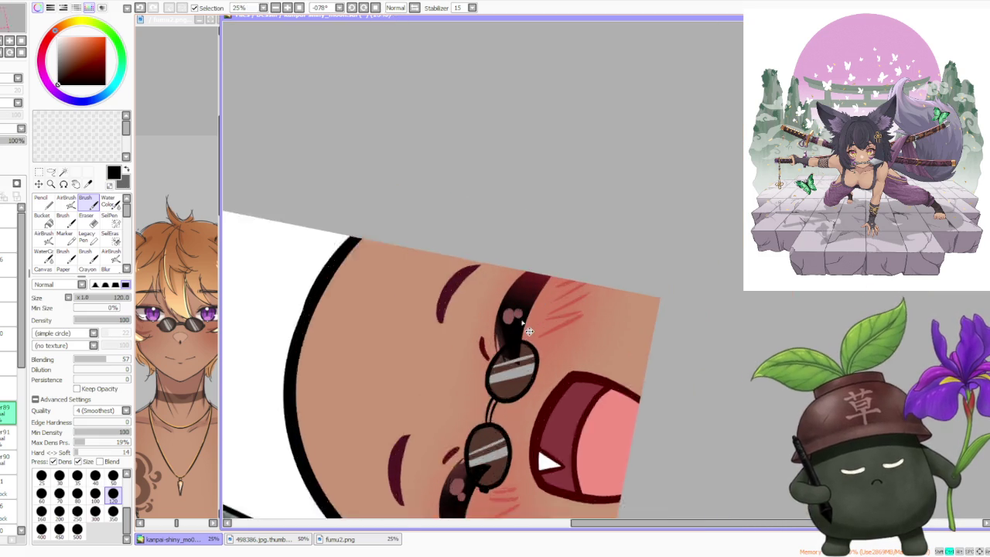
scroll(520, 365, up, 3)
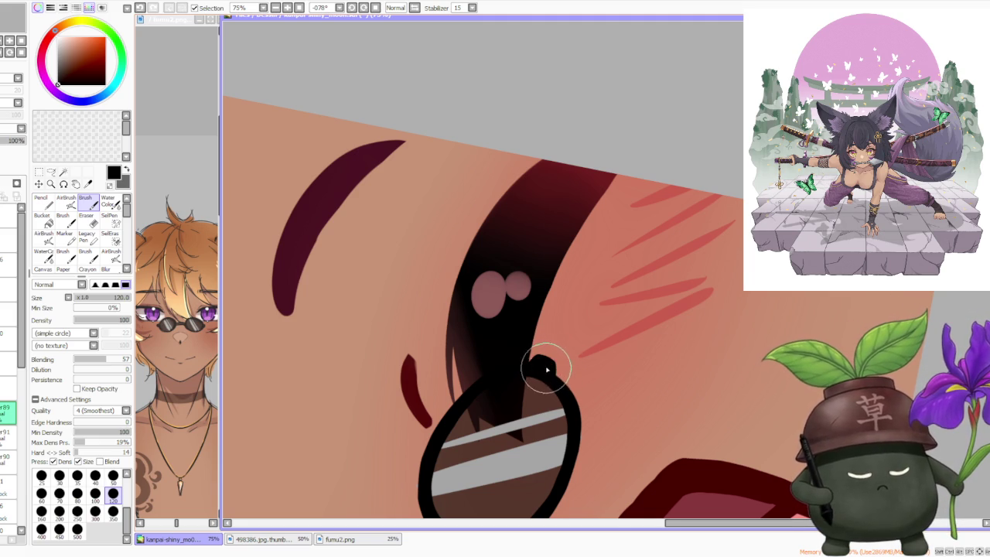
scroll(512, 342, down, 3)
Reset the canvas rotation to 0° and zoom in on the glasses frame
click(374, 8)
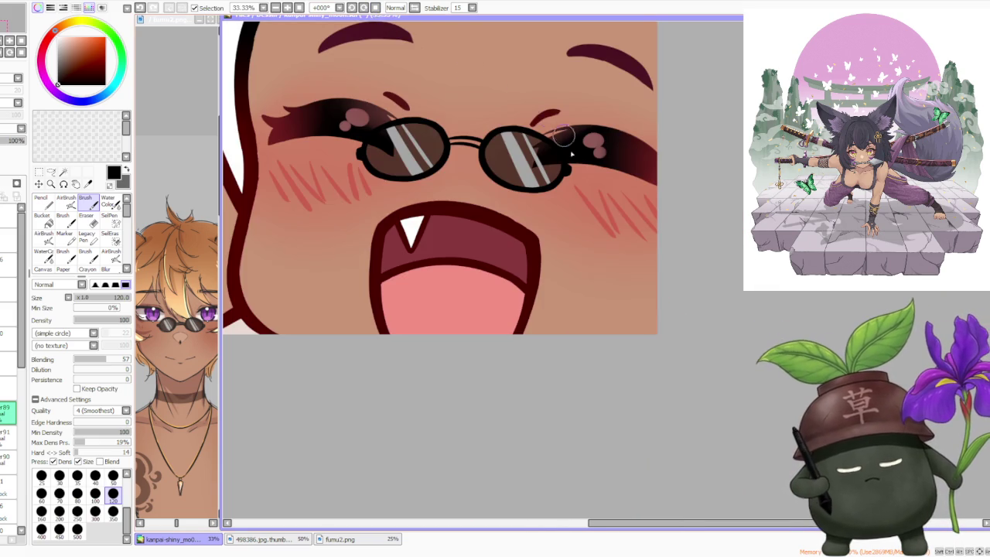
scroll(479, 245, up, 1)
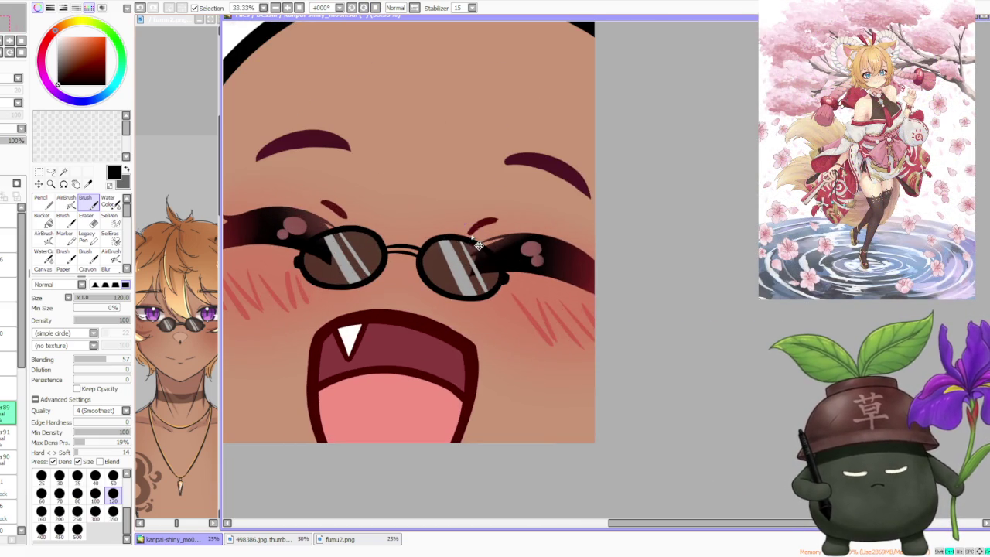
scroll(511, 290, up, 3)
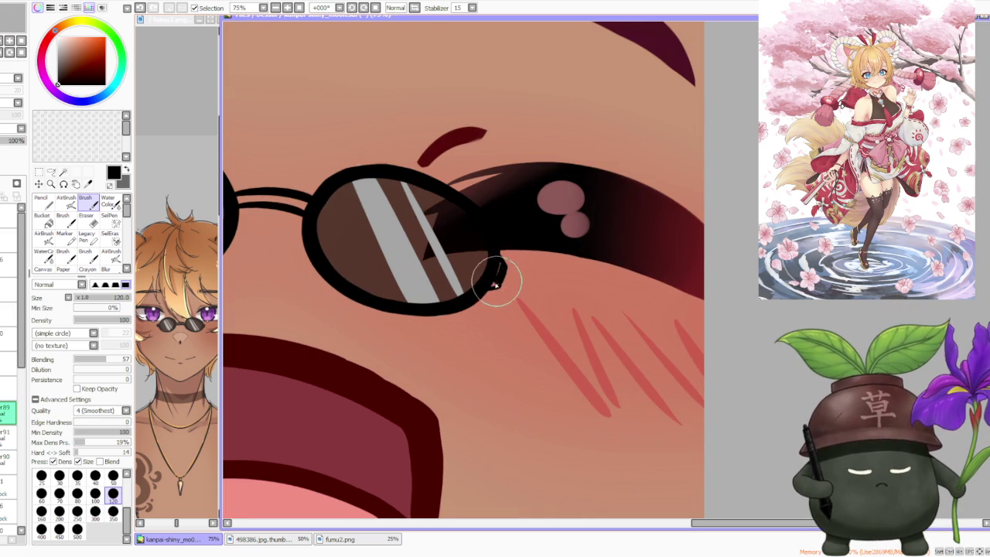
scroll(499, 267, down, 2)
scroll(504, 256, up, 2)
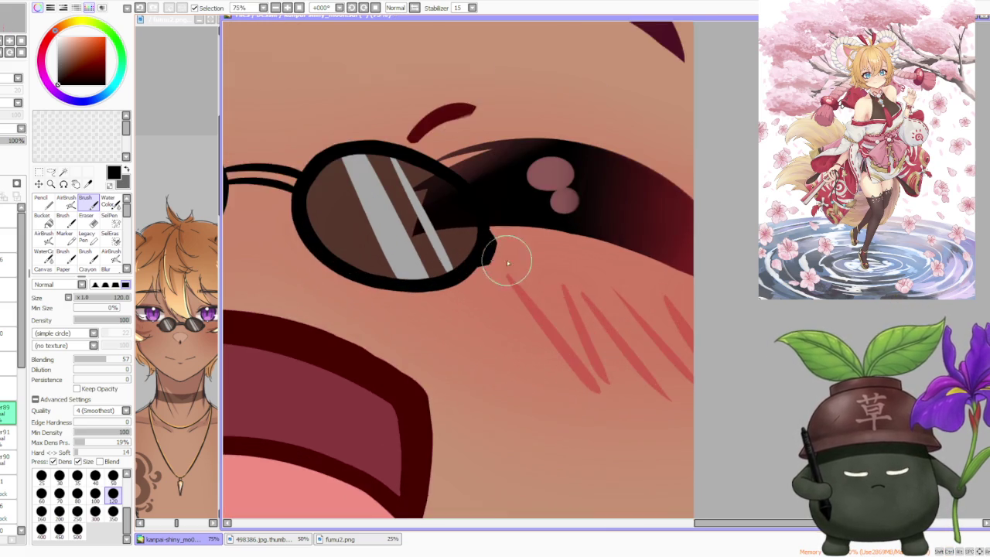
scroll(510, 267, up, 1)
Brush black over the notches along the frame edges, then zoom out to review
drag(499, 246, 489, 226)
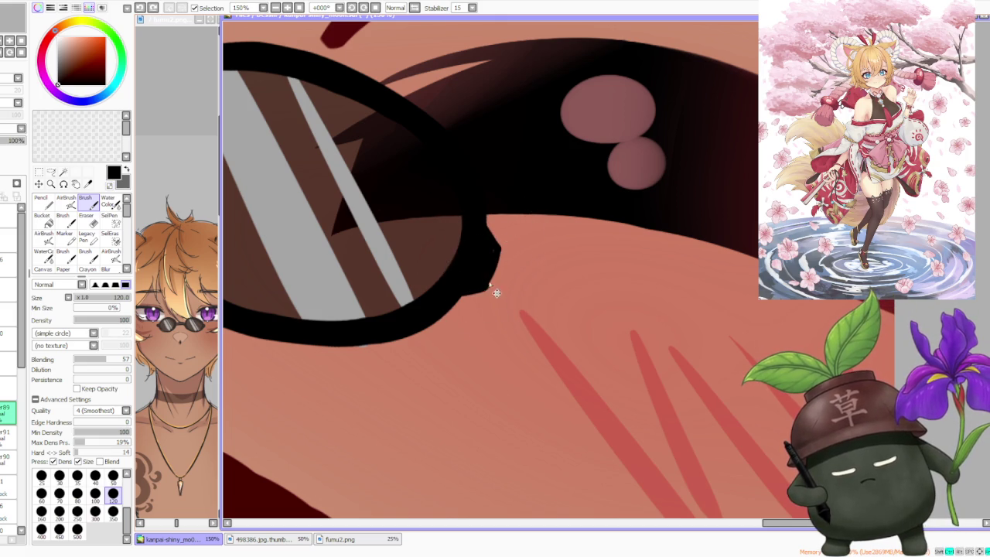
drag(495, 288, 501, 243)
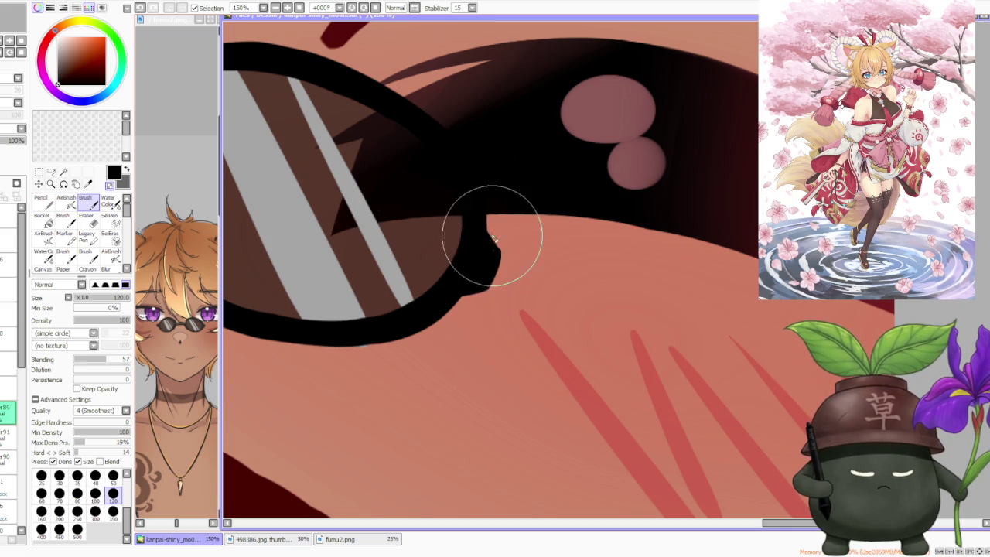
scroll(507, 255, down, 5)
scroll(520, 220, down, 1)
scroll(453, 174, up, 4)
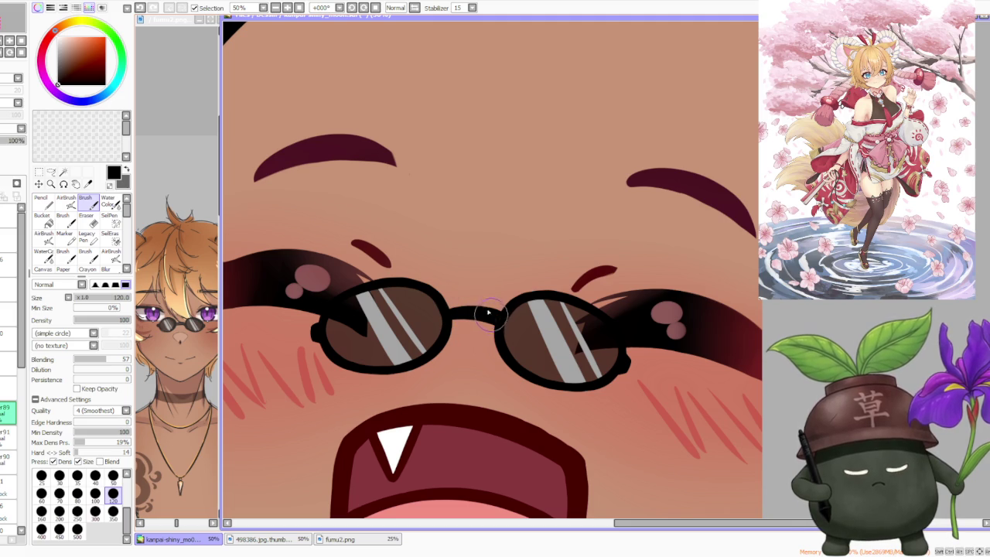
scroll(464, 317, up, 1)
scroll(462, 326, up, 1)
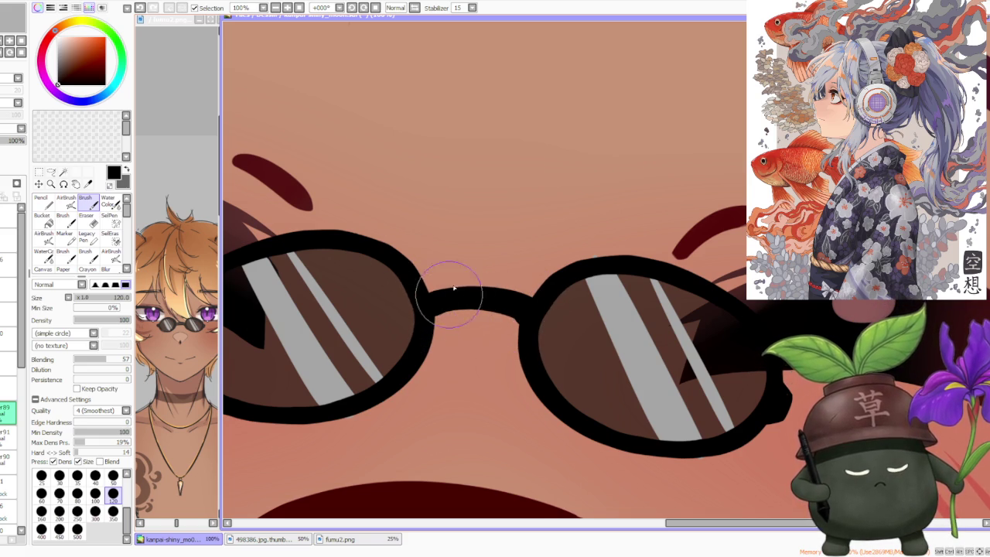
scroll(553, 214, down, 5)
scroll(567, 209, down, 2)
scroll(585, 215, down, 2)
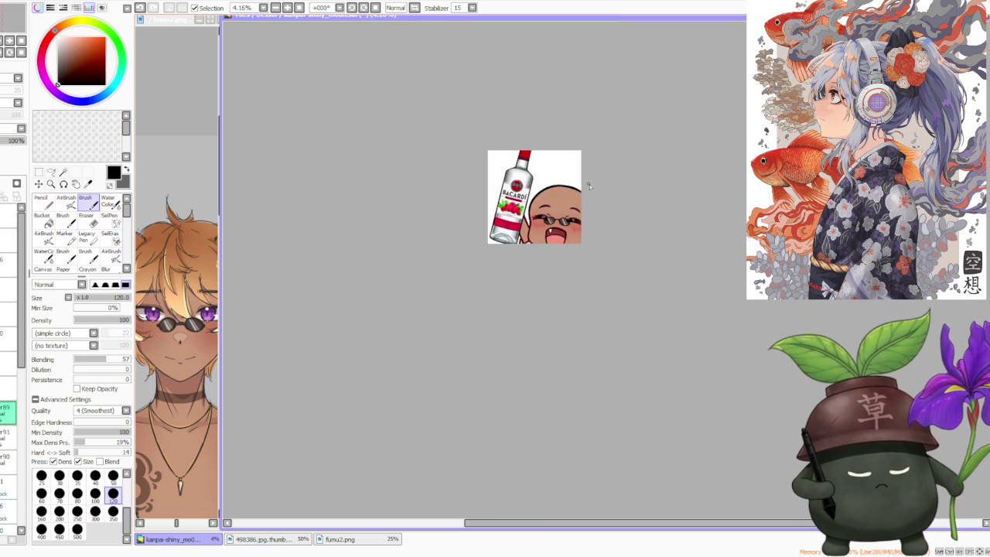
scroll(587, 185, up, 1)
scroll(588, 185, up, 1)
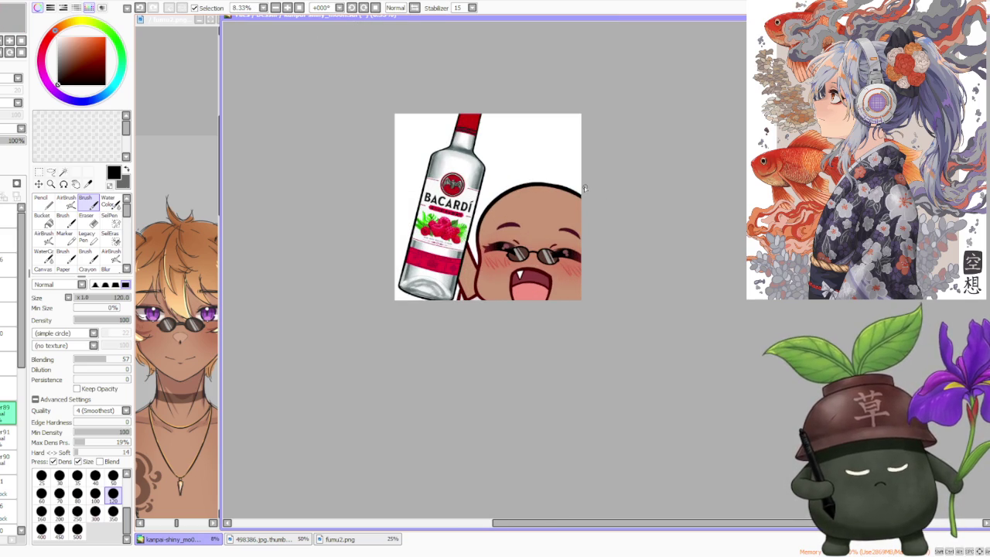
scroll(560, 228, down, 1)
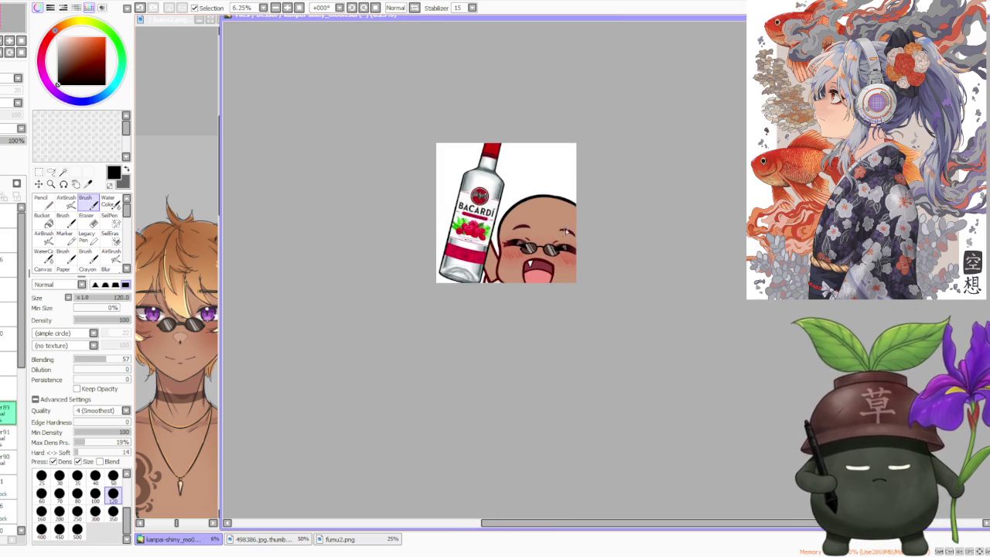
scroll(521, 246, up, 1)
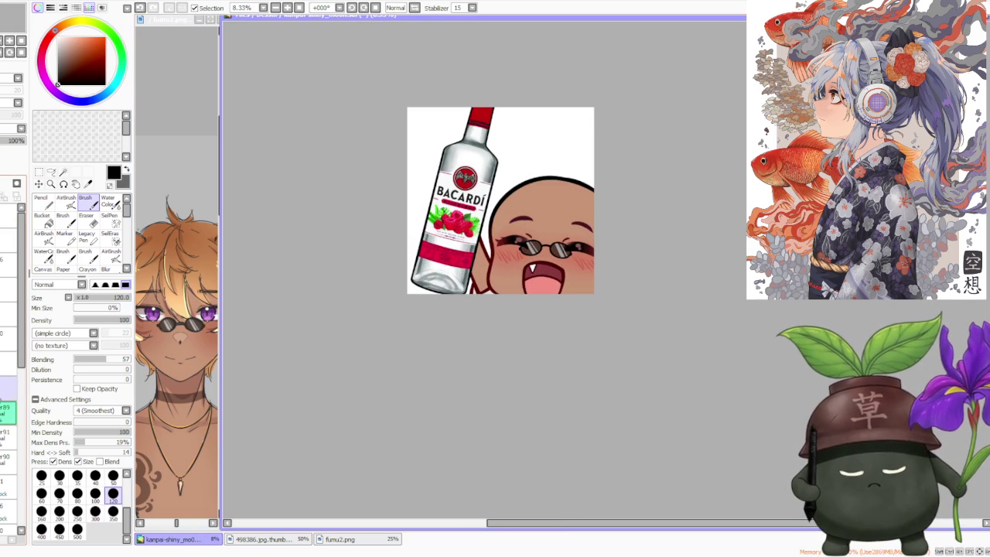
Select the sunglasses, then widen, shift and tilt them to match the face
key(m)
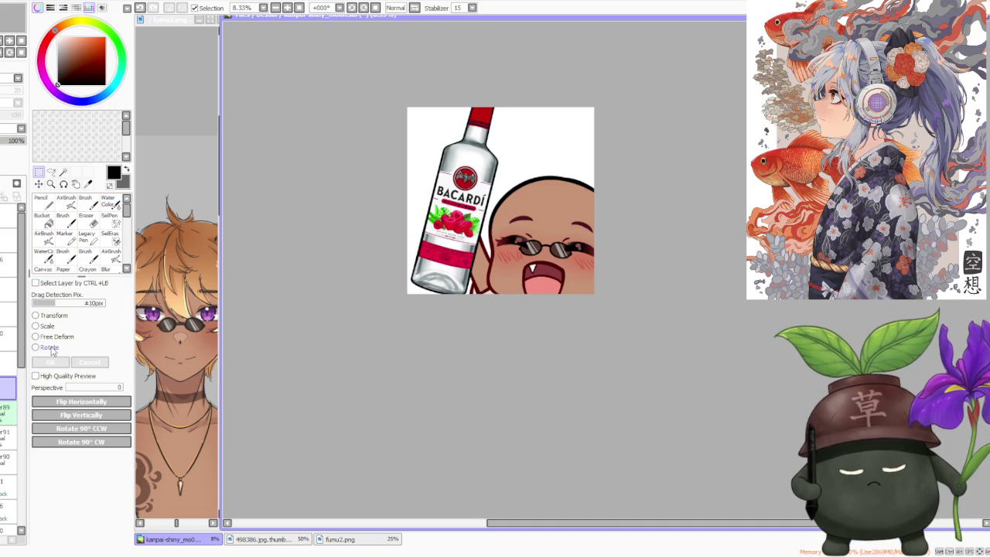
click(48, 348)
scroll(645, 186, up, 1)
scroll(608, 257, up, 1)
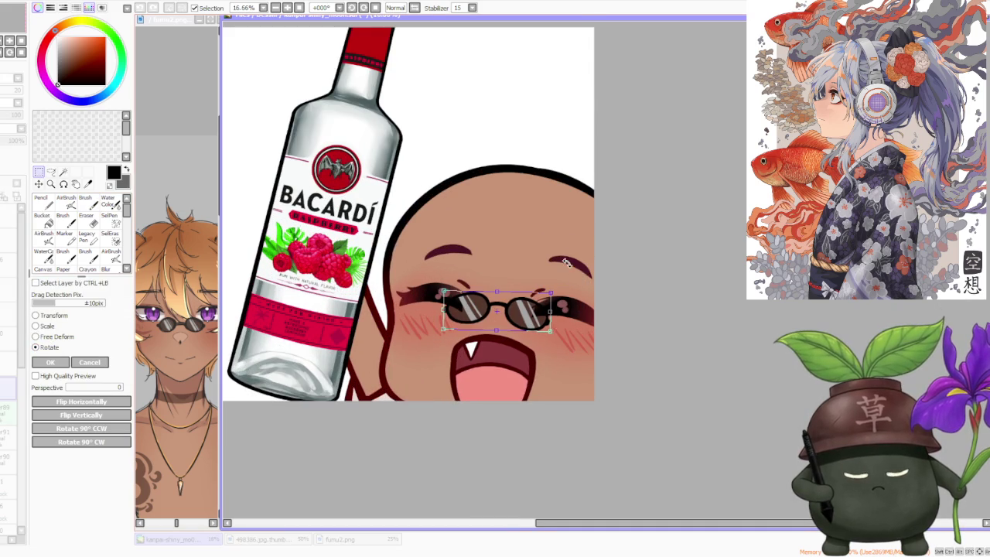
scroll(567, 263, down, 1)
scroll(583, 242, up, 1)
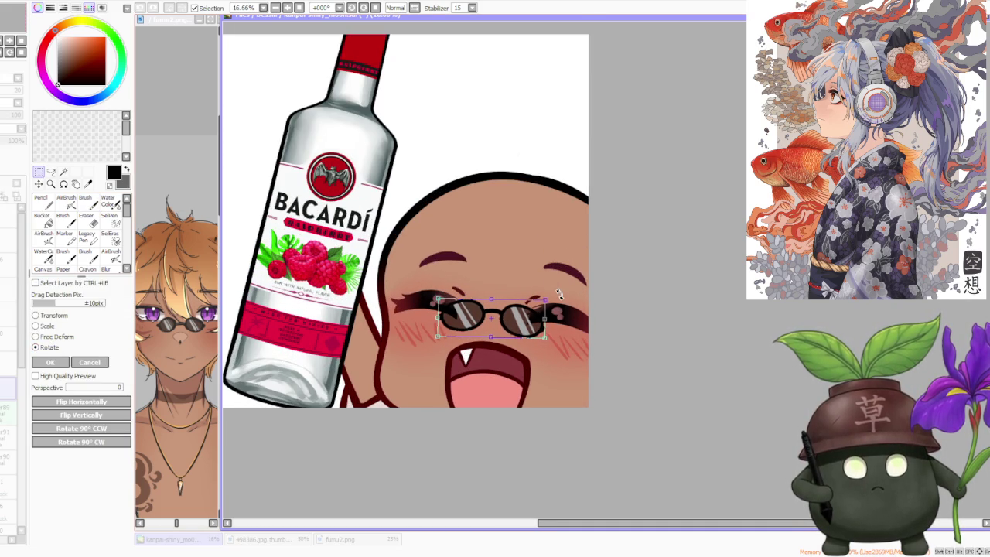
scroll(554, 289, down, 2)
scroll(553, 286, up, 1)
scroll(554, 286, up, 1)
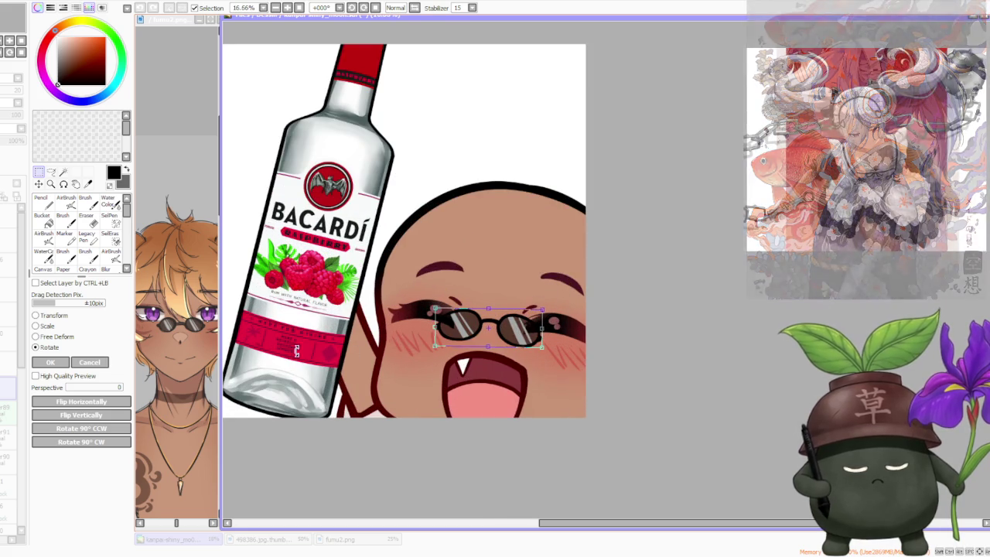
scroll(353, 343, up, 1)
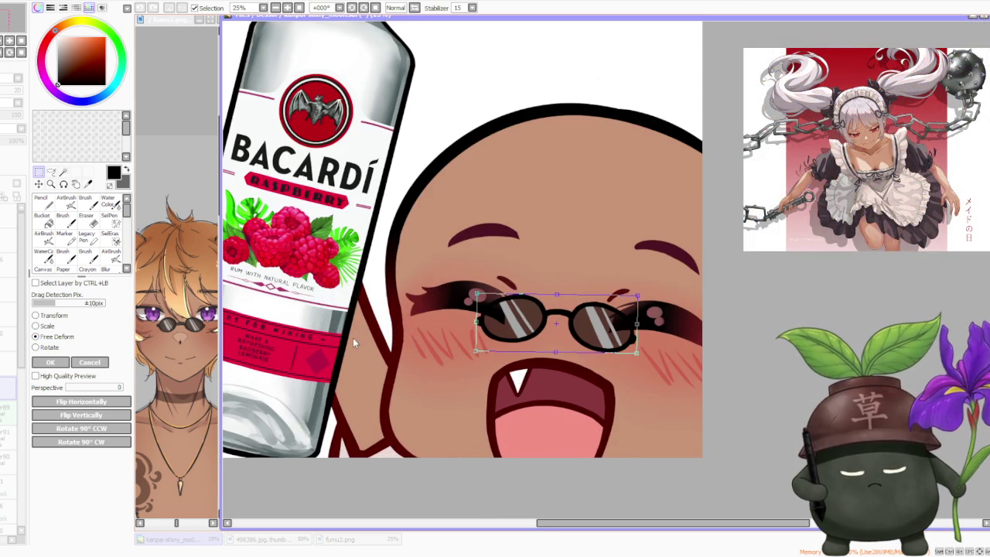
drag(475, 323, 471, 324)
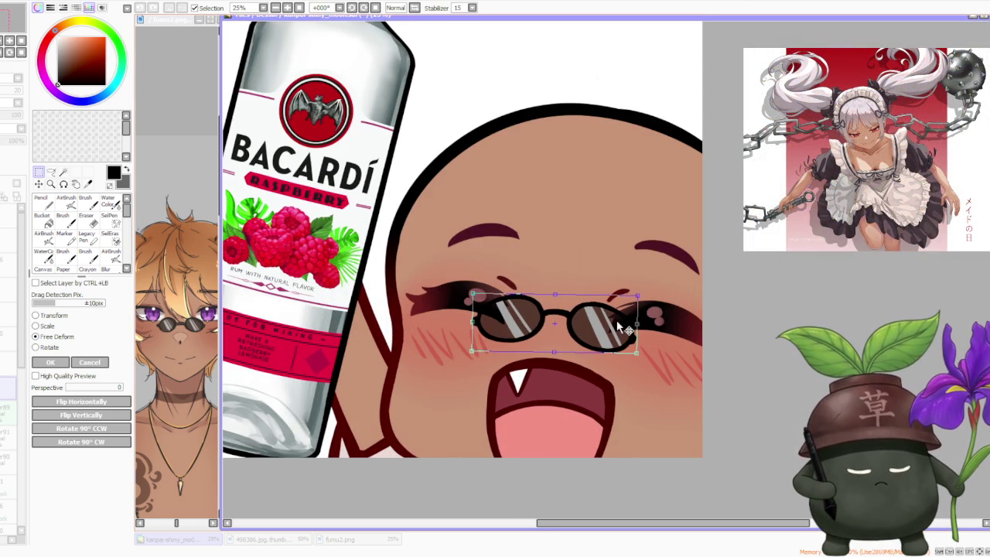
drag(618, 327, 621, 327)
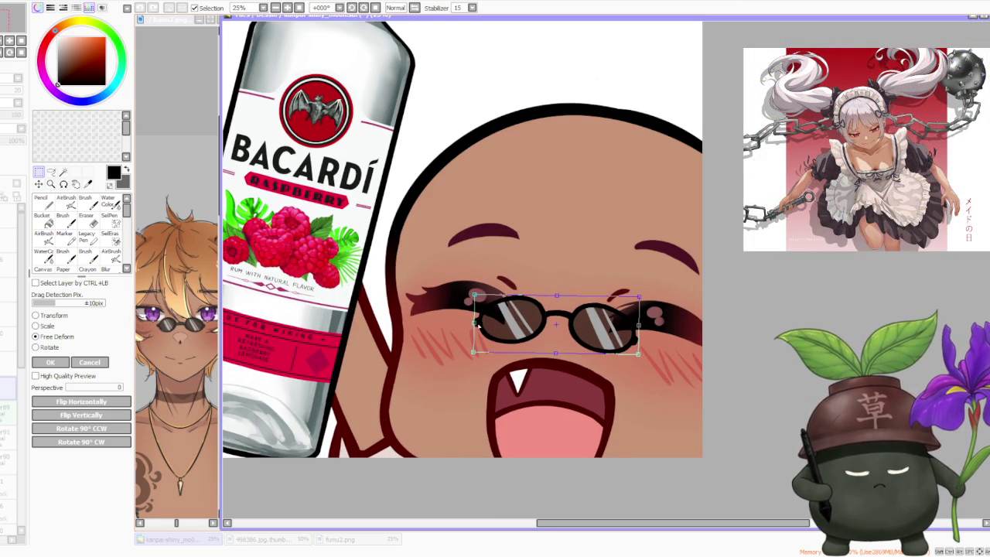
drag(474, 324, 471, 324)
drag(555, 326, 559, 328)
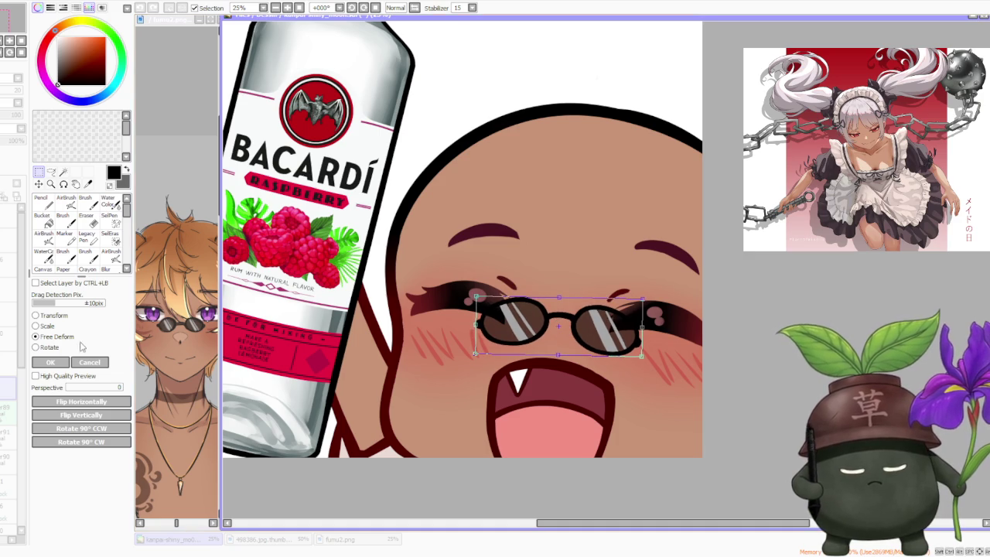
drag(661, 304, 616, 320)
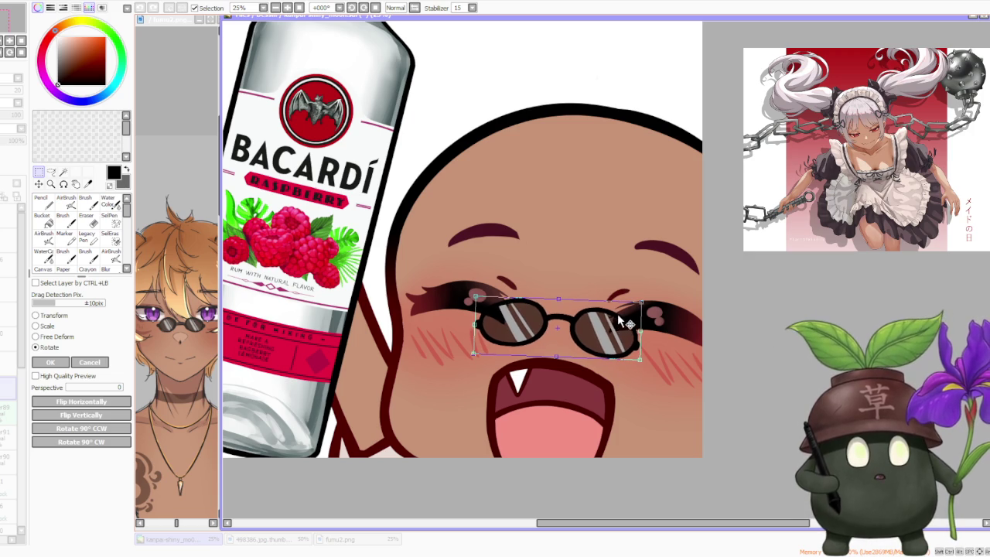
Apply the Rotate transform to the repositioned sunglasses
scroll(617, 313, down, 1)
scroll(623, 293, down, 1)
scroll(641, 259, up, 1)
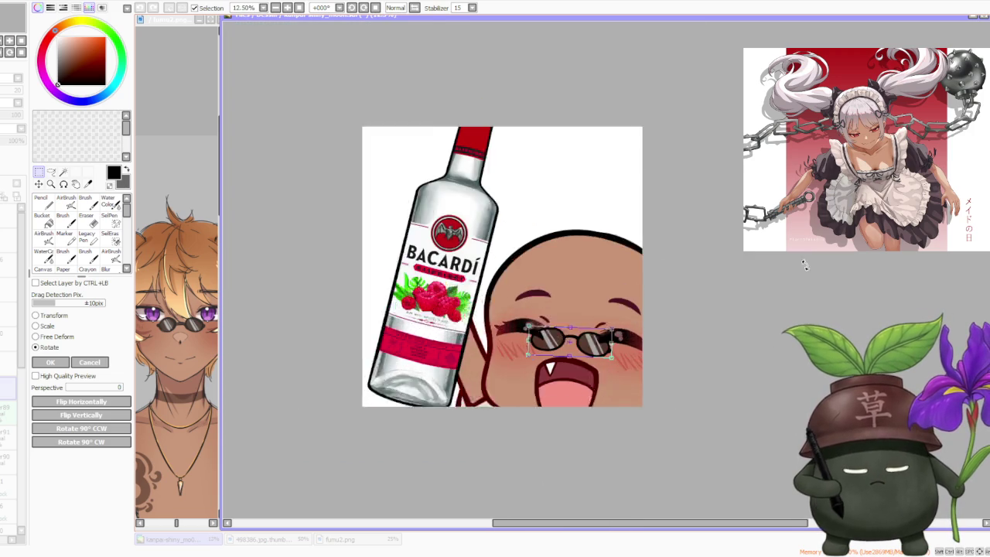
scroll(640, 294, up, 1)
scroll(611, 363, up, 2)
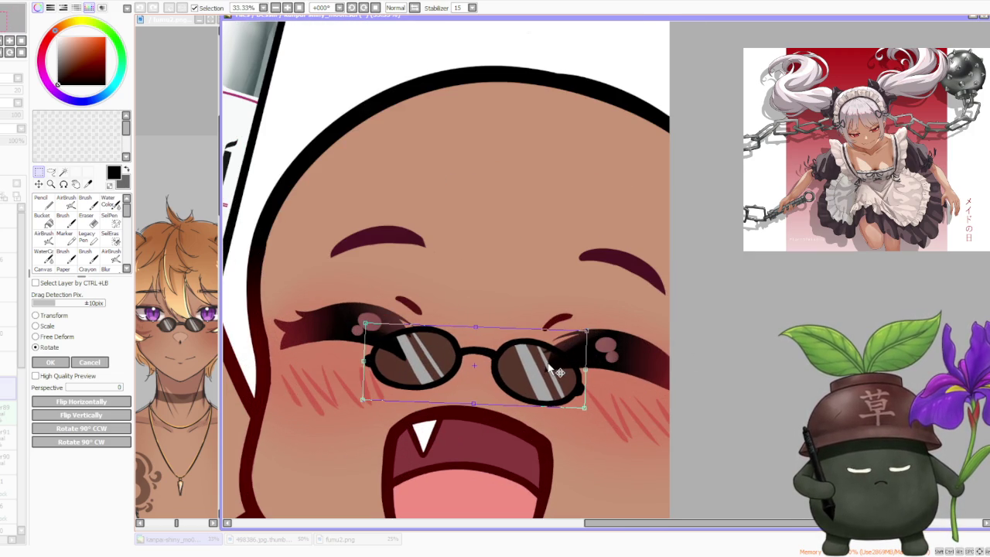
scroll(567, 337, down, 2)
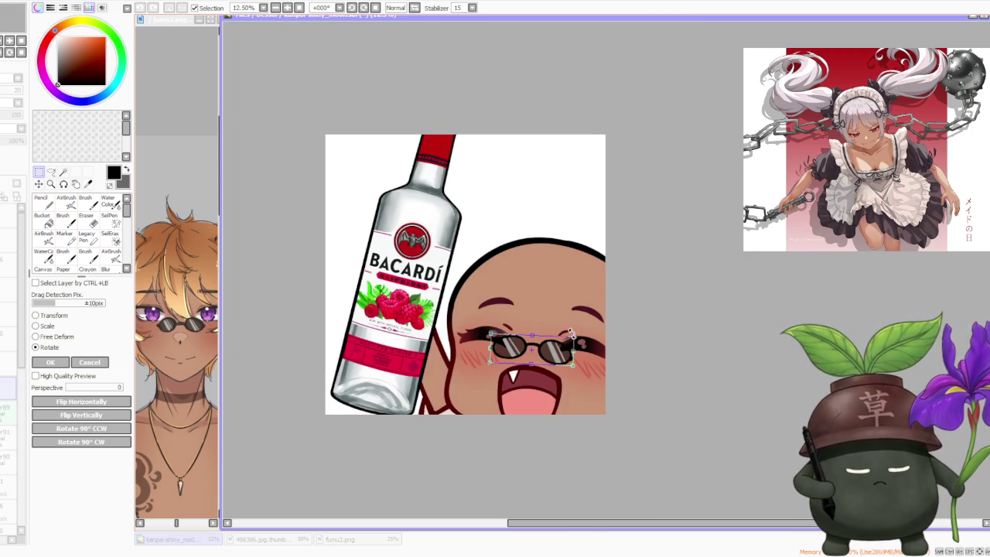
scroll(570, 331, up, 1)
click(60, 363)
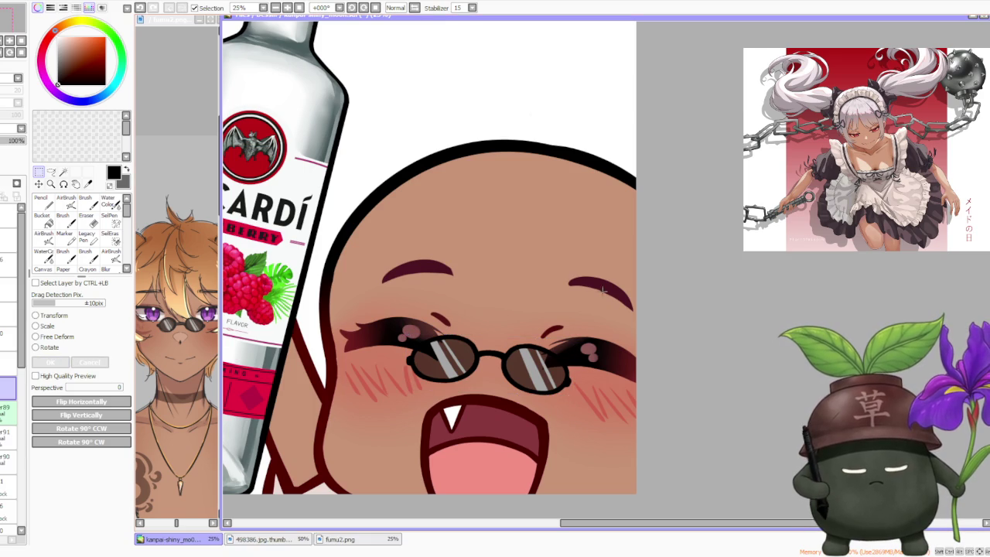
Add a new empty layer above the chosen layer for the hair
scroll(624, 256, down, 3)
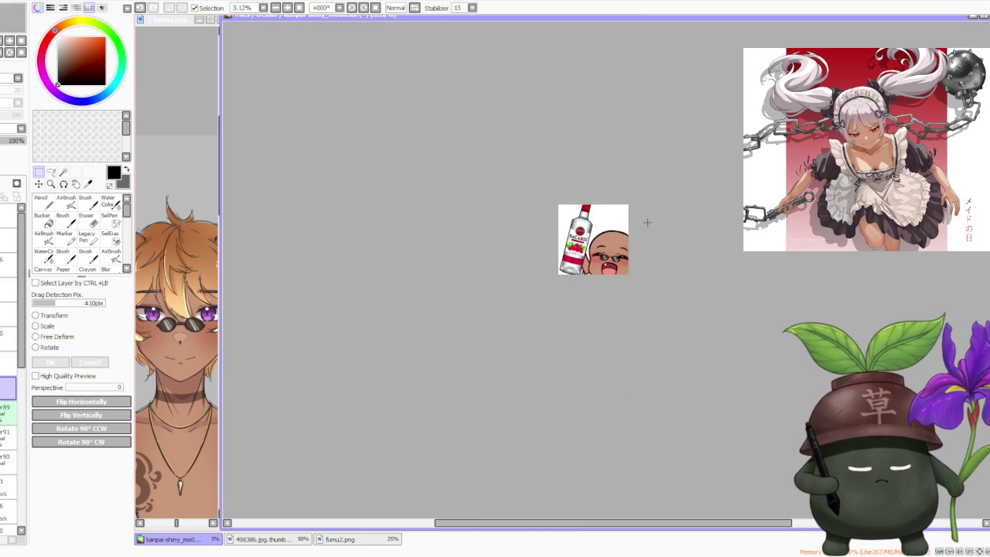
scroll(648, 208, up, 1)
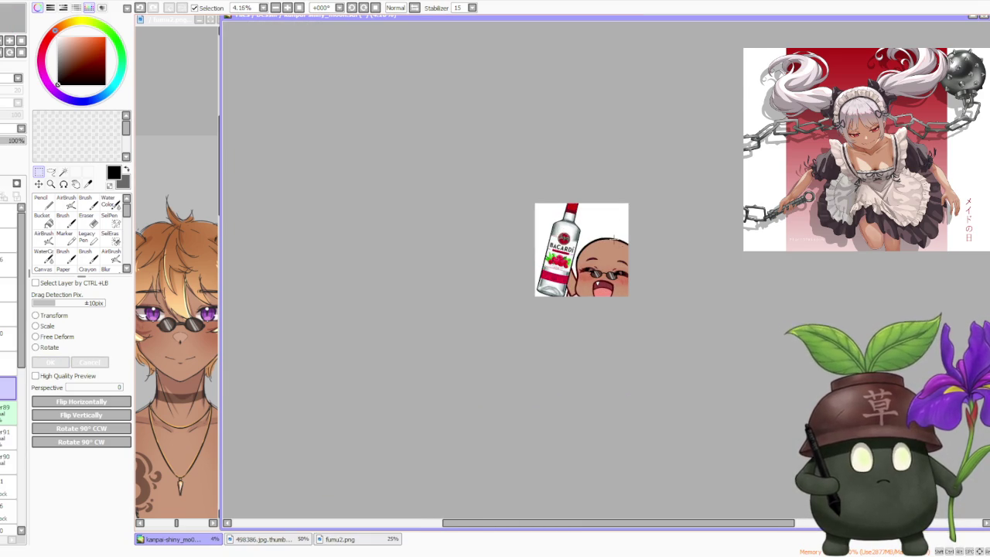
scroll(614, 239, up, 2)
scroll(589, 251, up, 2)
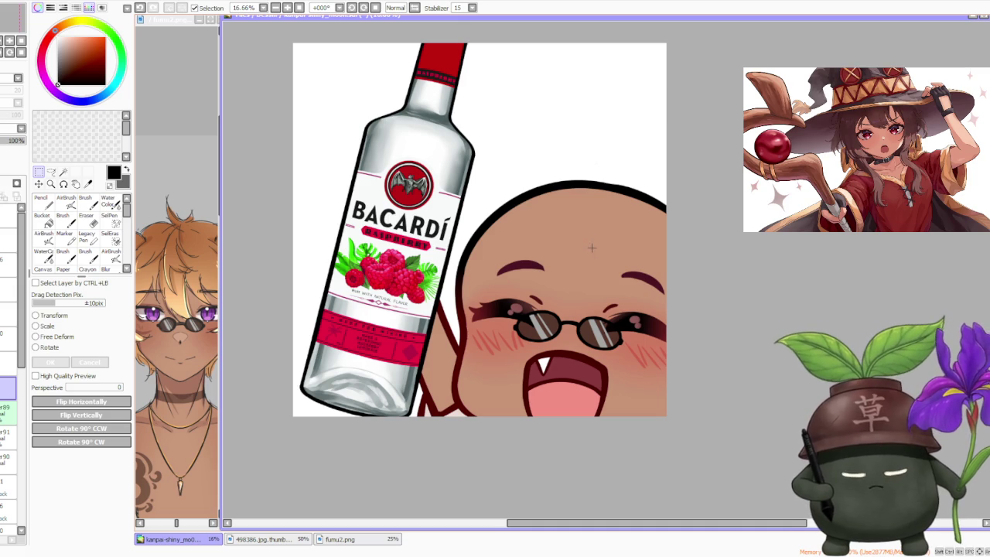
scroll(598, 252, down, 1)
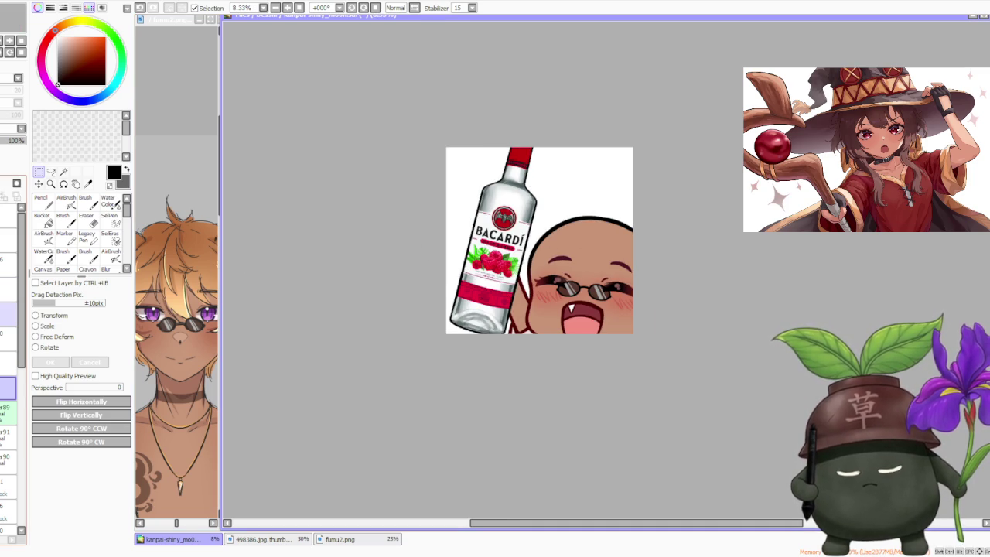
click(2, 364)
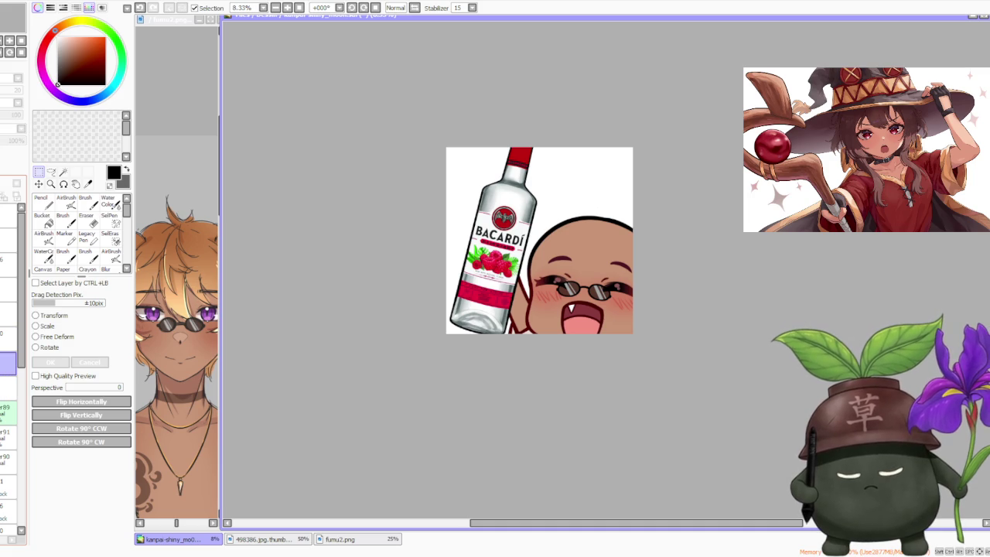
key(ctrl+v)
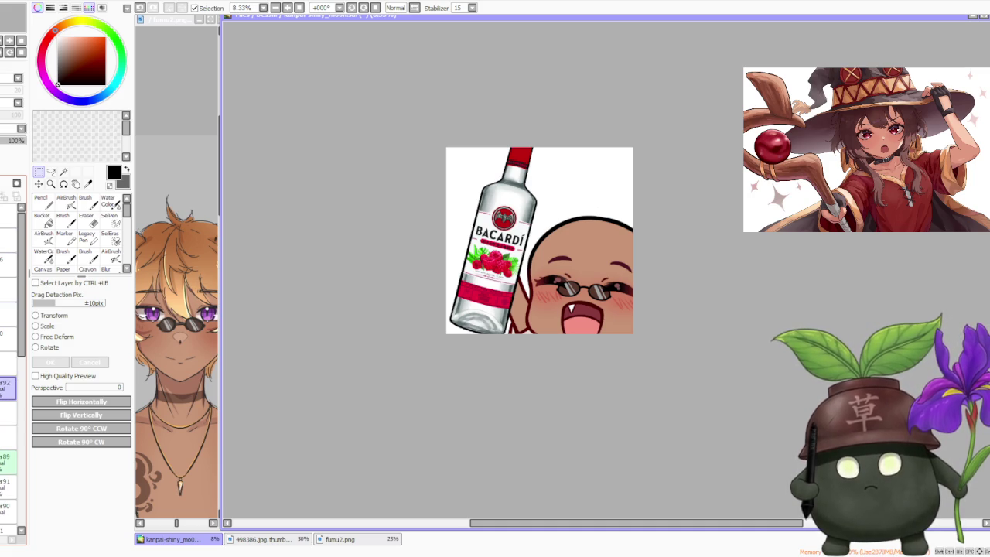
scroll(464, 194, right, 1)
scroll(569, 174, up, 1)
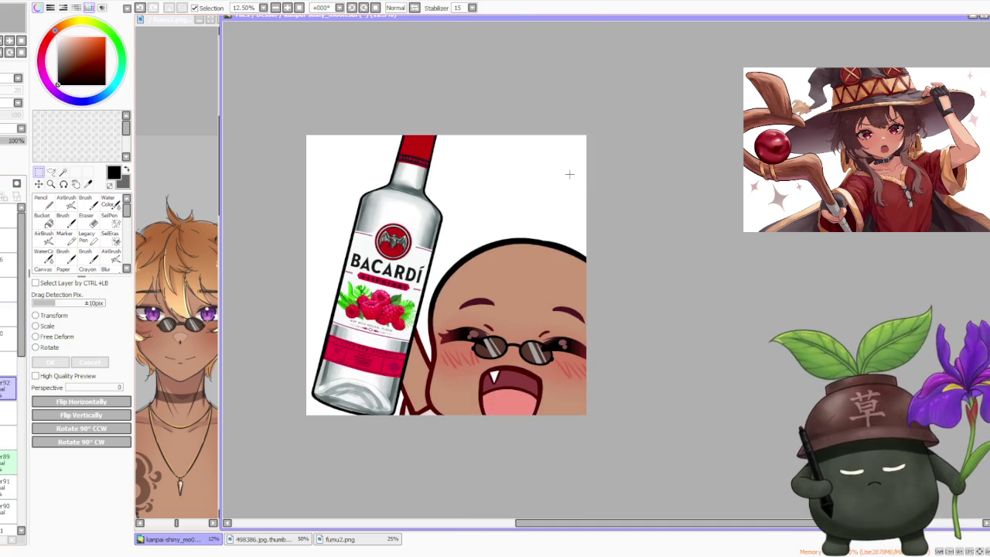
key(b)
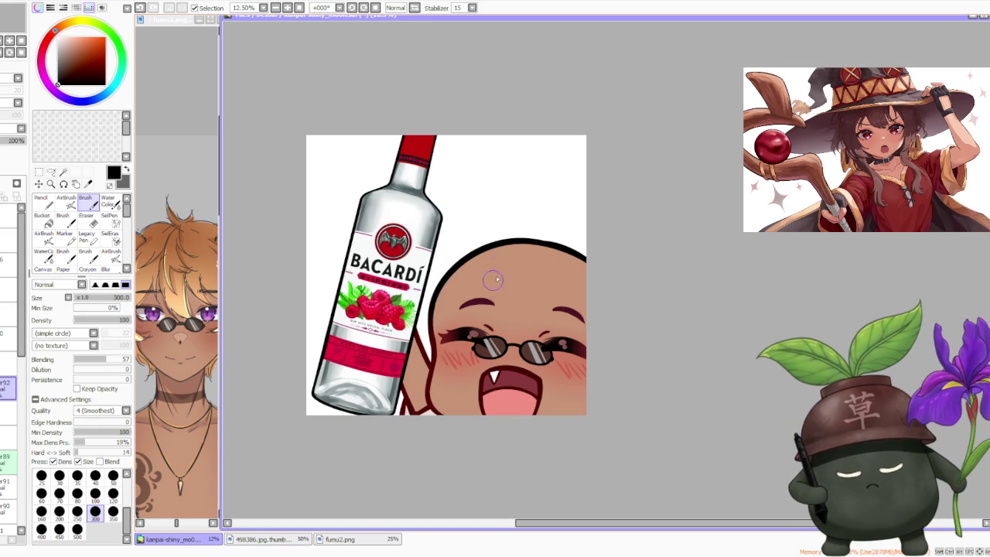
Sketch the first bang strands from the forehead down to the sunglasses, redoing rejected strokes
drag(497, 292, 512, 341)
key(ctrl+z)
drag(501, 277, 517, 334)
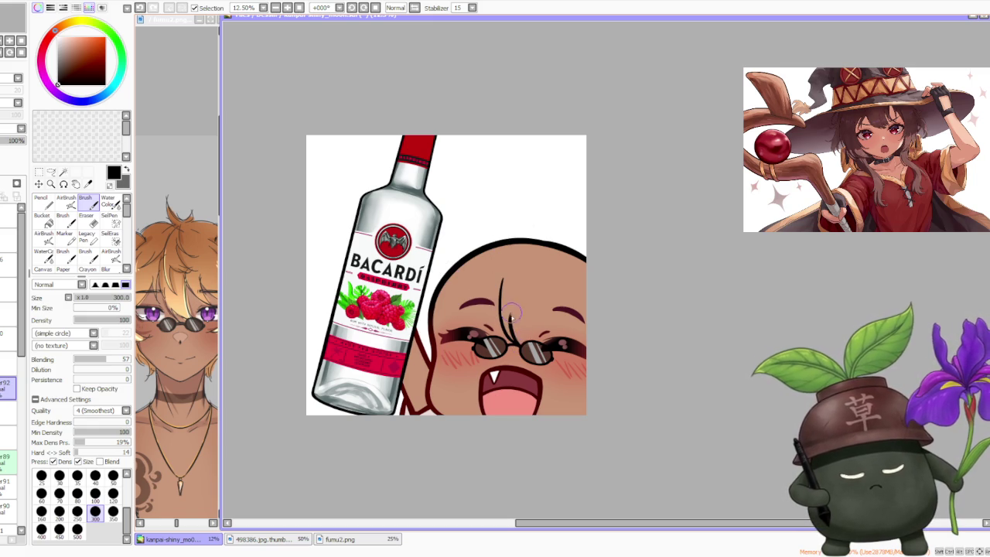
drag(506, 303, 516, 339)
key(ctrl+z)
drag(502, 304, 515, 339)
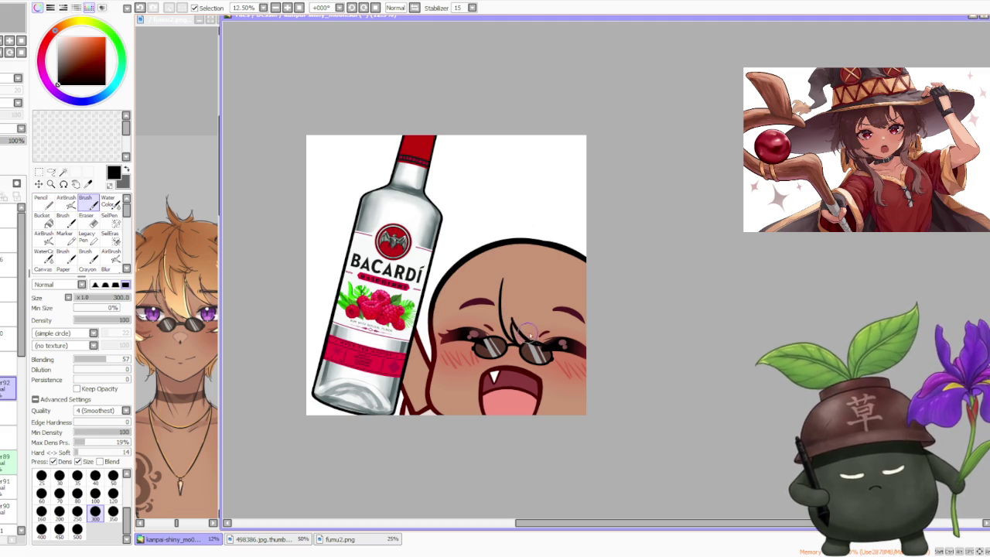
key(ctrl+z)
drag(503, 310, 547, 354)
key(ctrl+z)
mouse_move(503, 310)
mouse_down()
mouse_move(543, 349)
mouse_move(550, 263)
mouse_up()
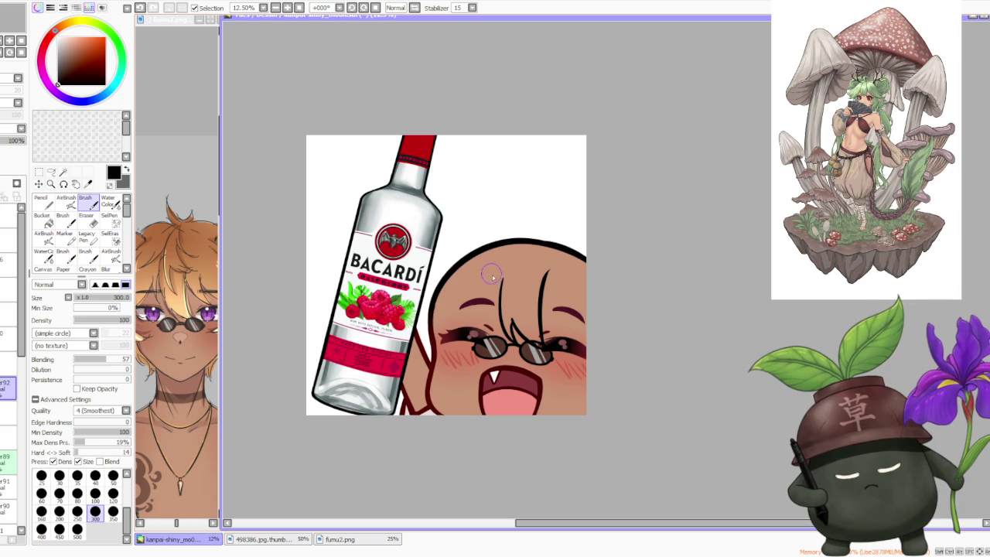
Try a long strand from the glasses to the crown, then rework a shorter forehead strand
drag(500, 317, 495, 251)
key(ctrl+z)
drag(501, 316, 500, 253)
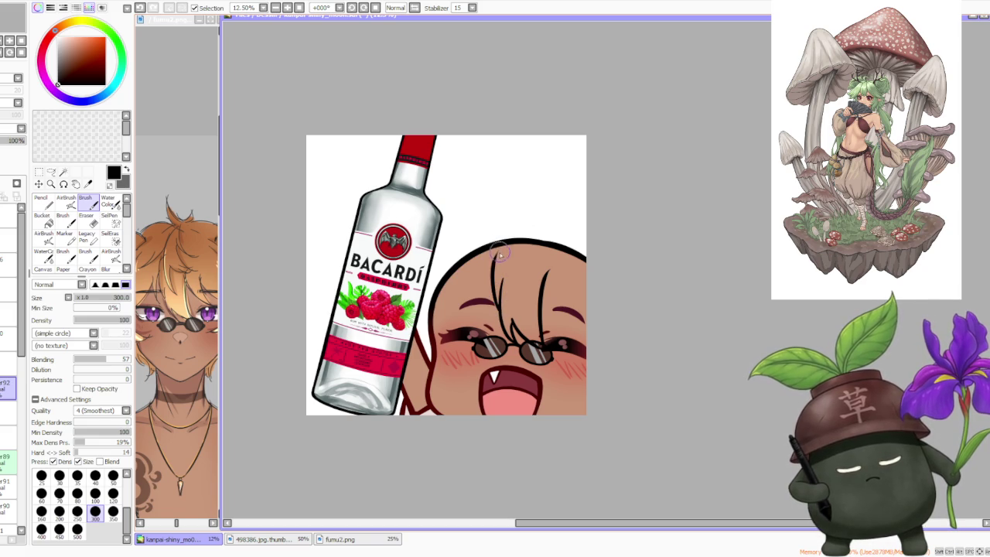
key(ctrl+z)
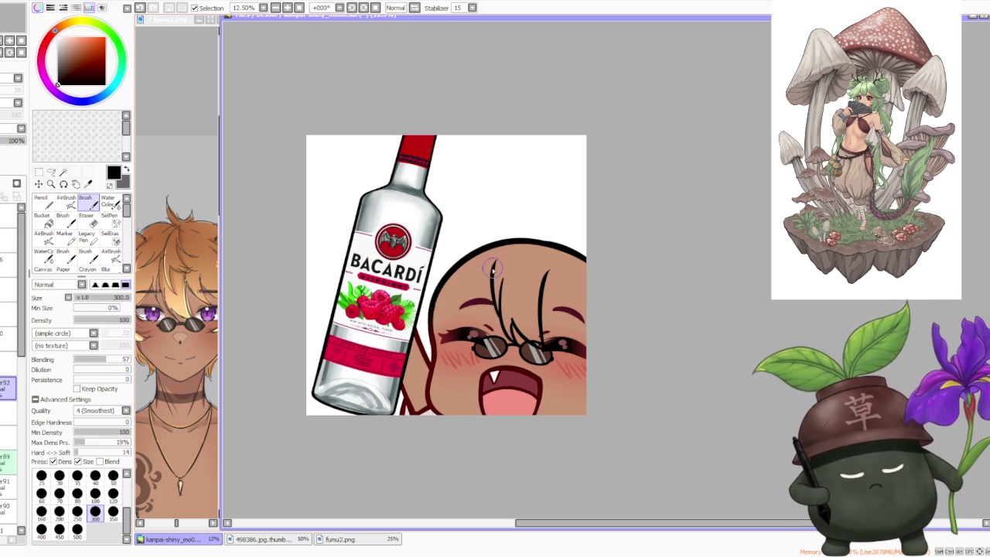
key(ctrl+z)
drag(500, 321, 495, 239)
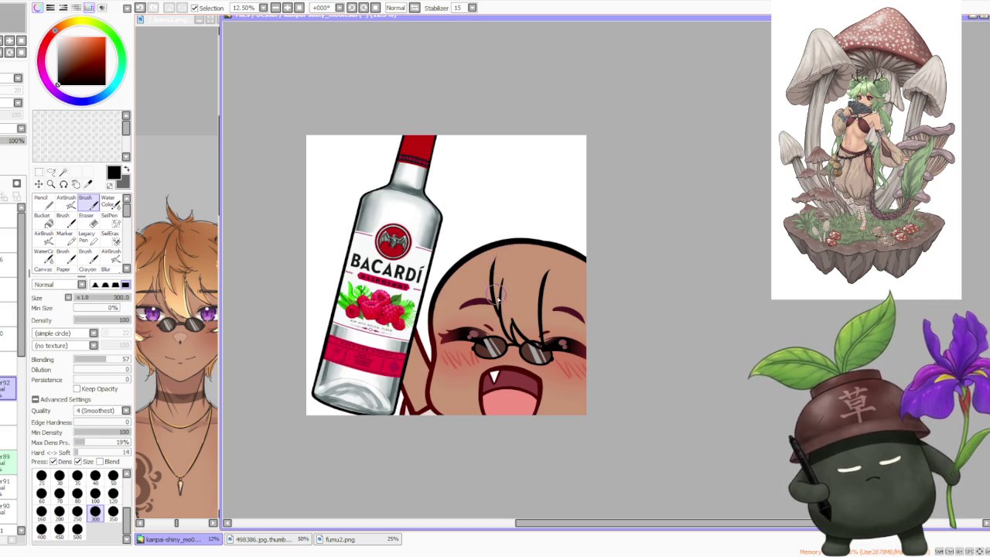
key(ctrl+z)
drag(501, 325, 501, 280)
key(ctrl+z)
drag(502, 328, 491, 265)
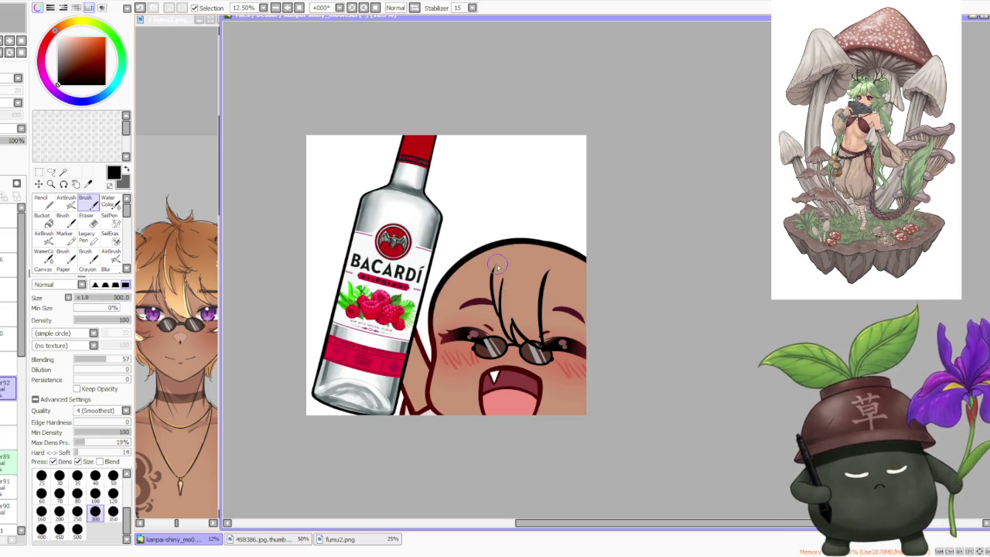
key(ctrl+z)
drag(504, 321, 502, 279)
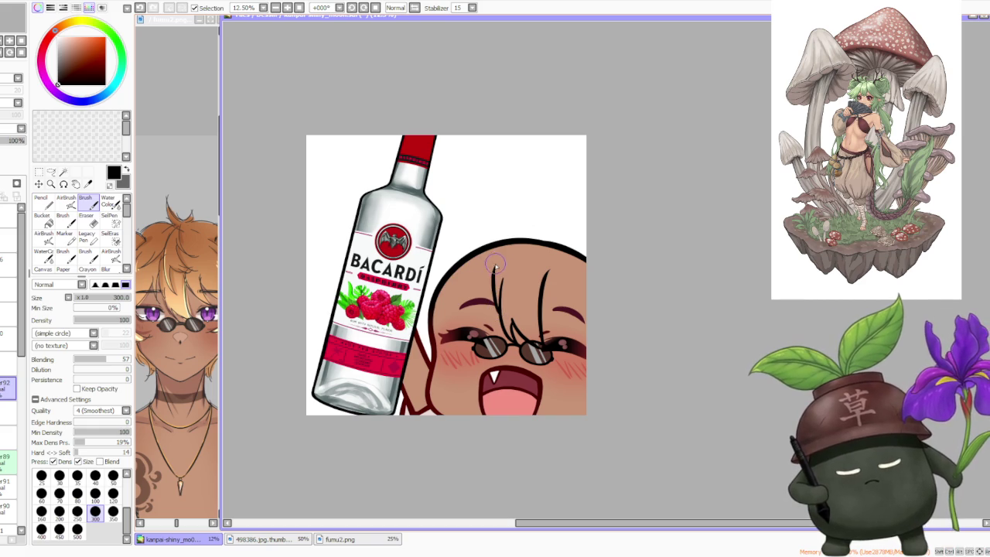
Draw a curved bang strand from the top of the forehead down to the glasses
key(ctrl+z)
mouse_move(503, 321)
mouse_down()
mouse_move(492, 266)
mouse_move(489, 311)
mouse_up()
key(ctrl+z)
key(ctrl+z)
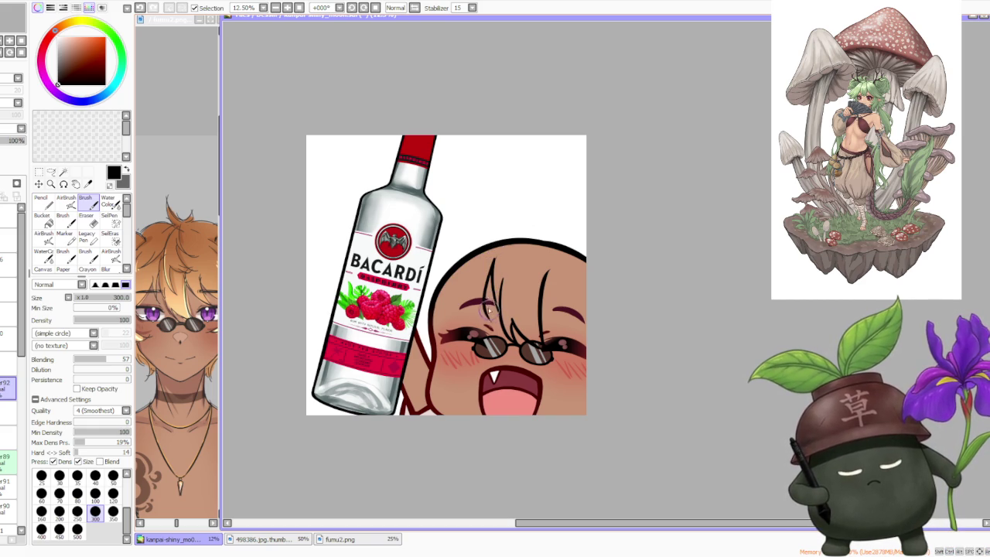
key(ctrl+z)
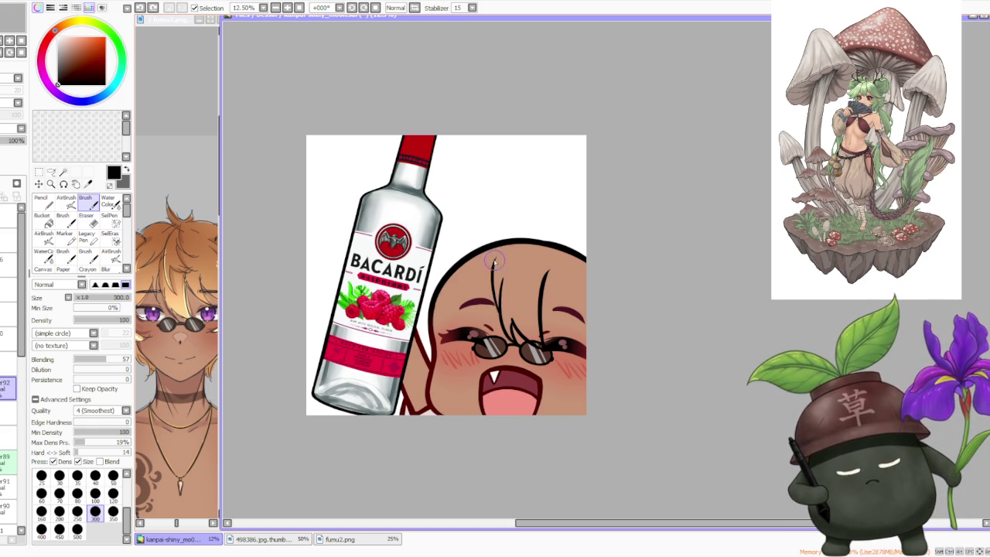
drag(495, 260, 485, 309)
key(ctrl+z)
drag(493, 262, 484, 308)
key(ctrl+z)
drag(491, 254, 473, 311)
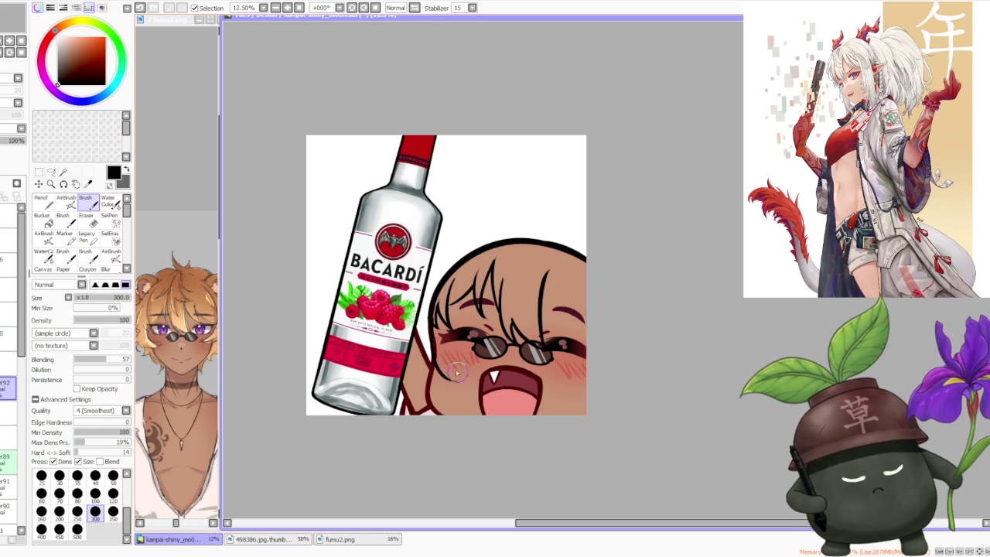
Try short hair strokes beside the cheek and undo them
drag(421, 369, 458, 387)
key(ctrl+z)
key(ctrl+z)
mouse_move(417, 362)
mouse_down()
mouse_move(456, 386)
mouse_move(421, 364)
mouse_move(427, 387)
mouse_up()
key(ctrl+z)
key(ctrl+z)
key(ctrl+z)
key(ctrl+z)
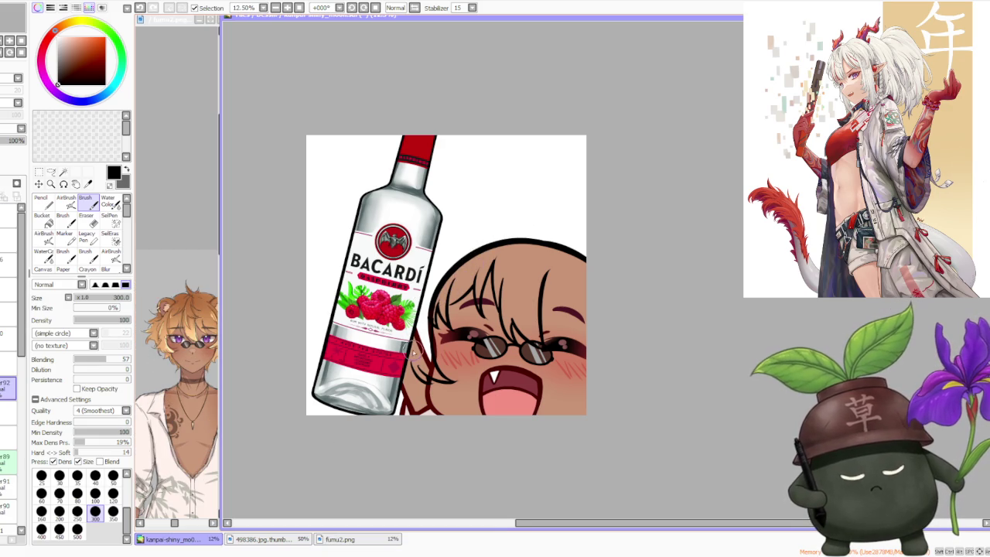
Draw a long hair strand down from the hairline, retrying its path several times
scroll(413, 351, up, 1)
scroll(417, 363, up, 2)
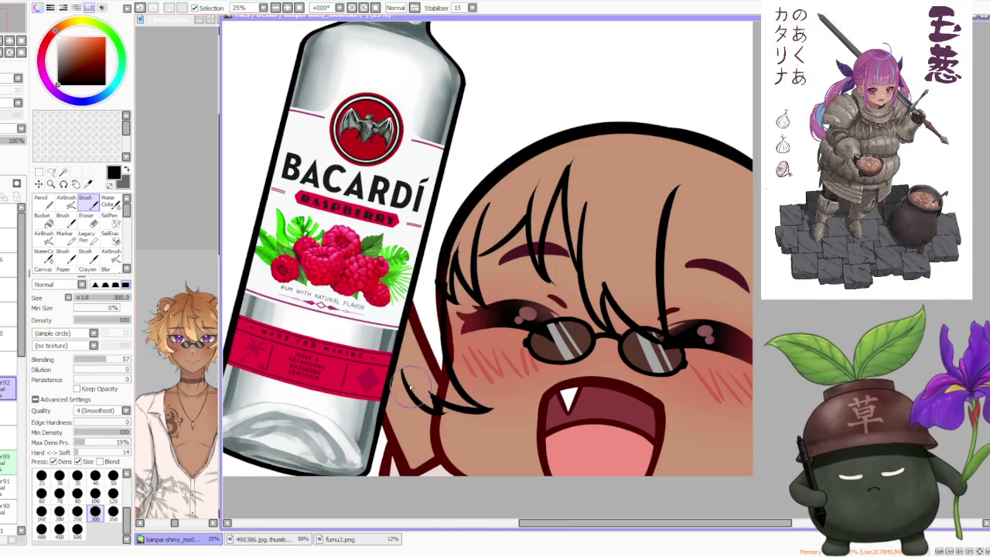
scroll(395, 344, down, 1)
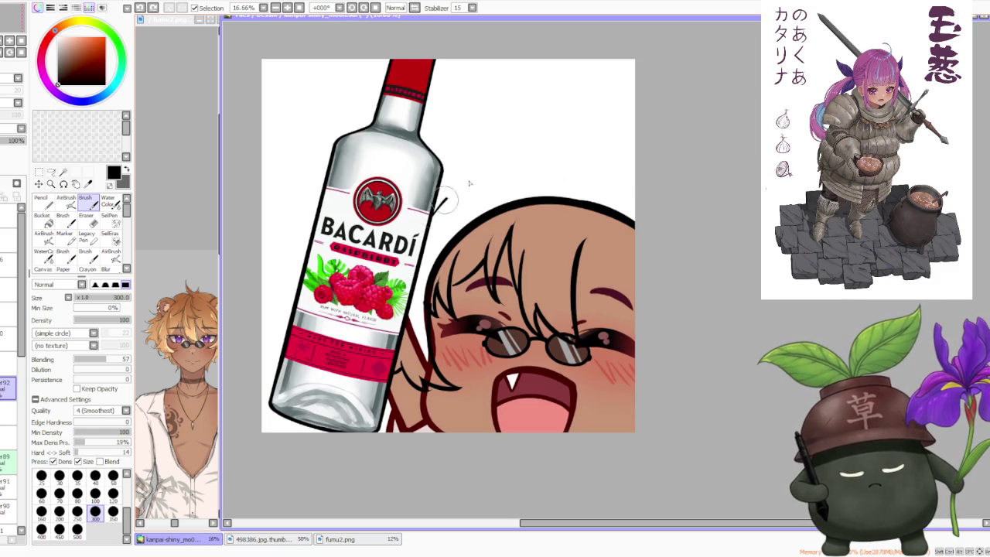
drag(436, 202, 520, 168)
key(ctrl+z)
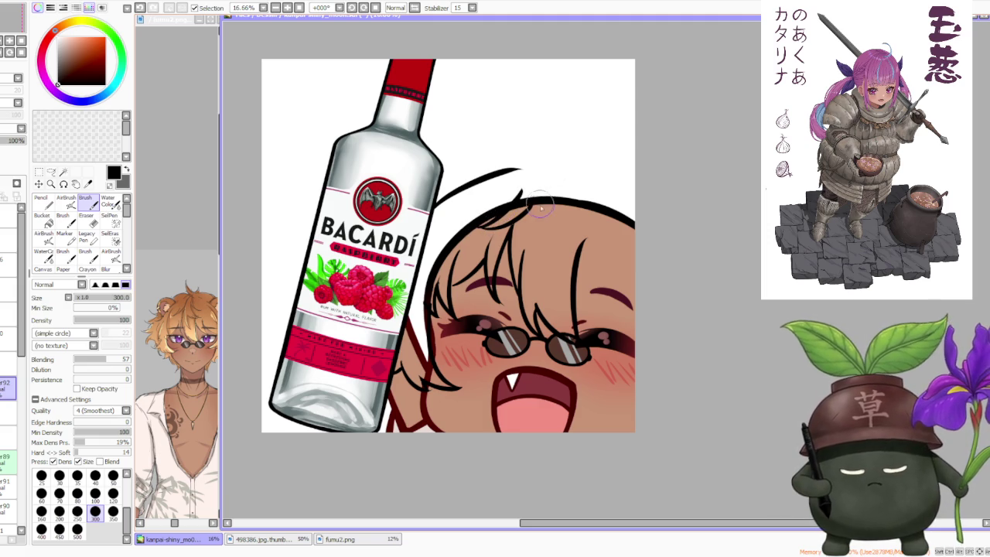
drag(532, 200, 557, 283)
key(ctrl+z)
drag(533, 198, 556, 279)
key(ctrl+z)
drag(534, 194, 571, 300)
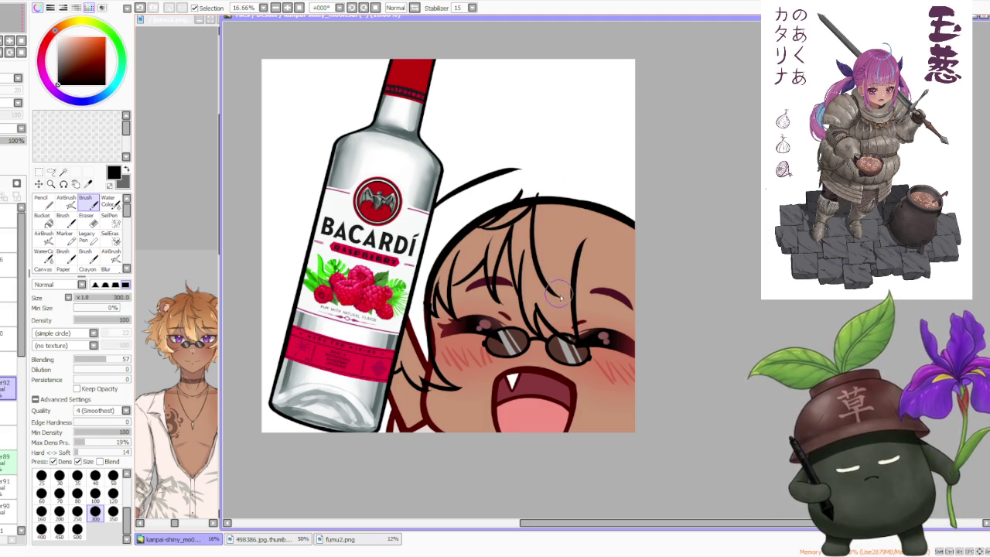
key(ctrl+z)
drag(575, 225, 566, 306)
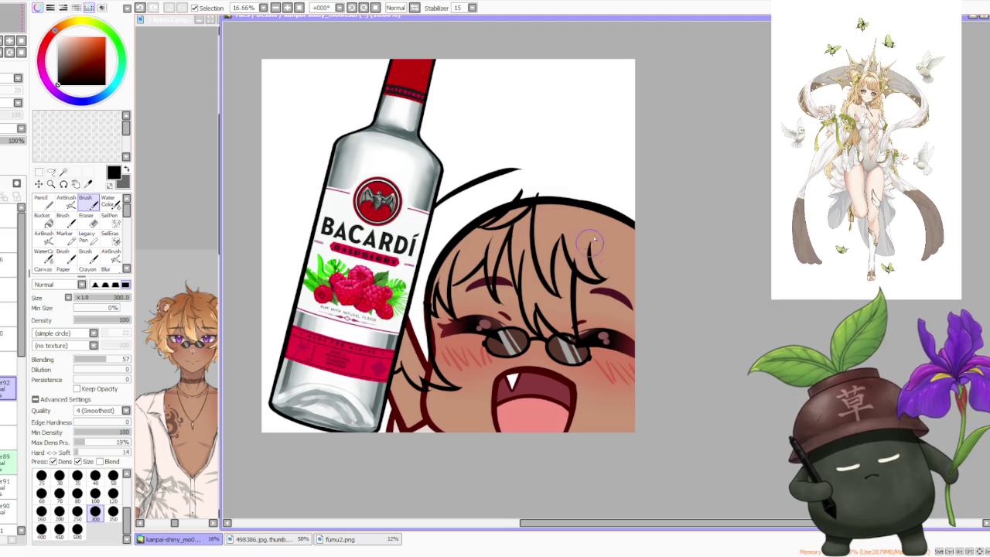
Add two more hair strands across the fringe
mouse_move(603, 272)
mouse_down()
mouse_move(593, 231)
mouse_move(623, 291)
mouse_up()
key(ctrl+z)
key(ctrl+z)
key(ctrl+z)
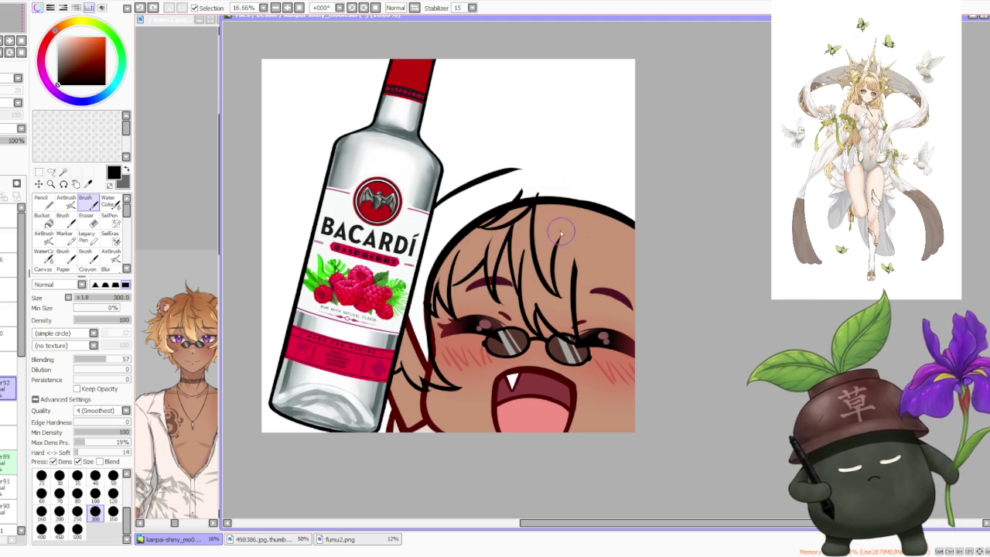
drag(562, 234, 606, 266)
drag(593, 228, 618, 276)
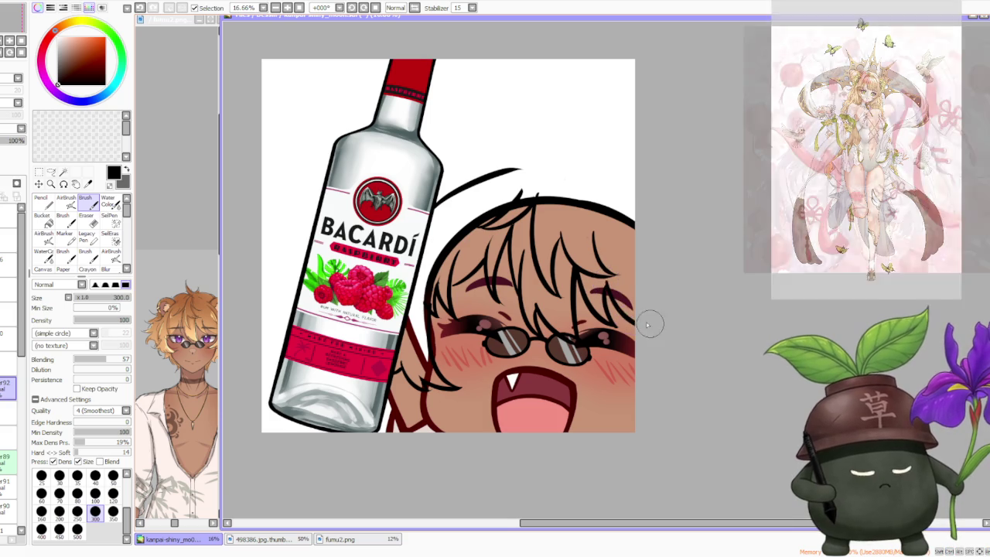
Check the fumu2.png reference document, then return to the emote canvas
click(190, 369)
scroll(198, 368, down, 1)
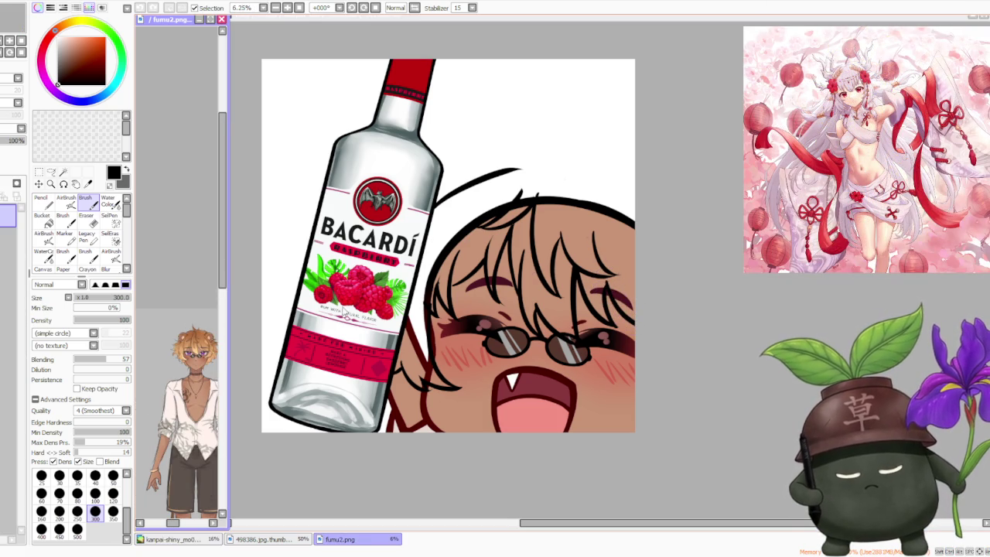
click(679, 217)
scroll(652, 194, down, 1)
scroll(652, 195, up, 1)
scroll(652, 194, up, 1)
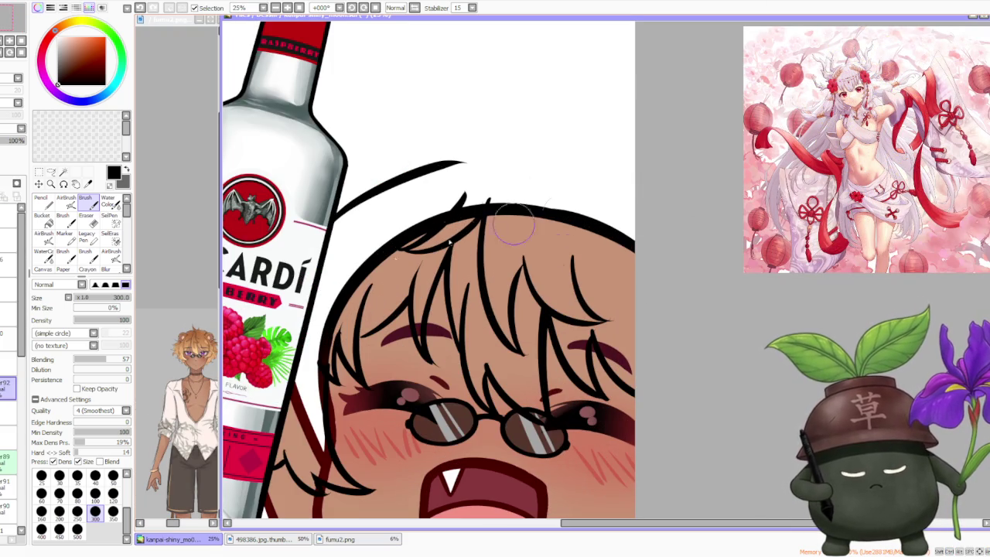
scroll(193, 333, up, 1)
scroll(193, 332, up, 1)
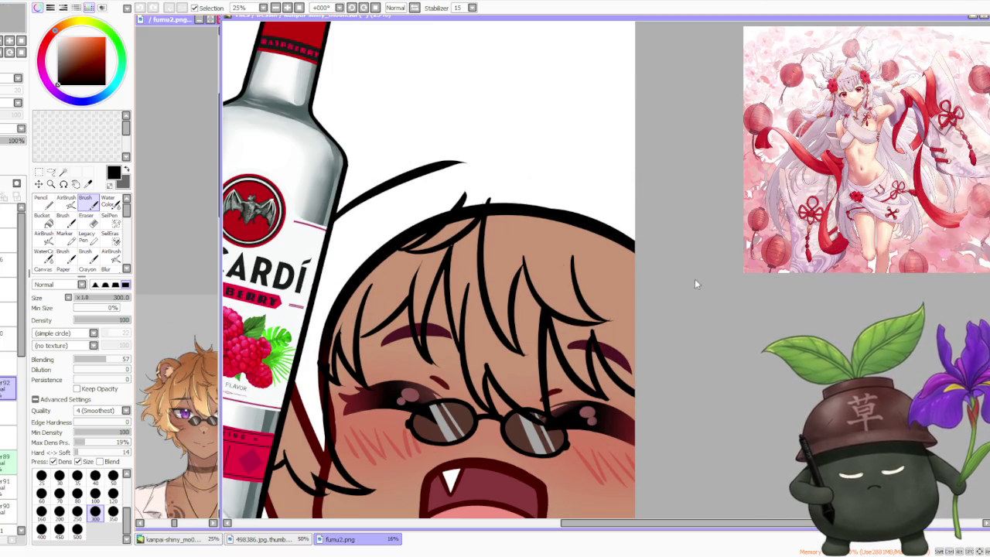
Erase a misplaced hair strand and redraw the long strand above the right eye
key(e)
drag(573, 259, 611, 321)
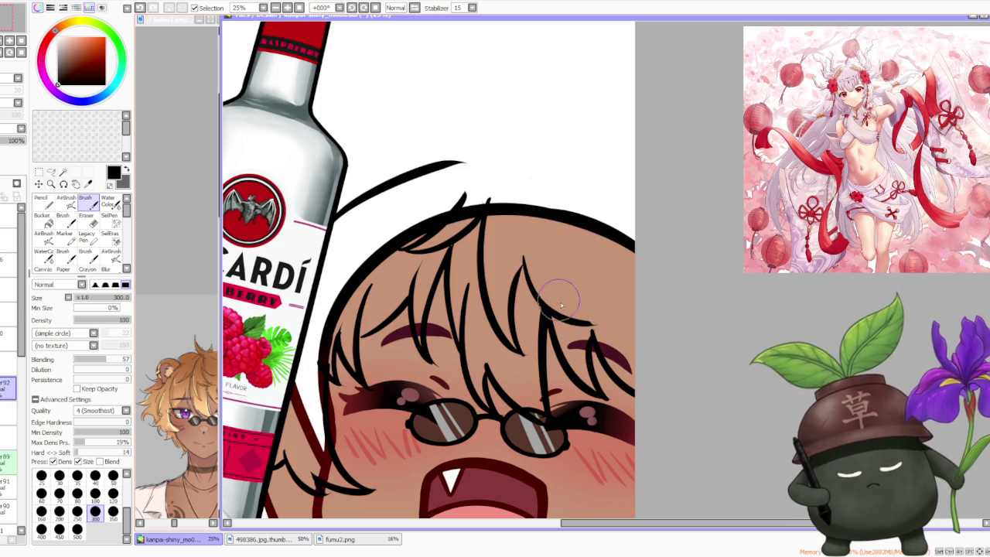
mouse_move(569, 305)
mouse_down()
mouse_move(608, 321)
mouse_move(549, 232)
mouse_up()
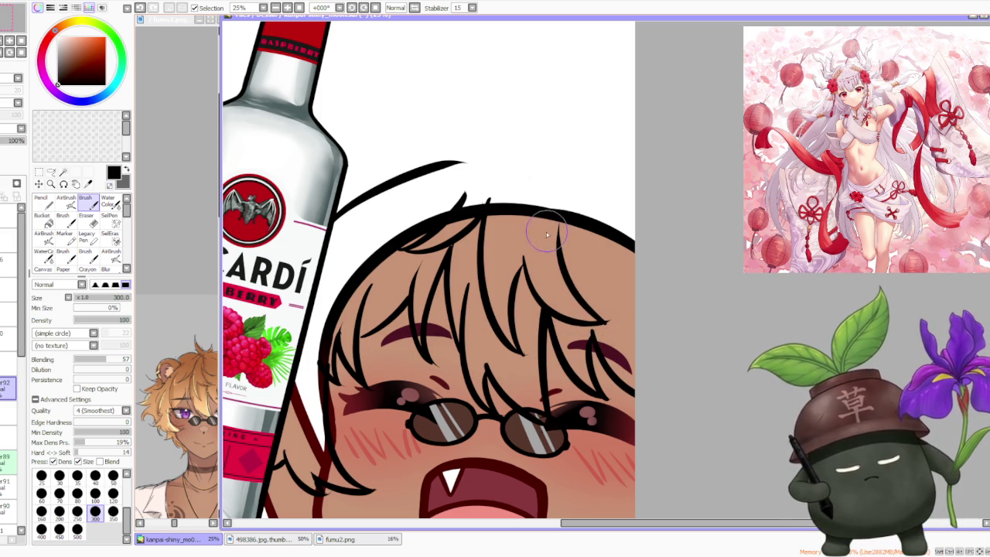
key(ctrl+z)
drag(608, 323, 526, 203)
key(ctrl+z)
mouse_move(608, 325)
mouse_down()
mouse_move(586, 303)
mouse_move(549, 231)
mouse_up()
Draw a thin strand rising above the hairline and another strand on top of the head
drag(495, 204, 528, 165)
key(ctrl+z)
key(ctrl+y)
key(ctrl+z)
key(ctrl+y)
key(ctrl+z)
mouse_move(487, 205)
mouse_down()
mouse_move(539, 153)
mouse_move(616, 261)
mouse_up()
drag(551, 161, 560, 208)
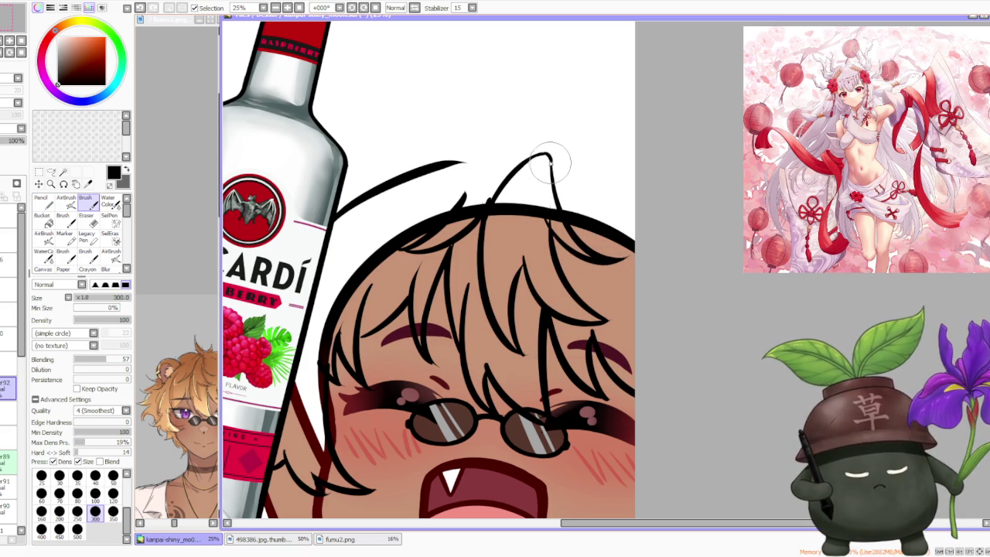
scroll(546, 153, down, 2)
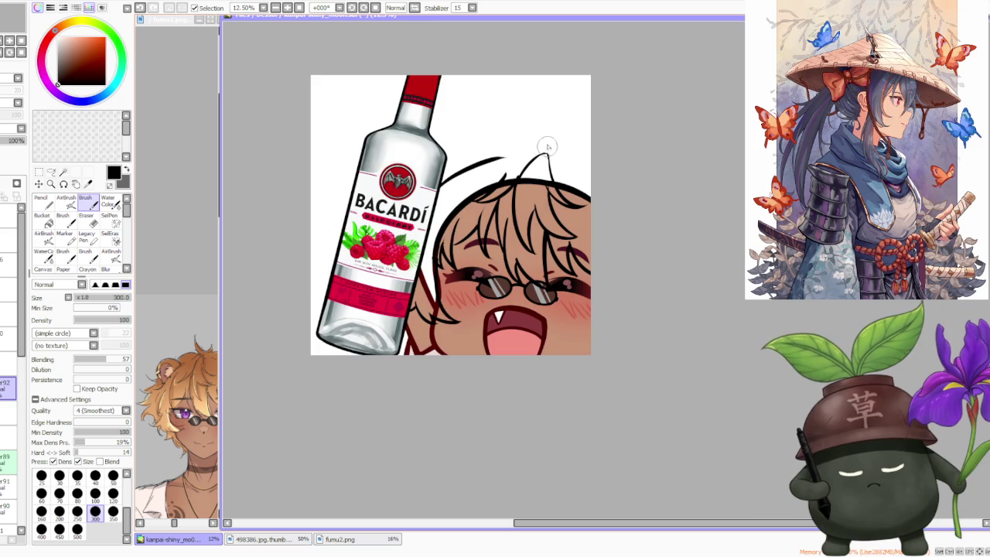
Rotate the canvas counterclockwise and ink a curve beside the hair reaching toward the head top
scroll(536, 110, down, 1)
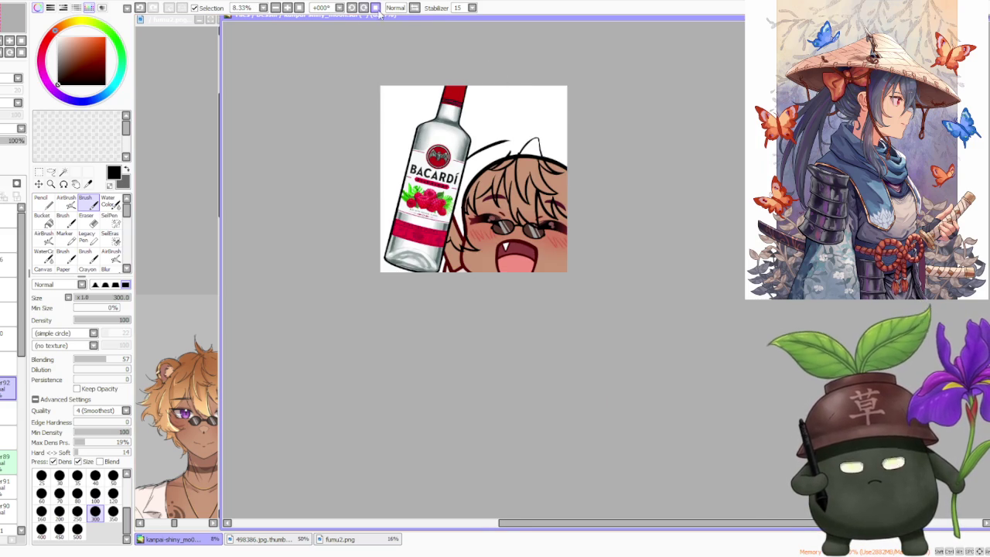
drag(385, 12, 441, 192)
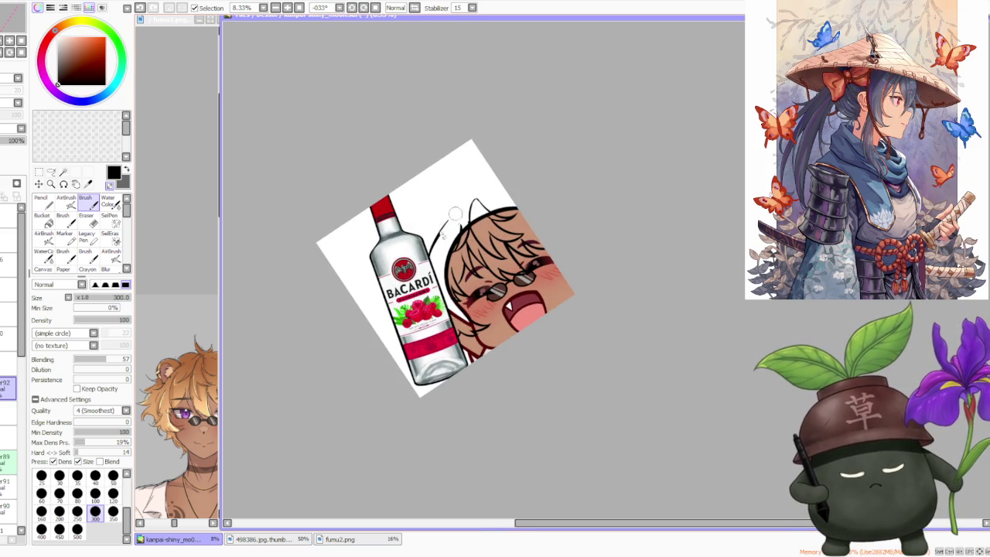
scroll(436, 256, up, 2)
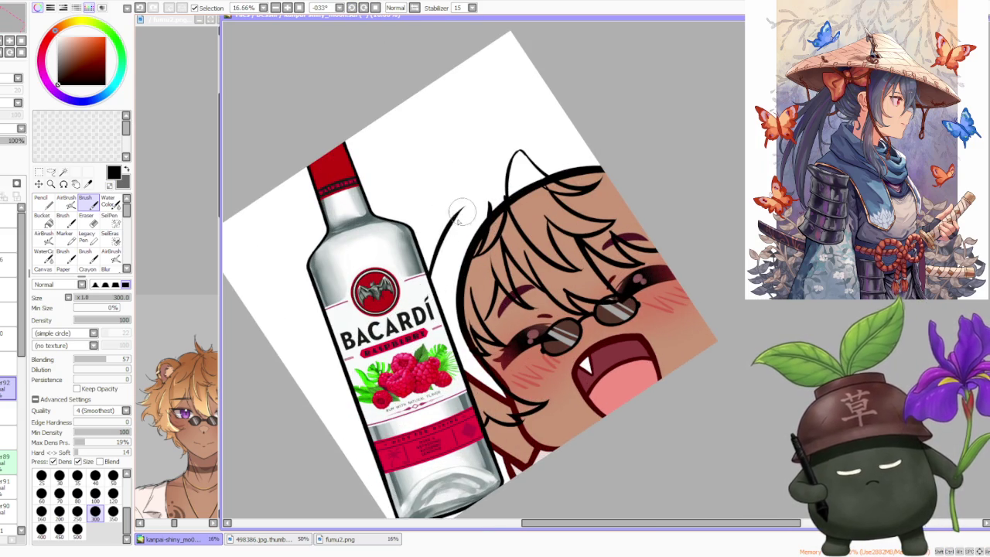
key(ctrl+z)
drag(428, 267, 487, 188)
key(ctrl+z)
drag(430, 267, 501, 186)
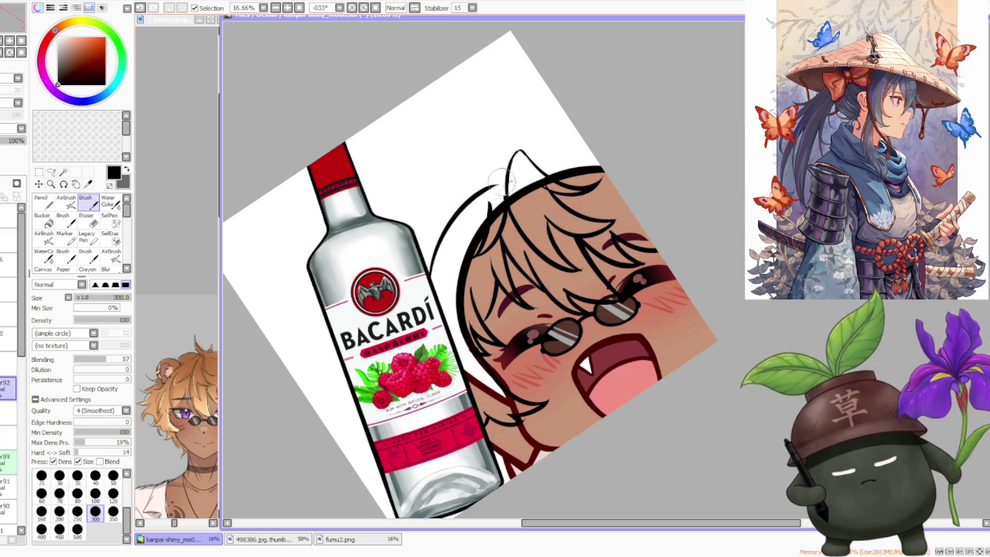
key(ctrl+z)
key(ctrl+z)
drag(427, 267, 510, 159)
key(ctrl+z)
drag(428, 267, 510, 158)
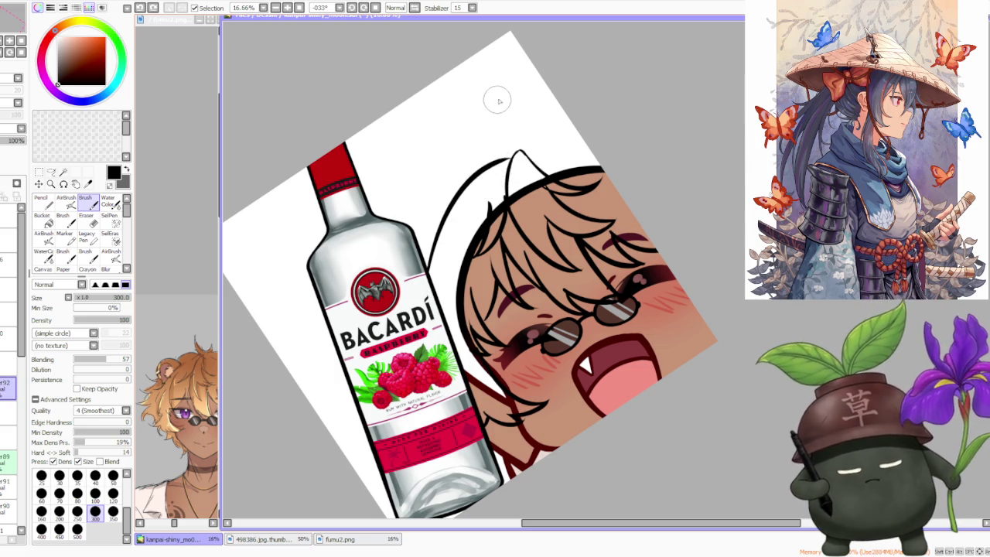
Try several curls sprouting above the head, undo them, and reset the view upright
drag(494, 91, 512, 154)
key(ctrl+z)
drag(495, 91, 514, 159)
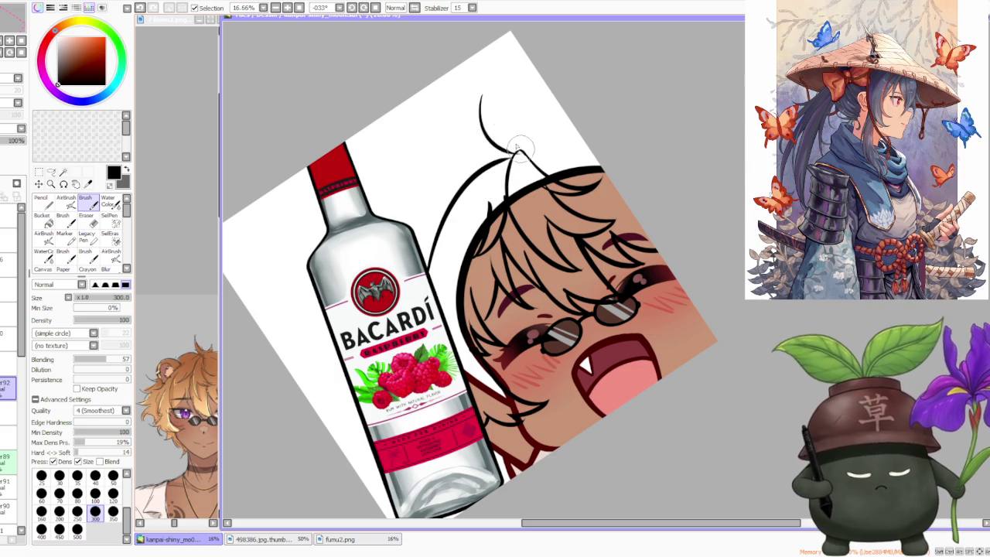
key(ctrl+z)
drag(472, 112, 510, 158)
key(ctrl+z)
drag(476, 85, 514, 163)
key(ctrl+z)
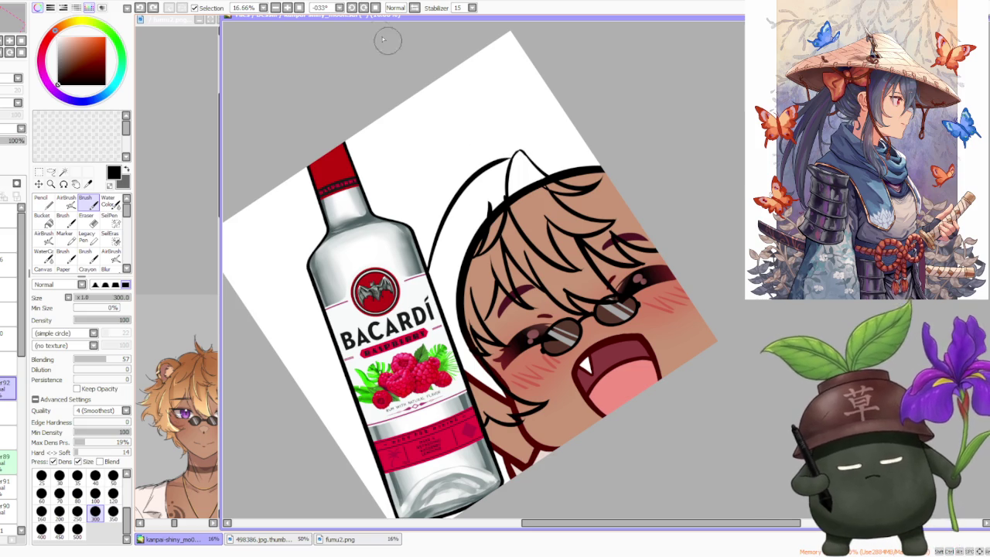
key(Home)
scroll(576, 86, down, 1)
scroll(584, 87, up, 2)
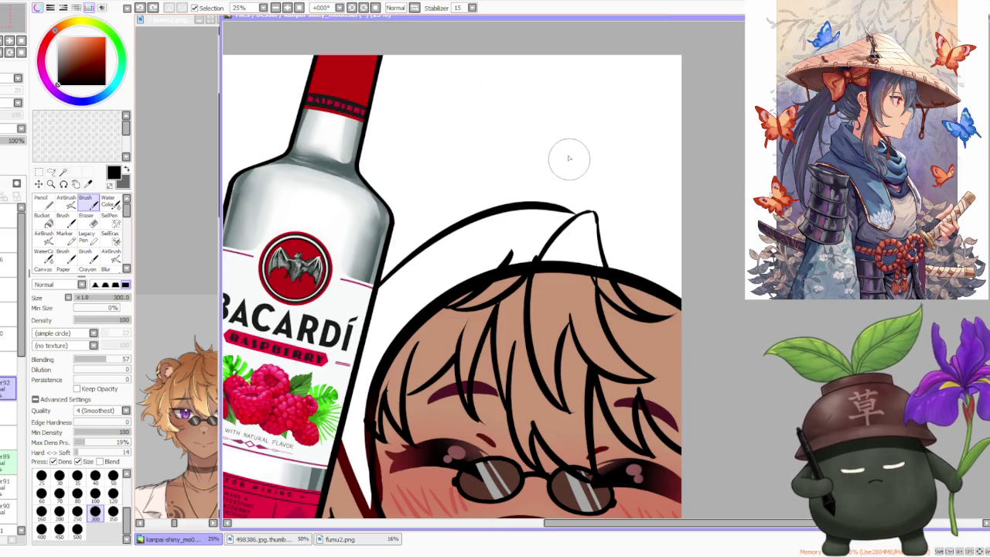
Draw the ahoge's curved strand and small end curl, removing strokes that run to the edge
mouse_move(568, 124)
mouse_down()
mouse_move(589, 207)
mouse_move(557, 137)
mouse_move(573, 124)
mouse_move(625, 212)
mouse_up()
key(ctrl+z)
key(ctrl+z)
key(ctrl+z)
key(ctrl+z)
key(ctrl+z)
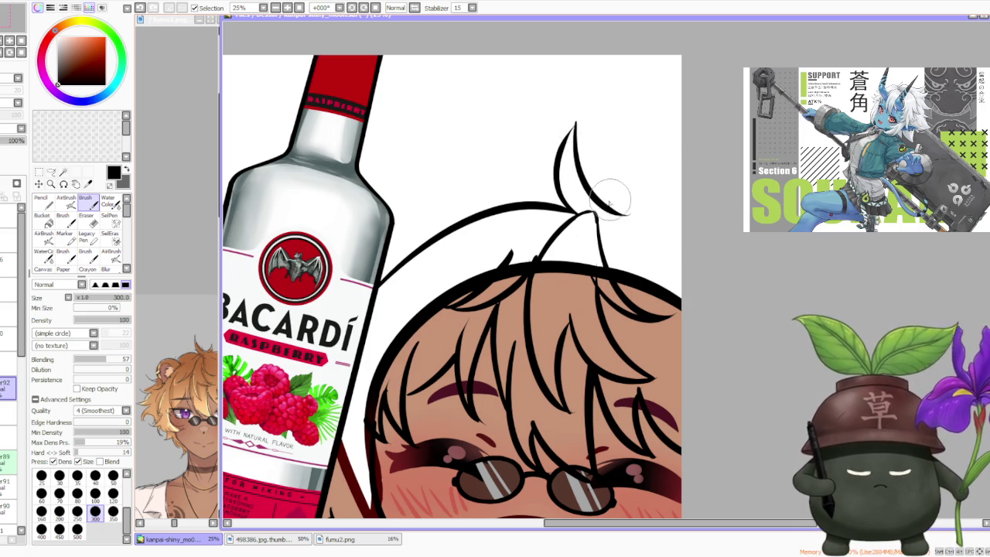
key(ctrl+z)
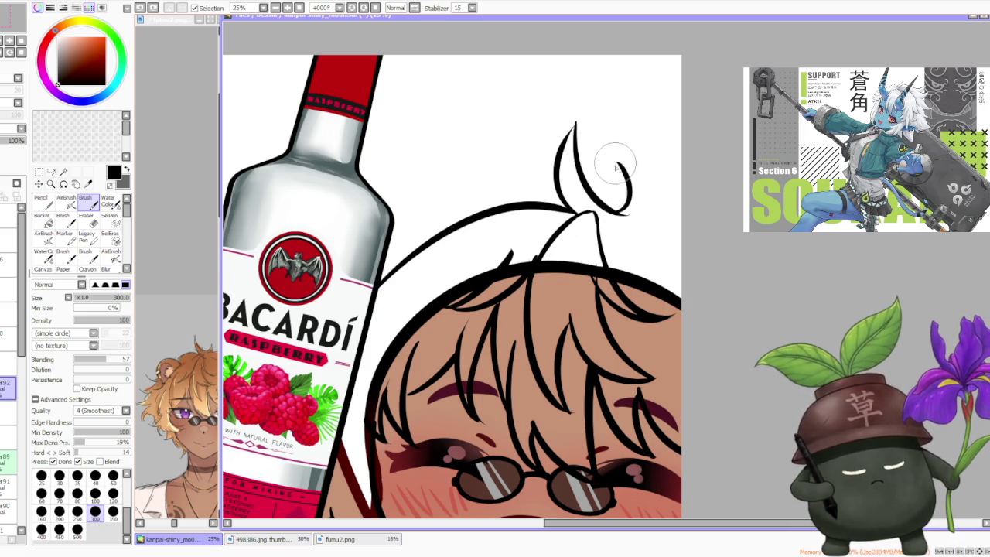
mouse_move(617, 164)
mouse_down()
mouse_move(630, 220)
mouse_move(680, 229)
mouse_move(706, 250)
mouse_up()
key(ctrl+z)
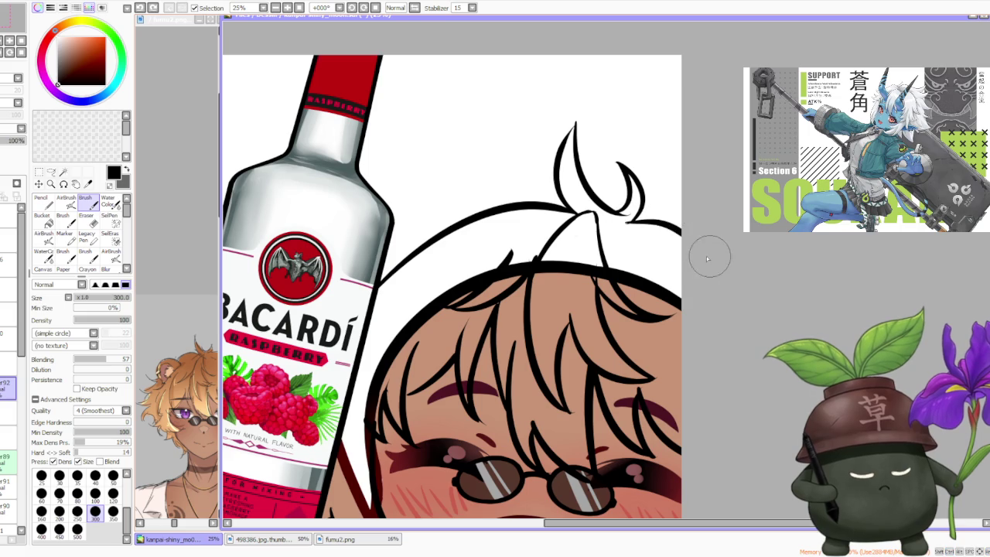
key(ctrl+z)
mouse_move(645, 221)
mouse_down()
mouse_move(685, 228)
mouse_move(701, 259)
mouse_up()
key(ctrl+z)
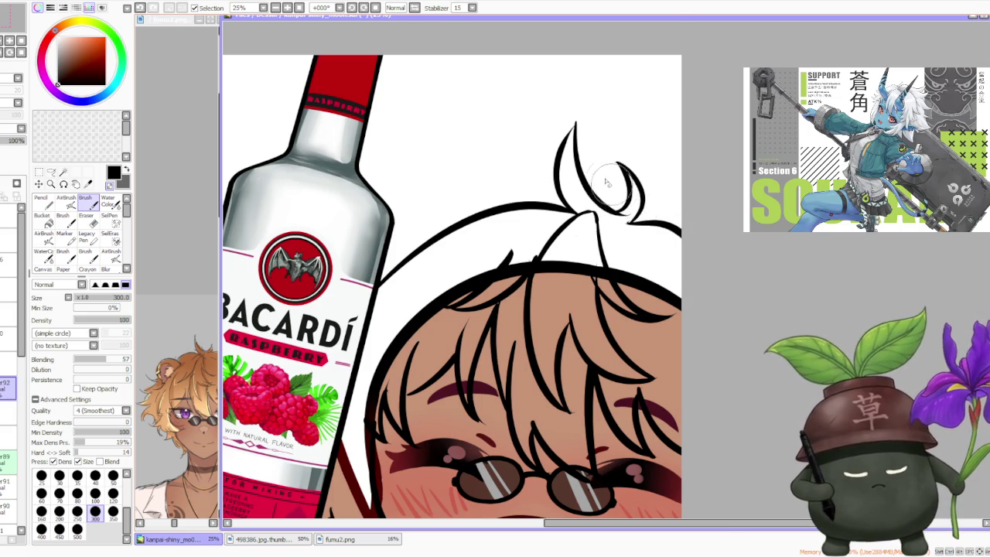
Scroll down and switch to the fumu2.png reference document
scroll(596, 172, down, 1)
scroll(596, 172, down, 1)
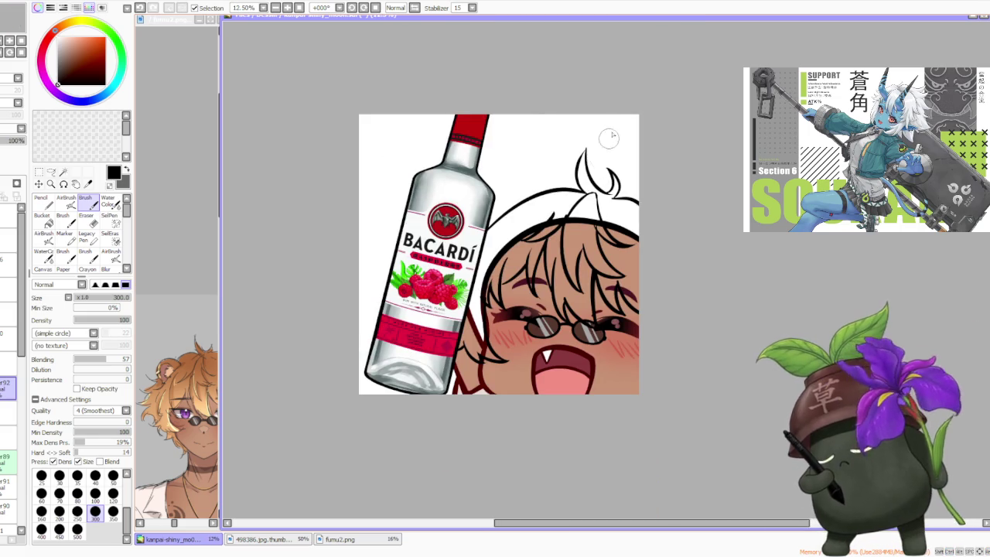
scroll(613, 135, down, 1)
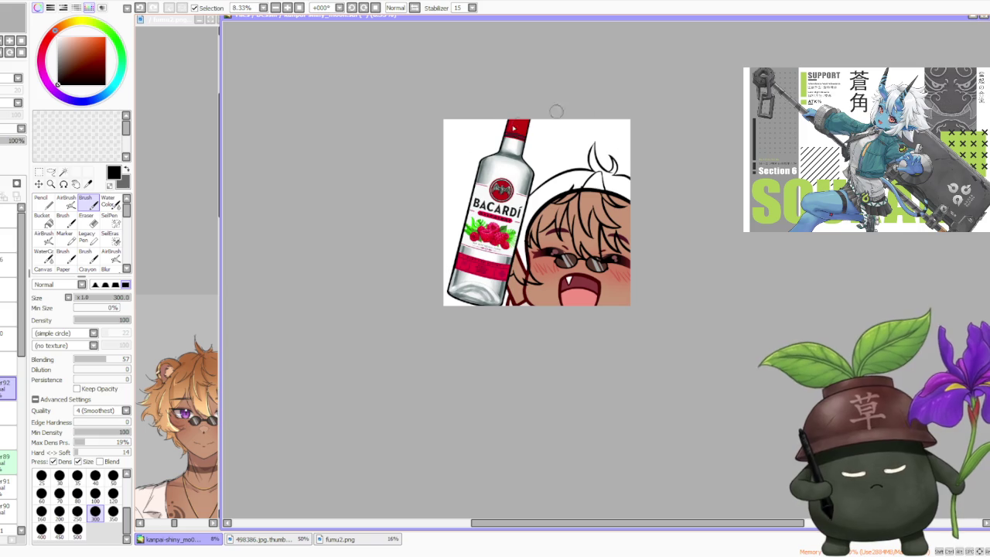
click(340, 539)
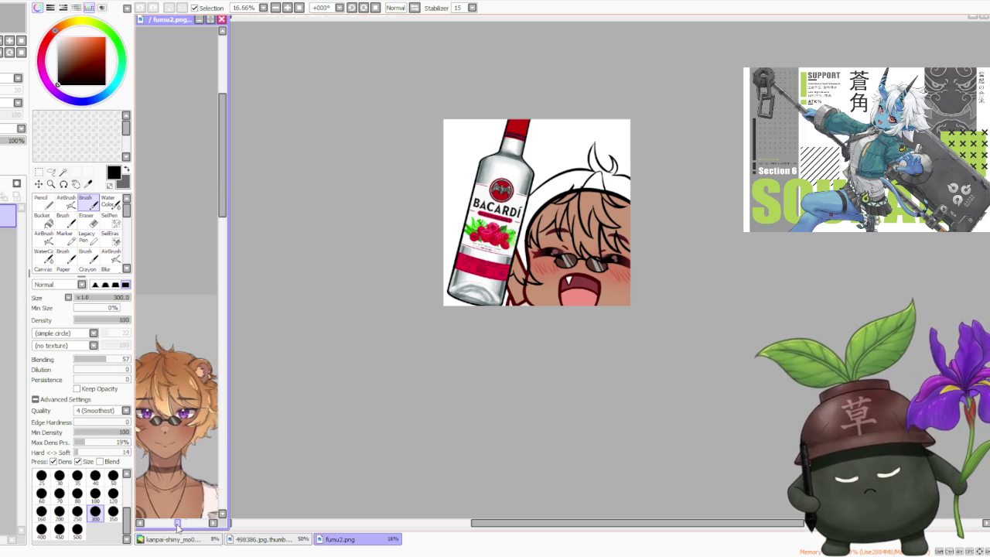
key(ctrl+Tab)
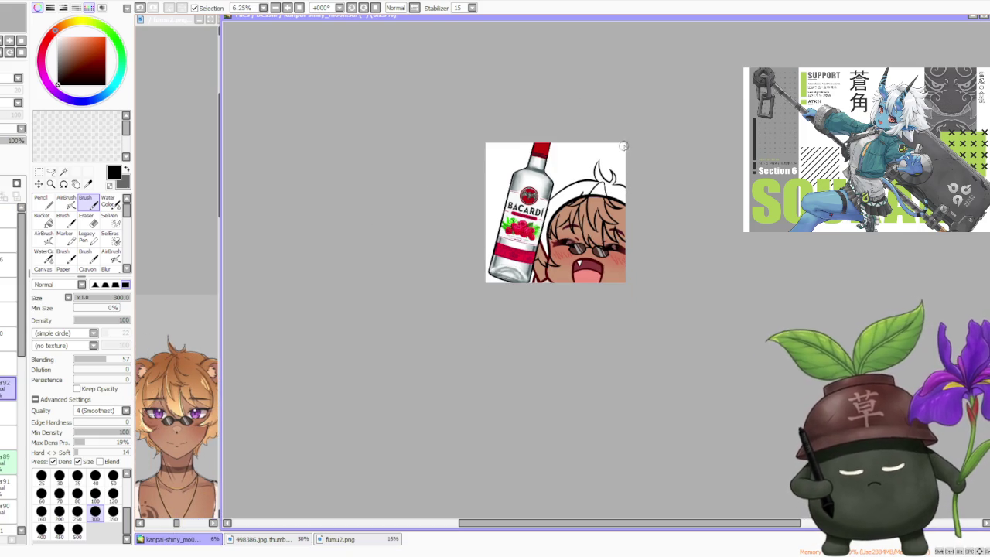
scroll(652, 165, up, 2)
scroll(611, 210, up, 1)
scroll(605, 222, down, 1)
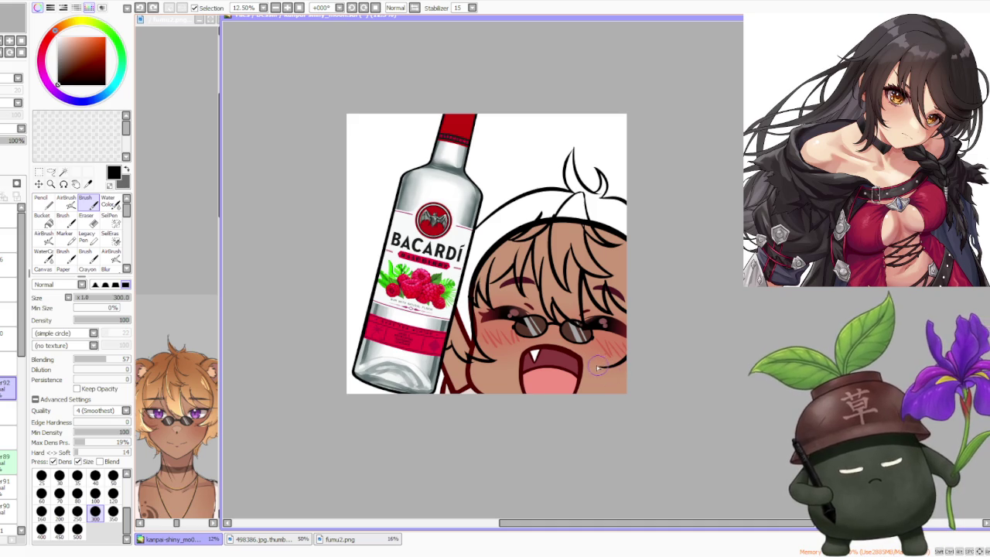
scroll(628, 315, down, 2)
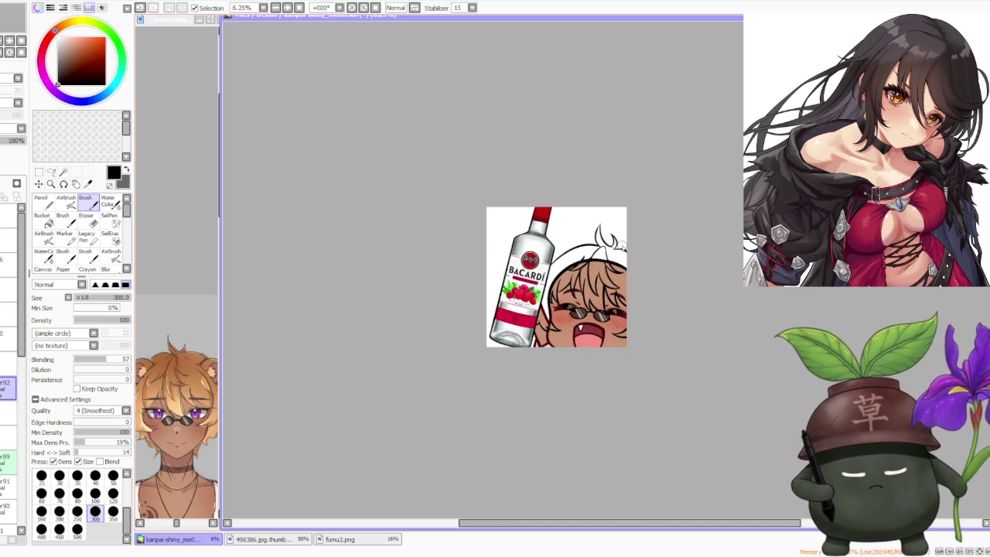
alt+click(140, 403)
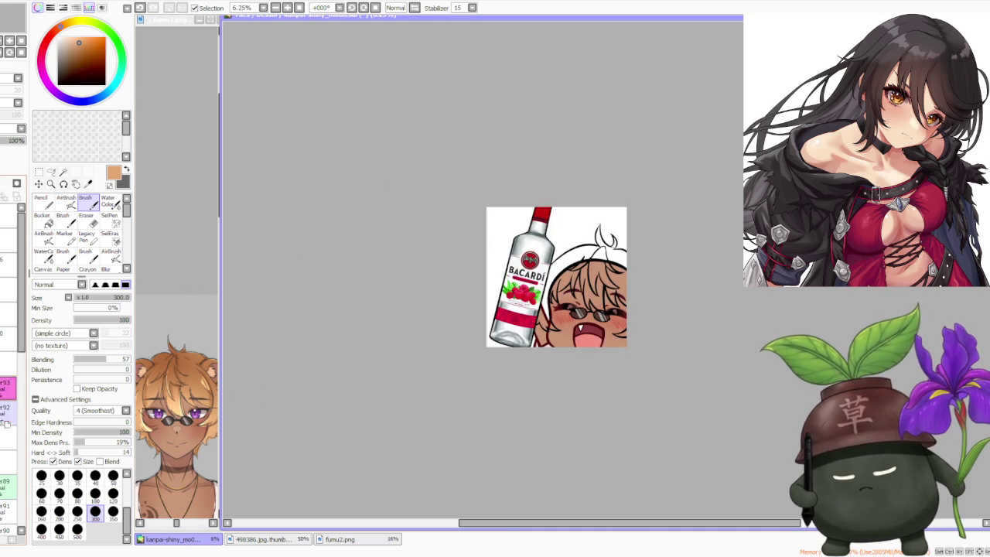
Paint tan along the hair's left and upper edges out to the right side
scroll(583, 275, up, 2)
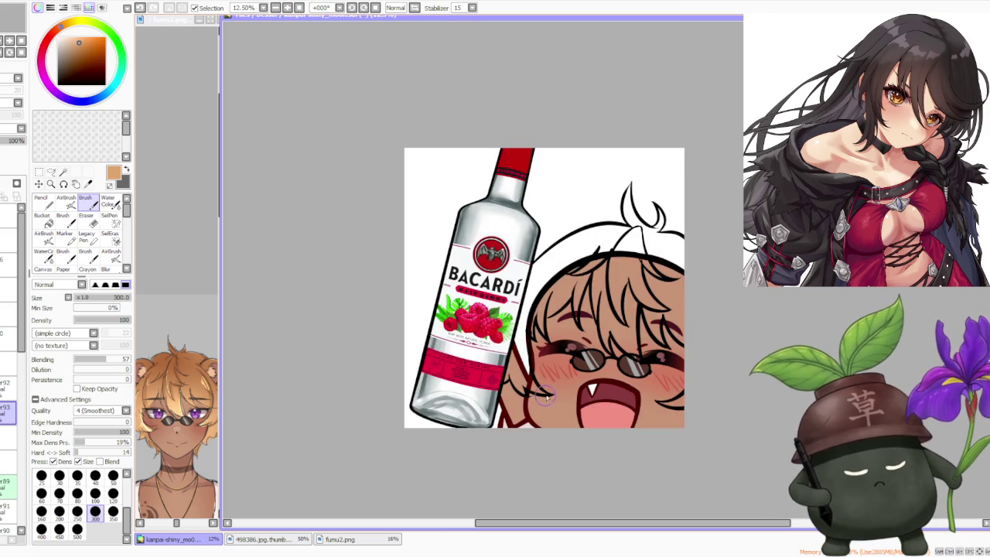
drag(543, 396, 526, 330)
mouse_move(542, 390)
mouse_down()
mouse_move(520, 317)
mouse_move(528, 329)
mouse_up()
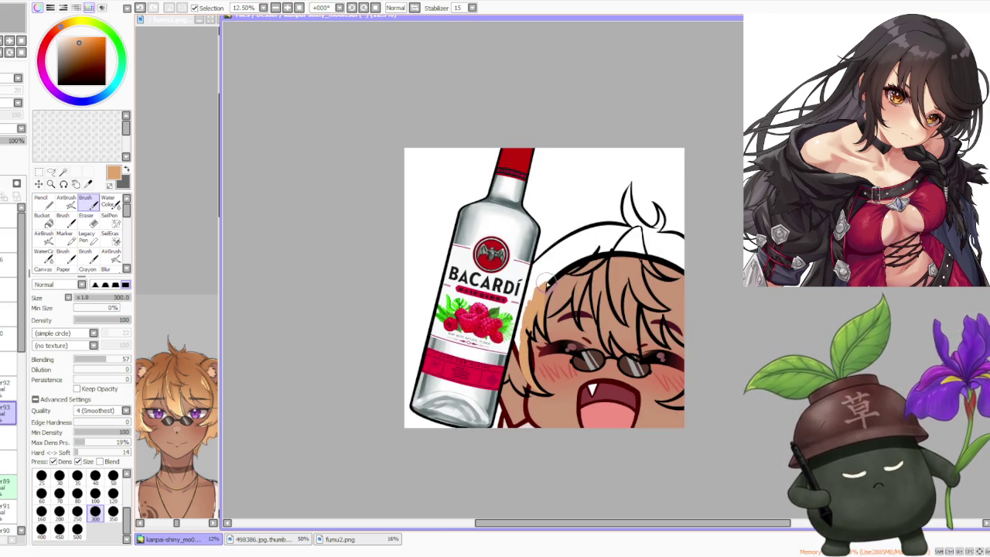
drag(566, 257, 520, 319)
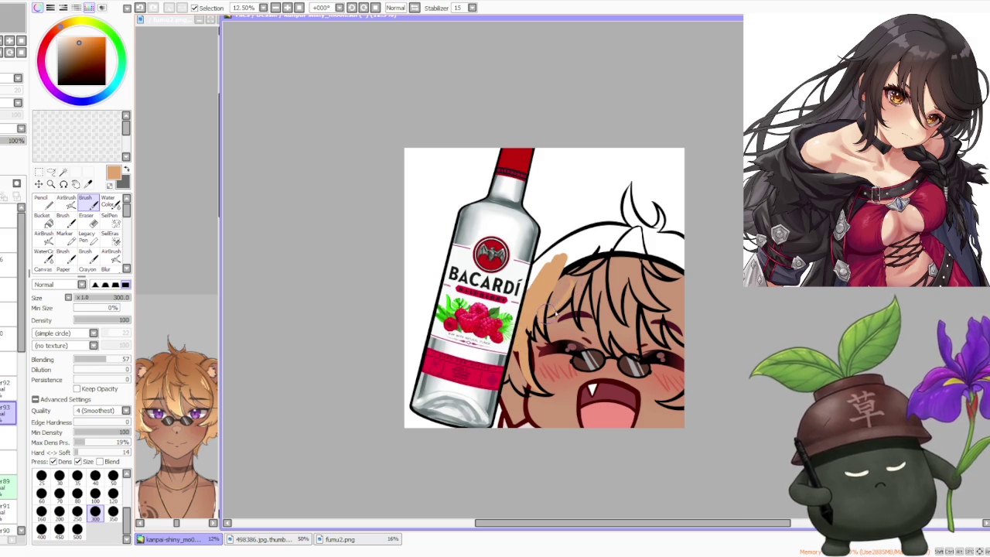
mouse_move(558, 297)
mouse_down()
mouse_move(556, 280)
mouse_move(613, 238)
mouse_move(581, 299)
mouse_up()
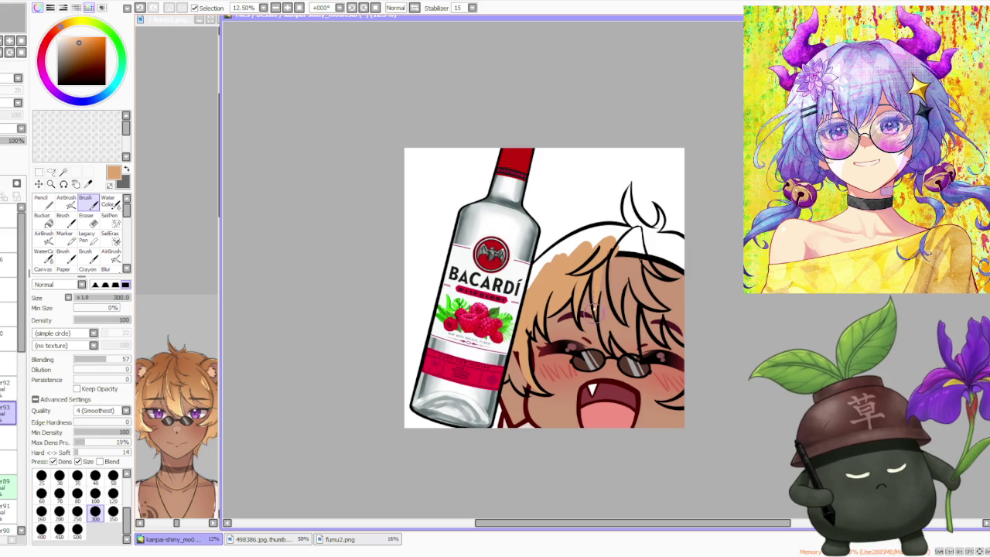
mouse_move(608, 267)
mouse_down()
mouse_move(634, 236)
mouse_move(680, 263)
mouse_up()
scroll(623, 282, up, 1)
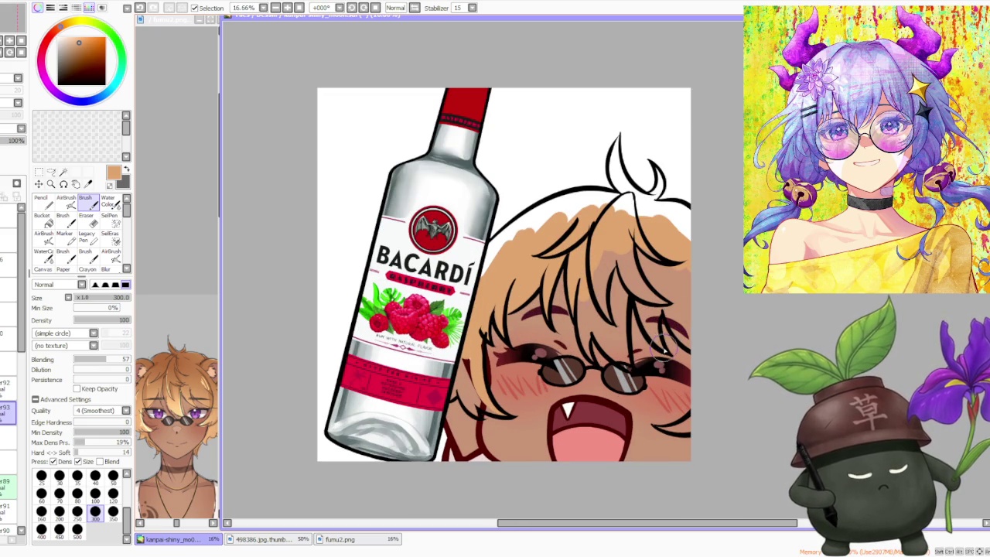
mouse_move(656, 343)
mouse_down()
mouse_move(669, 321)
mouse_move(688, 340)
mouse_move(683, 285)
mouse_up()
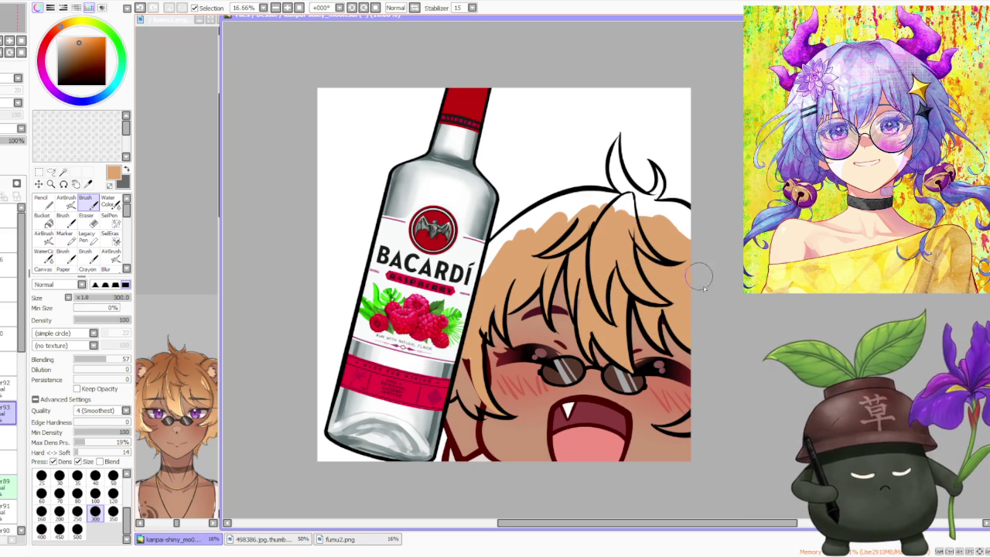
Fill the cheek edge beside the bottle with skin colour
scroll(675, 257, down, 4)
scroll(652, 215, up, 3)
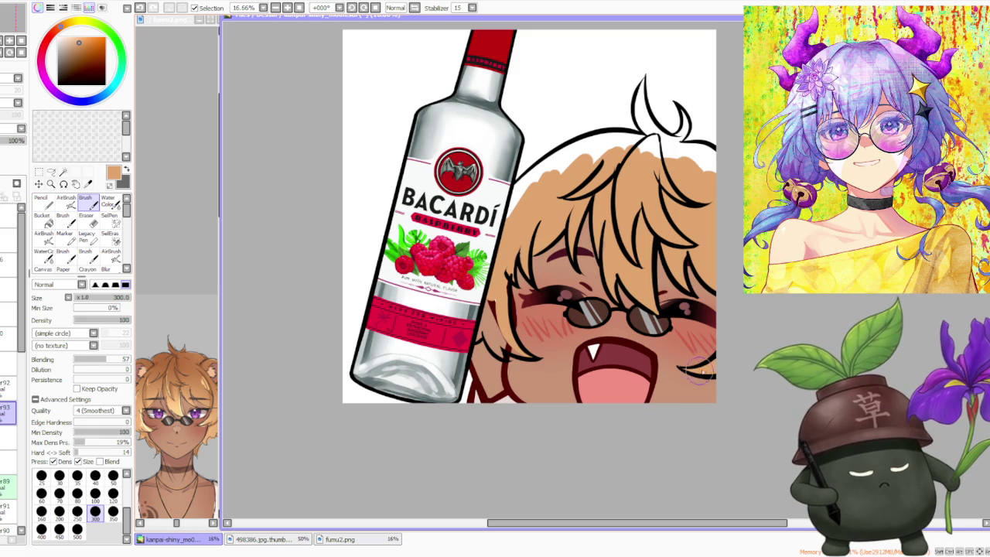
drag(510, 354, 492, 308)
drag(503, 364, 483, 294)
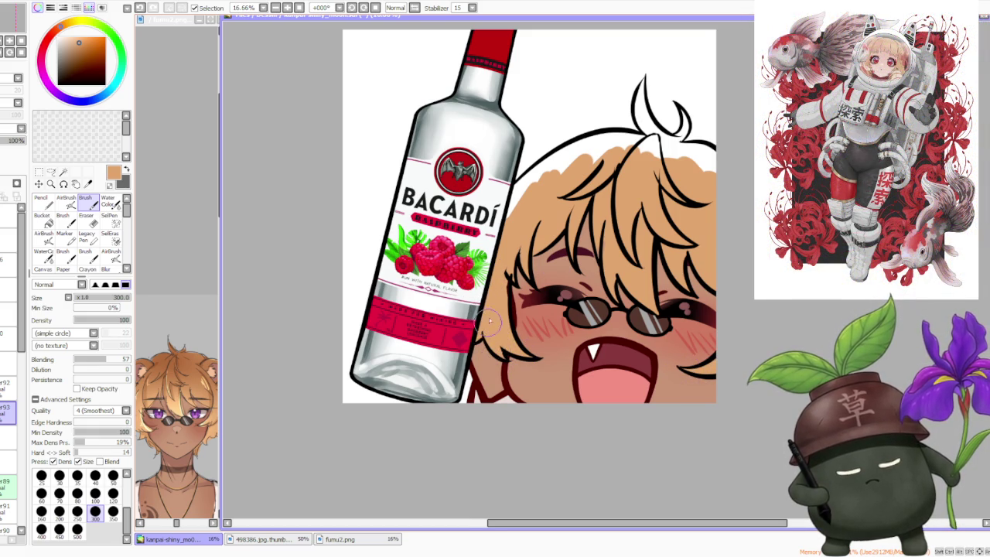
scroll(537, 243, down, 3)
scroll(564, 181, down, 1)
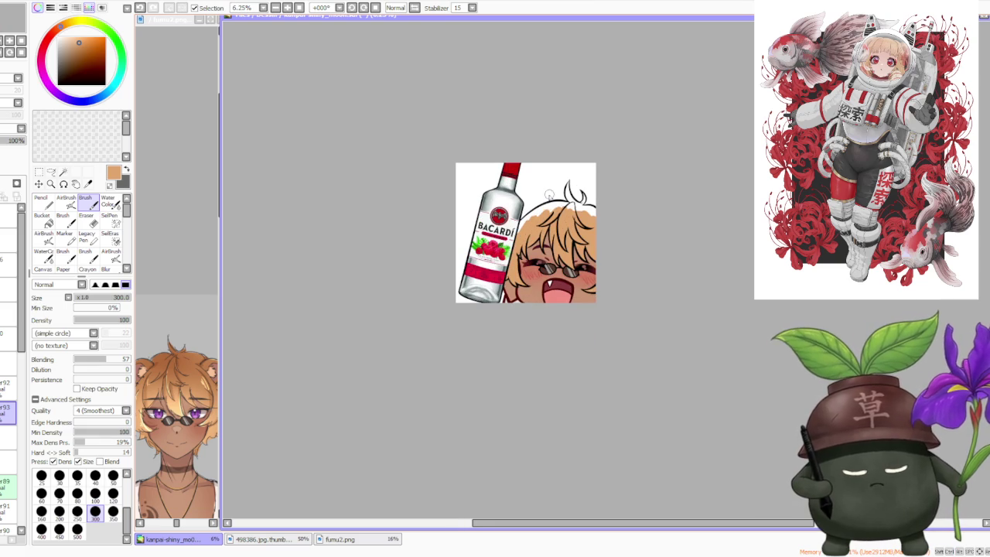
scroll(548, 209, up, 1)
scroll(541, 220, up, 1)
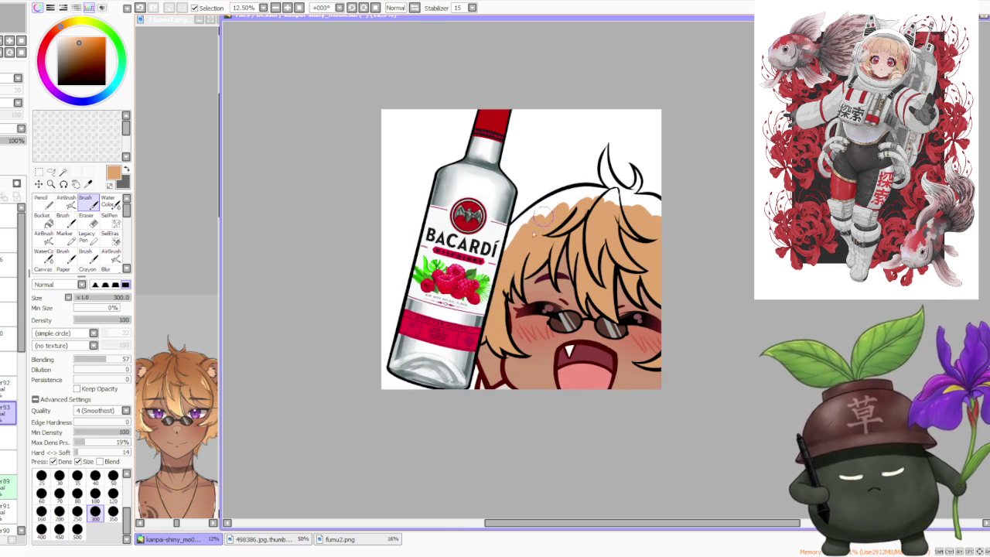
Fill the hair's top-left with tan and rotate the canvas view to -067°
drag(505, 241, 524, 219)
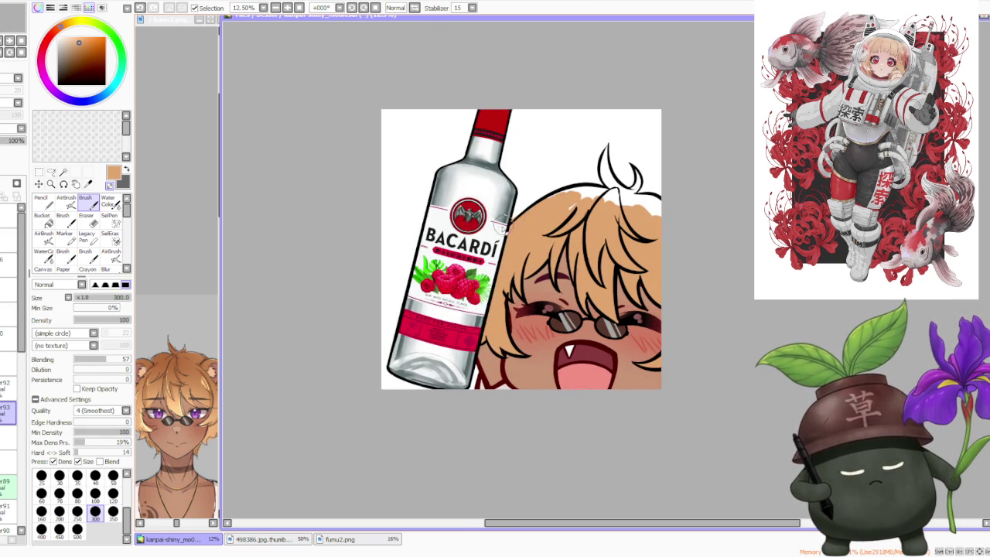
scroll(510, 217, down, 1)
scroll(576, 186, down, 1)
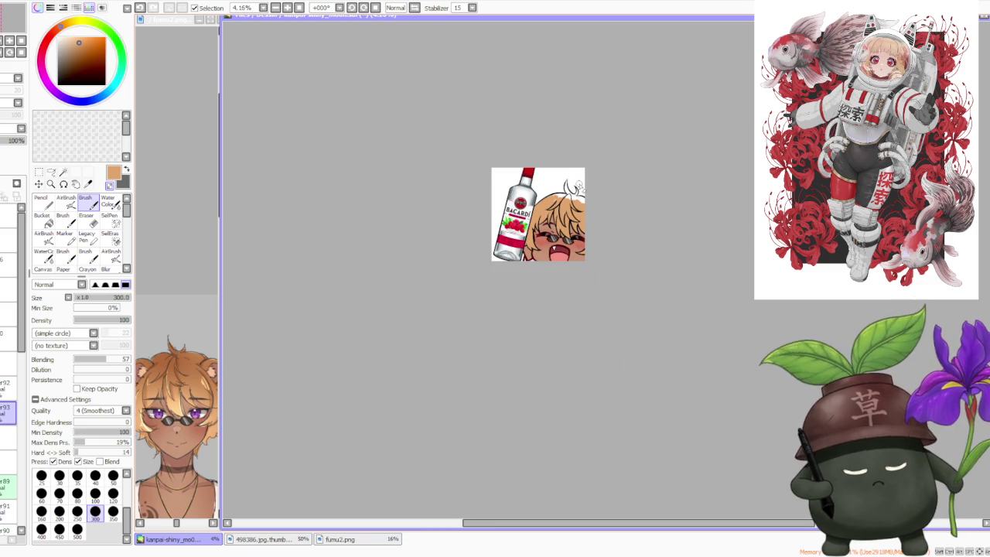
click(353, 8)
click(353, 8)
click(352, 7)
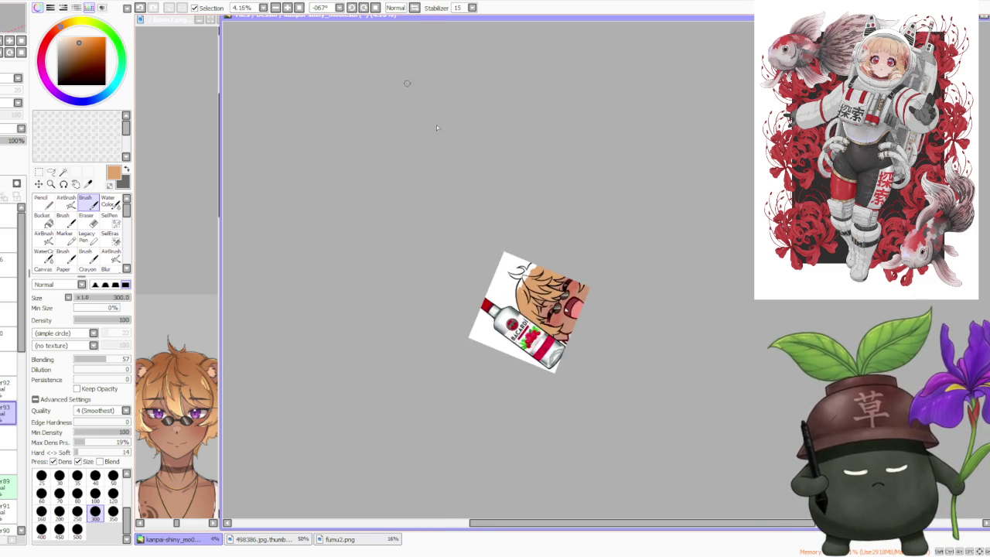
Enlarge the brush to 350 and fill tan along the hair's left edge
scroll(545, 314, up, 2)
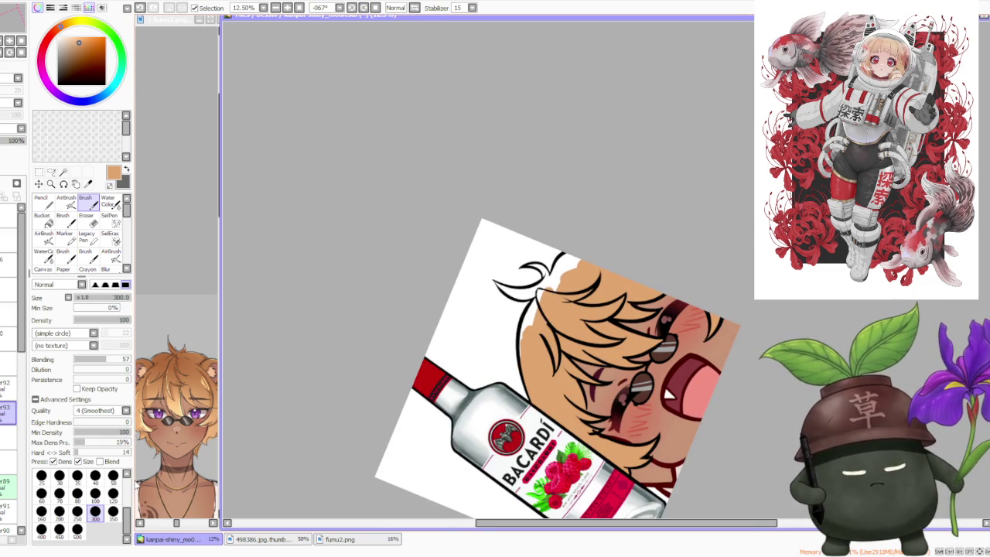
key(bracketright)
drag(529, 366, 536, 301)
drag(520, 363, 556, 274)
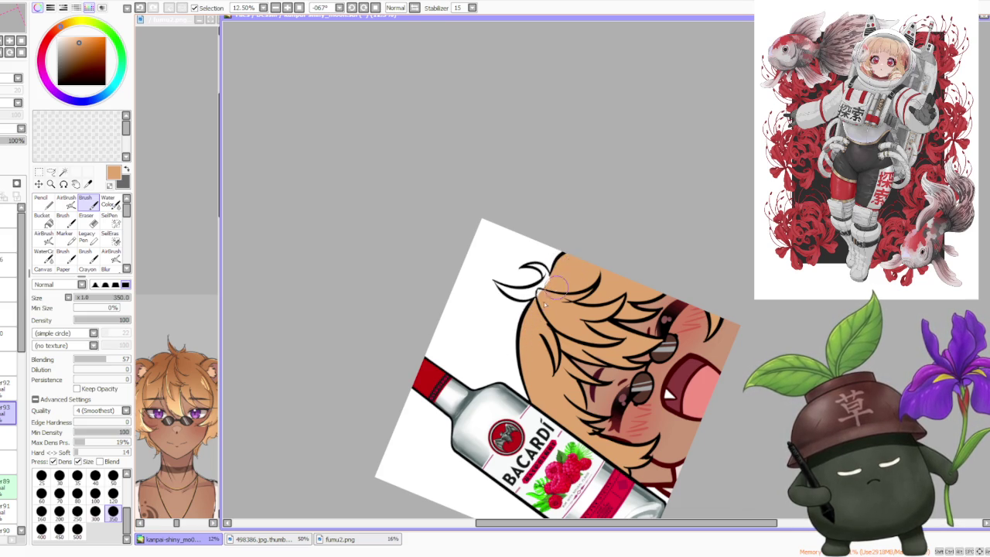
drag(555, 282, 545, 278)
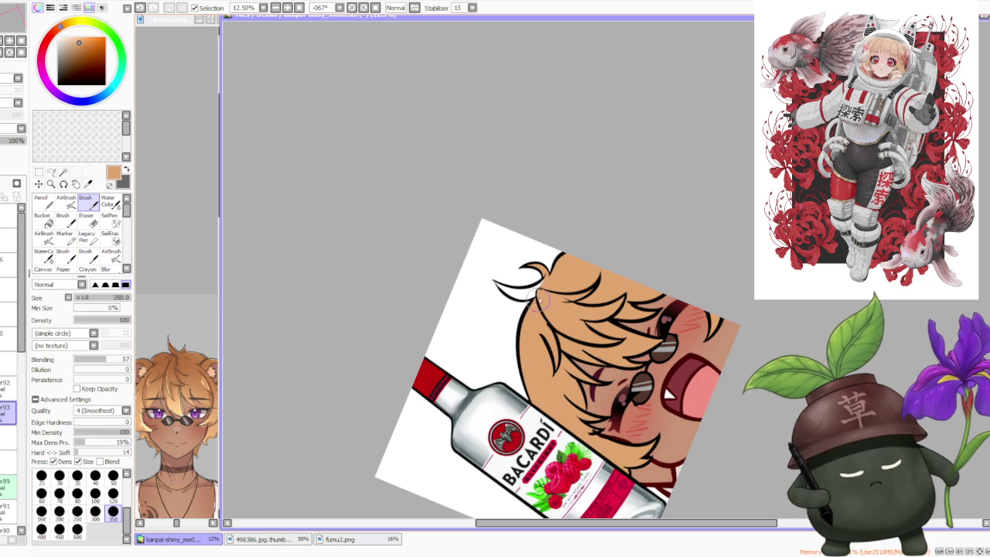
Reset the canvas rotation upright and fill the top hair curl with tan
click(375, 8)
scroll(450, 154, down, 1)
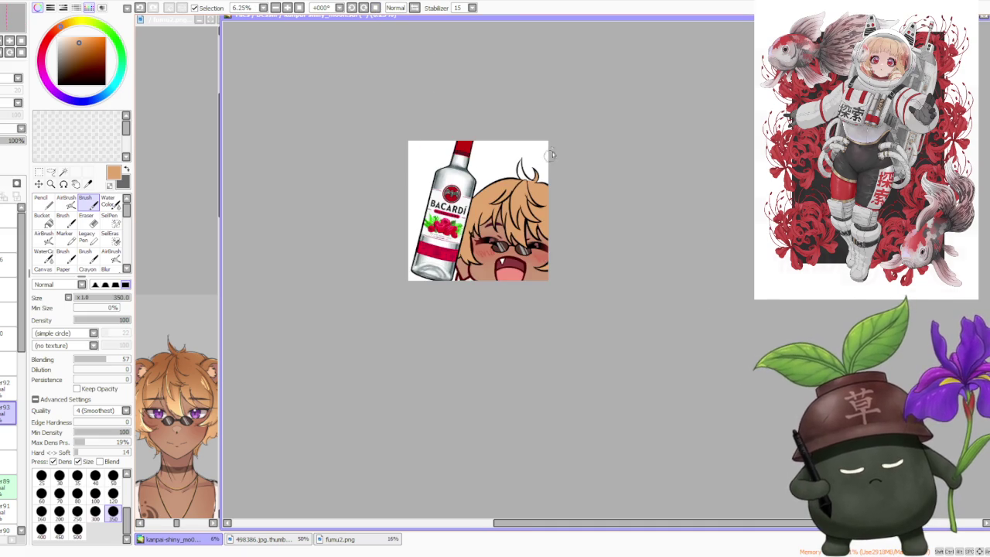
scroll(522, 136, up, 1)
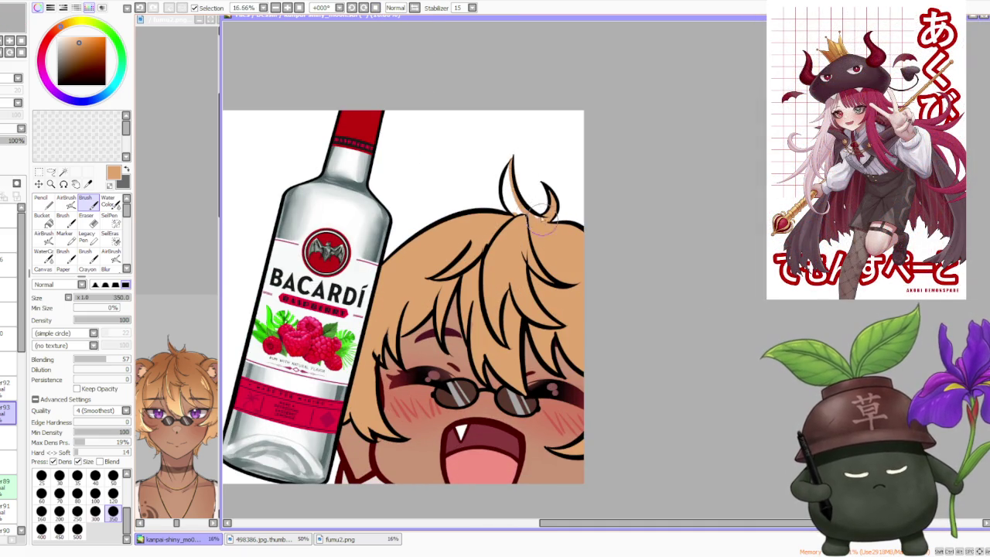
mouse_move(511, 169)
mouse_down()
mouse_move(534, 216)
mouse_move(502, 185)
mouse_move(539, 220)
mouse_up()
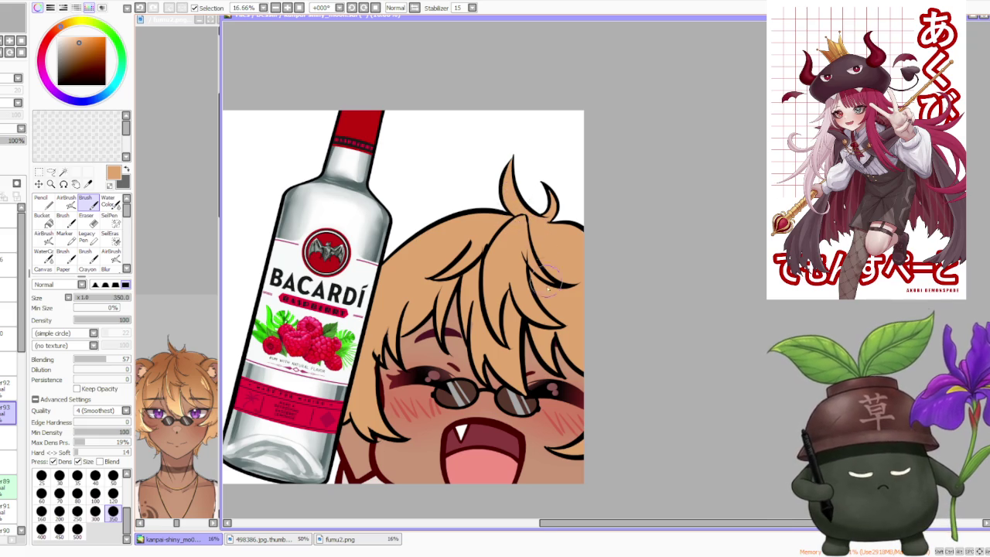
Check the fumu2.png character reference, then return to the emote canvas
scroll(546, 271, down, 1)
scroll(556, 224, down, 2)
scroll(571, 178, down, 1)
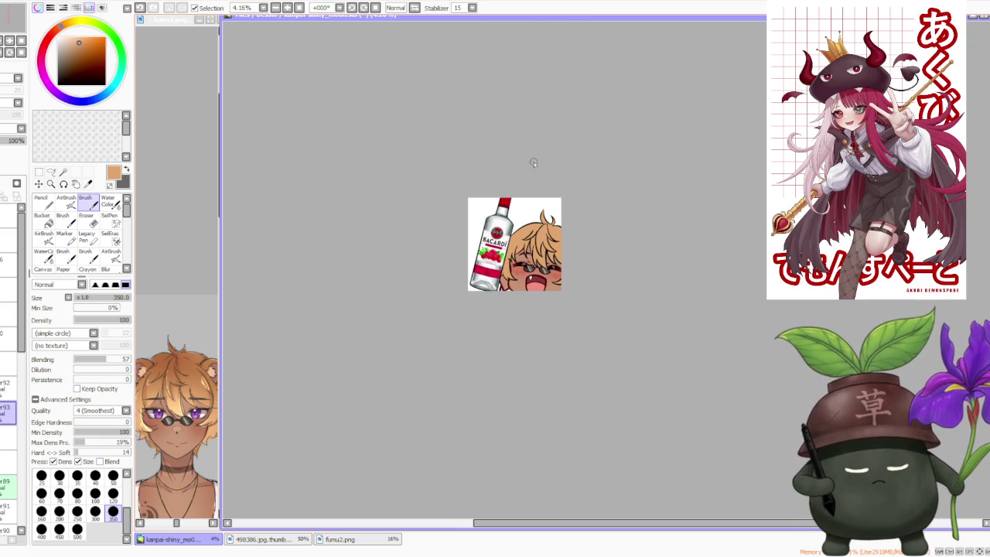
click(214, 328)
scroll(210, 325, down, 3)
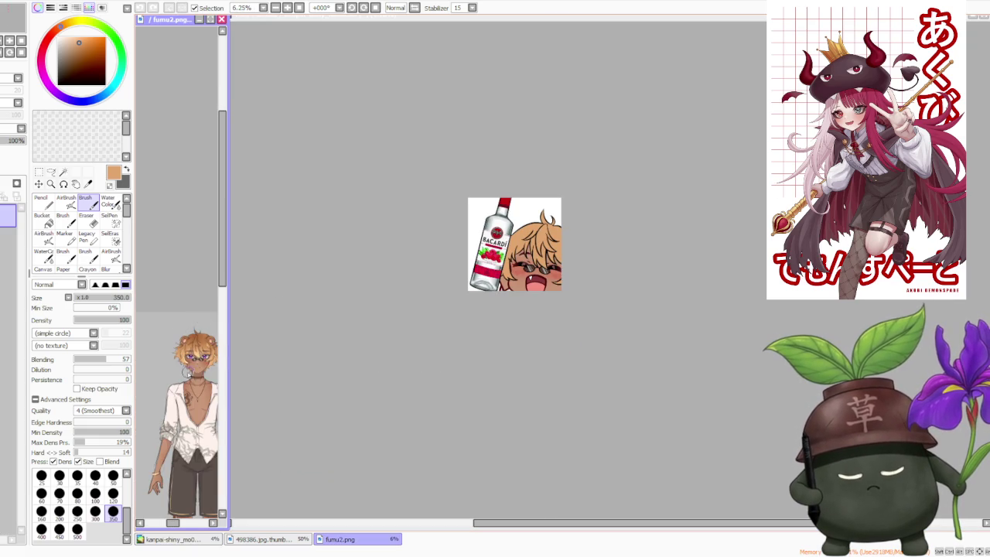
scroll(186, 372, up, 2)
scroll(205, 364, up, 1)
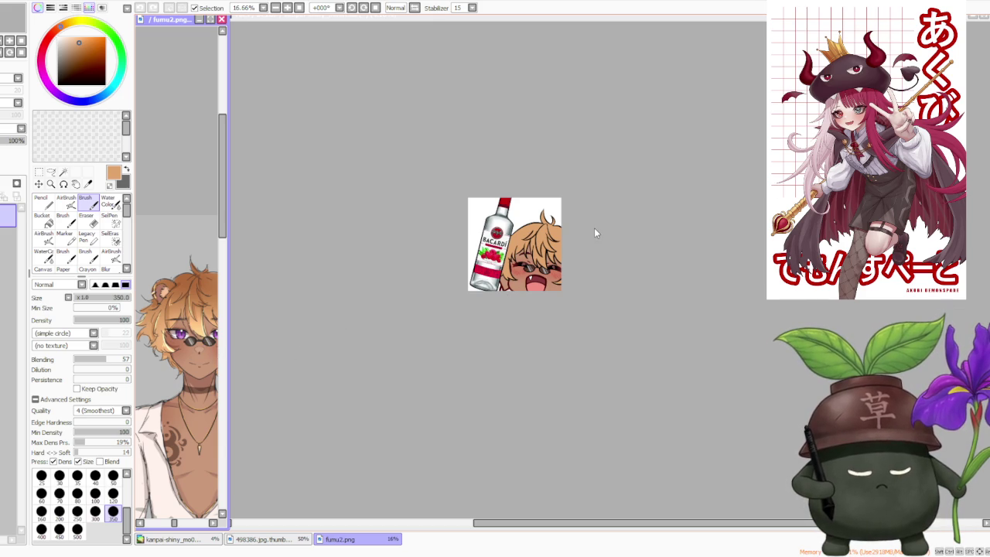
scroll(189, 313, down, 1)
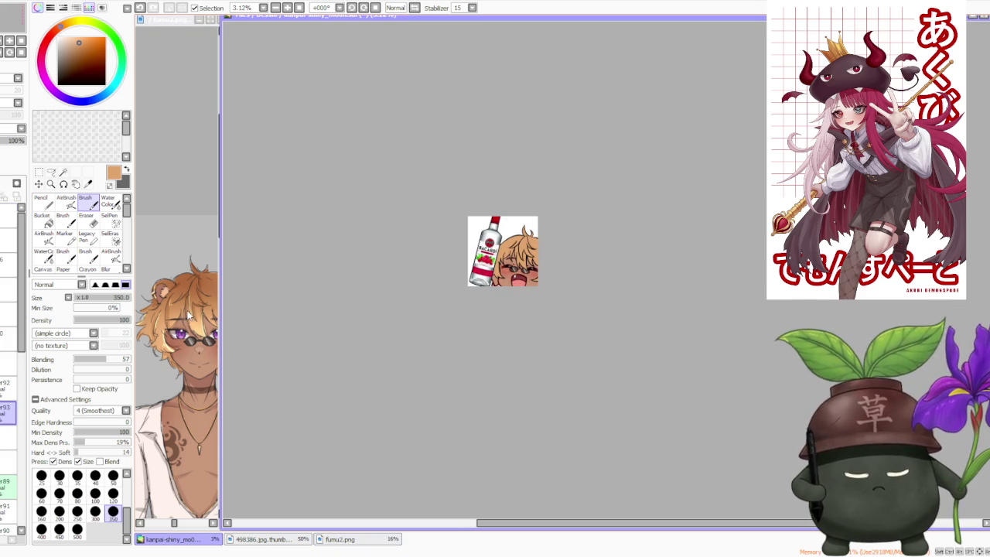
scroll(186, 313, down, 1)
scroll(193, 295, up, 2)
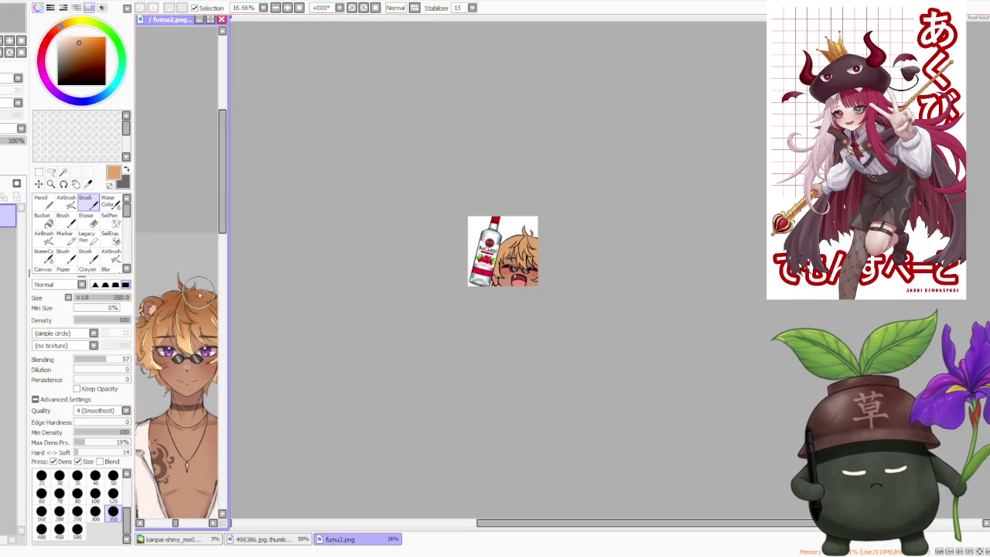
click(342, 300)
Select the layer above the tan hair fill
scroll(543, 243, up, 3)
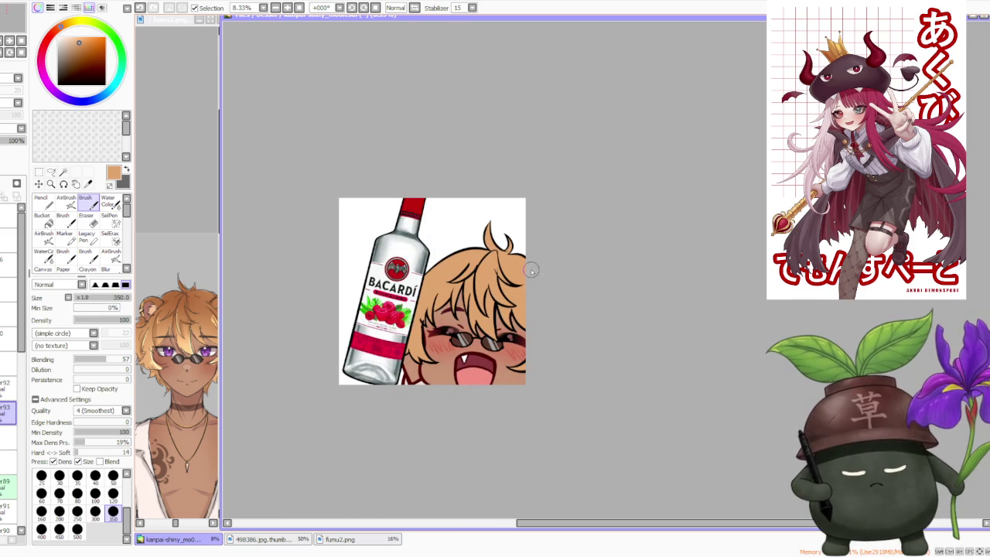
click(8, 387)
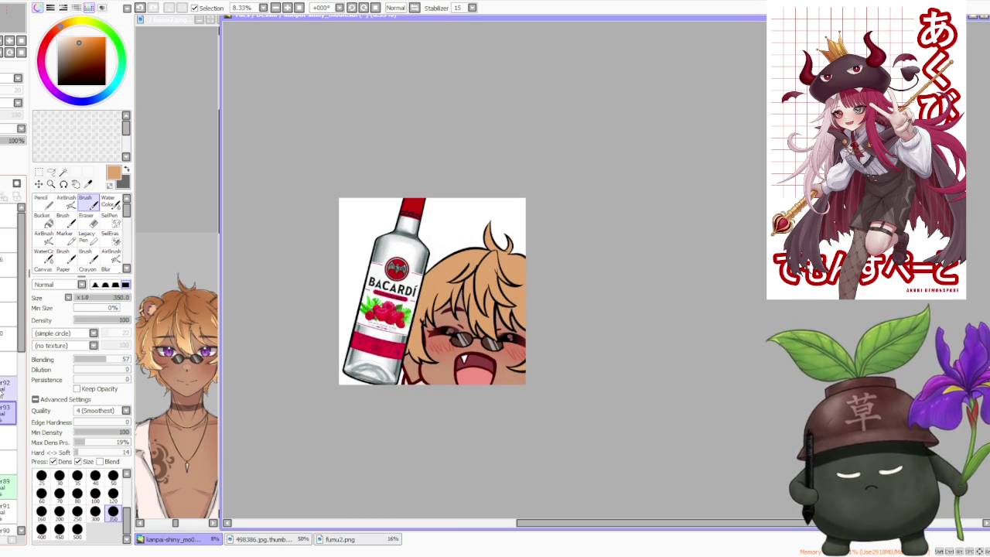
scroll(487, 287, up, 2)
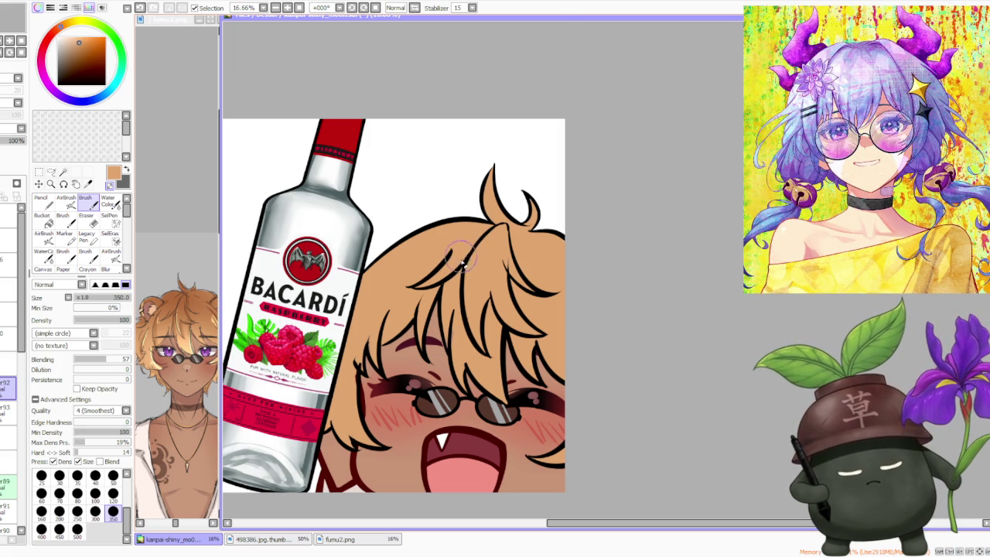
scroll(471, 243, down, 2)
scroll(468, 245, up, 2)
scroll(468, 245, up, 1)
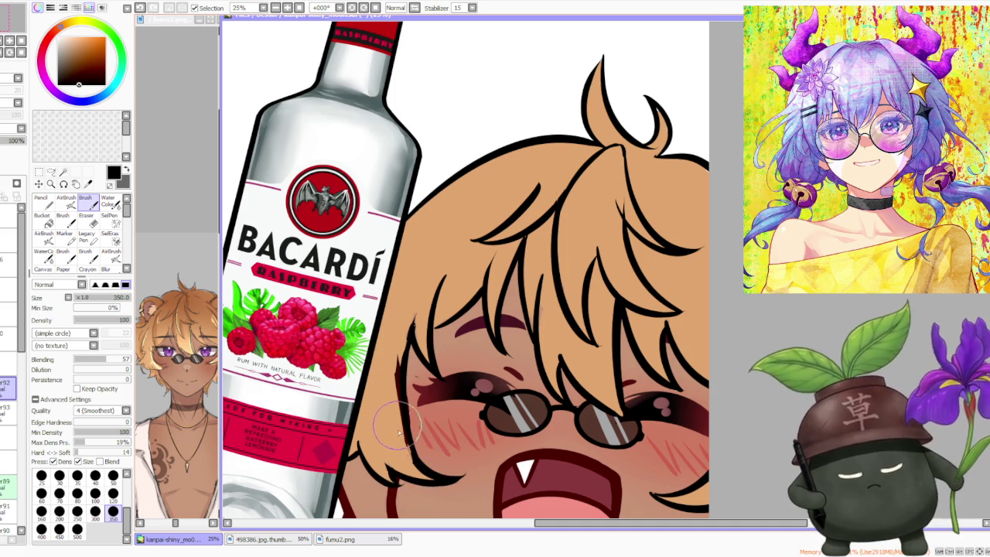
Eyedrop the tan hair colour from the layer below, then return to the layer above
click(25, 408)
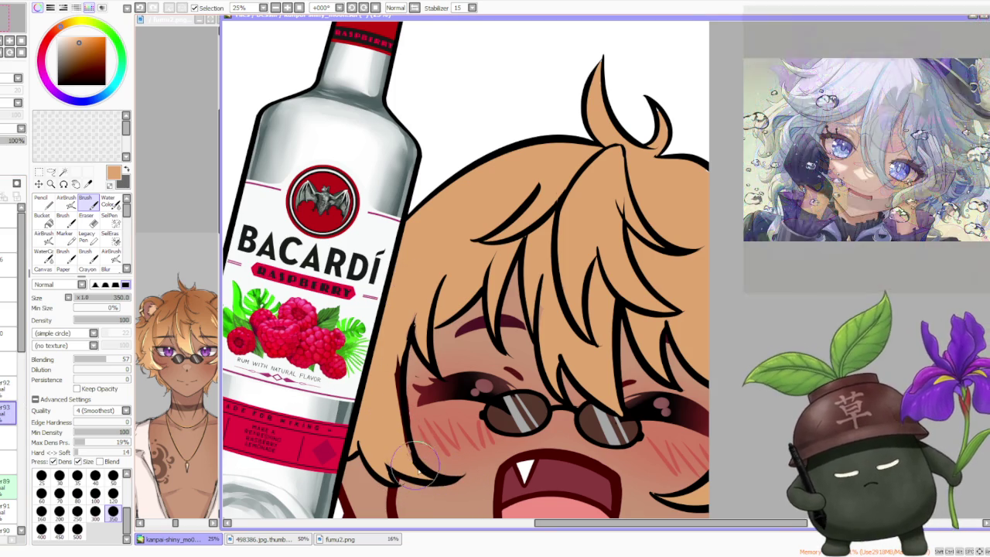
alt+click(393, 408)
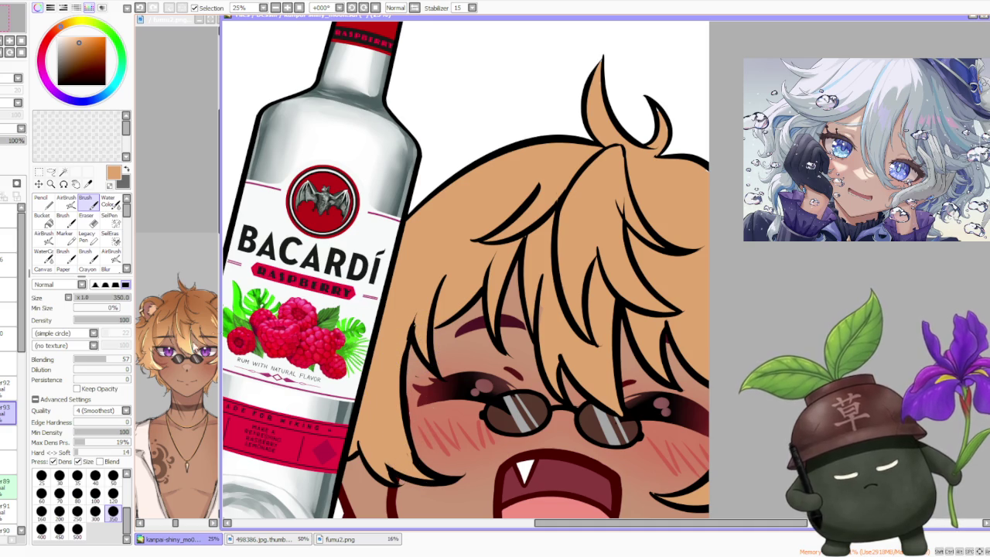
click(9, 384)
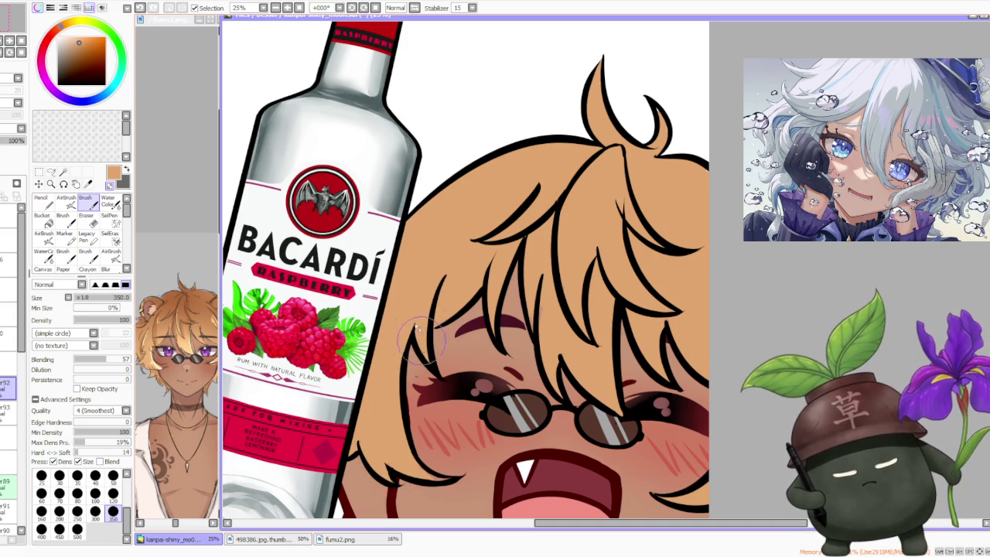
scroll(424, 328, down, 5)
scroll(474, 284, up, 5)
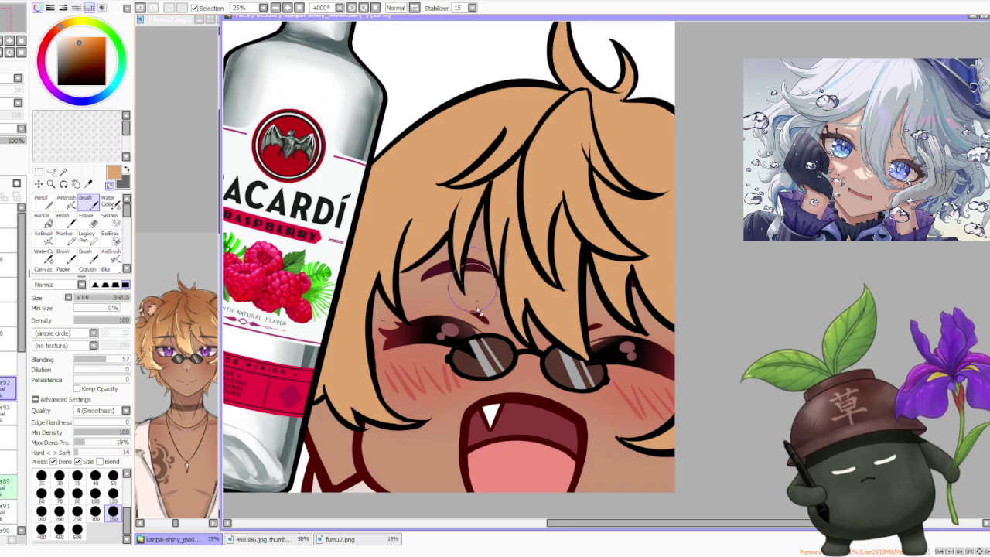
scroll(546, 348, up, 1)
scroll(545, 348, up, 1)
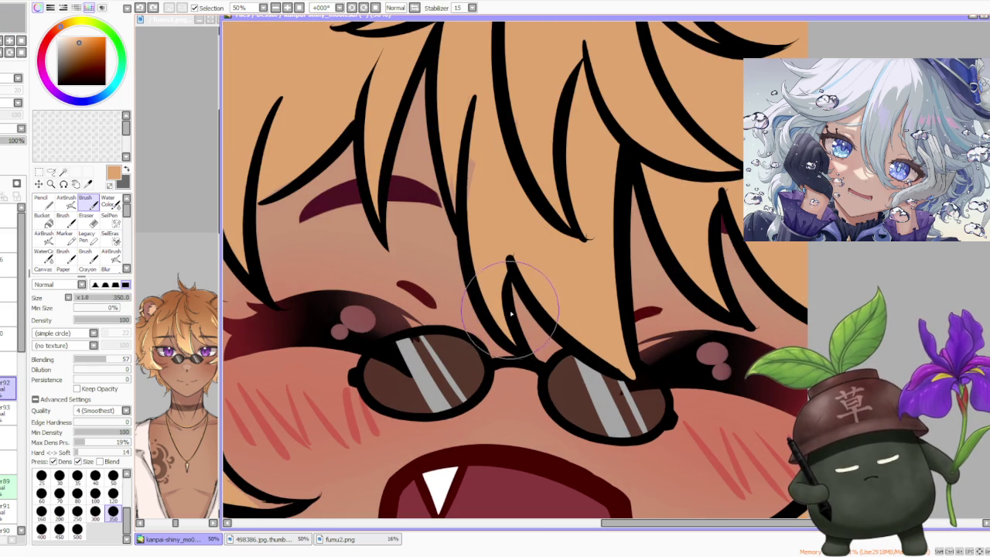
Eyedrop black from the lineart to ink the hair strands over the eyes
alt+click(509, 322)
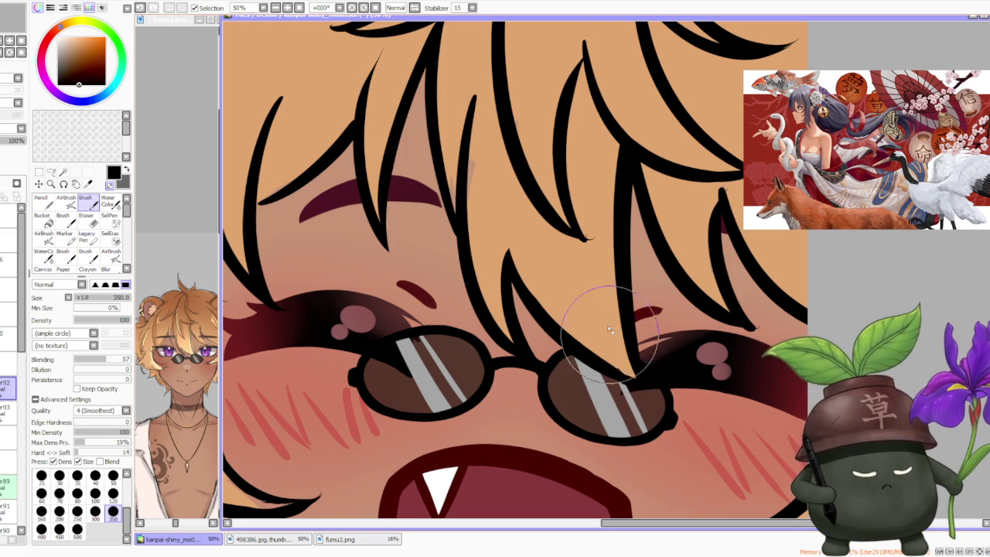
scroll(609, 332, down, 3)
scroll(598, 265, up, 3)
scroll(584, 291, down, 1)
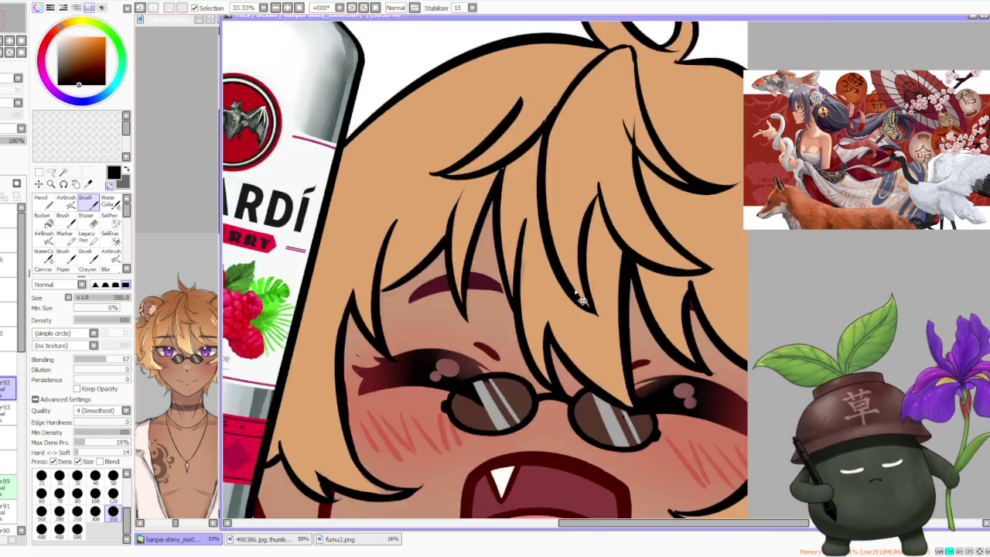
scroll(584, 291, up, 1)
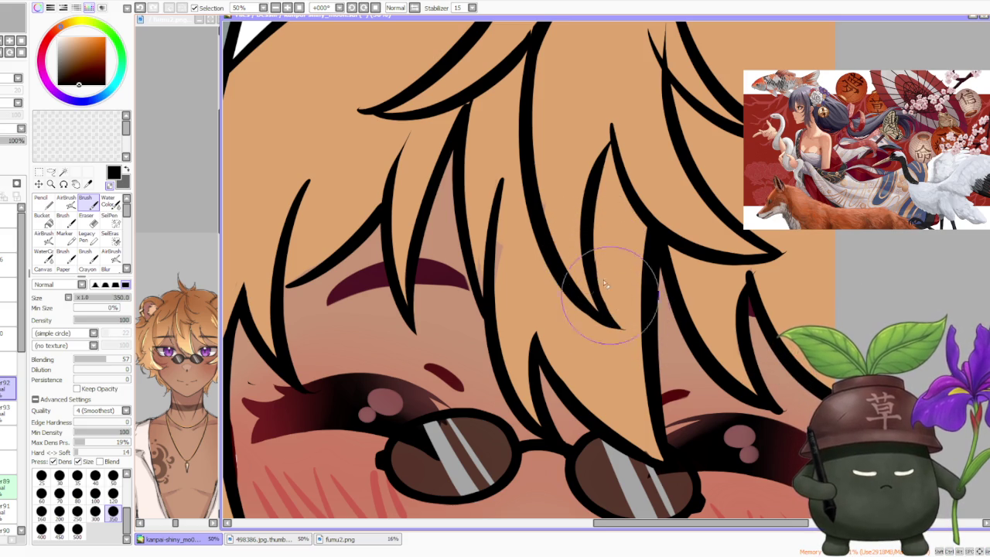
scroll(610, 302, down, 1)
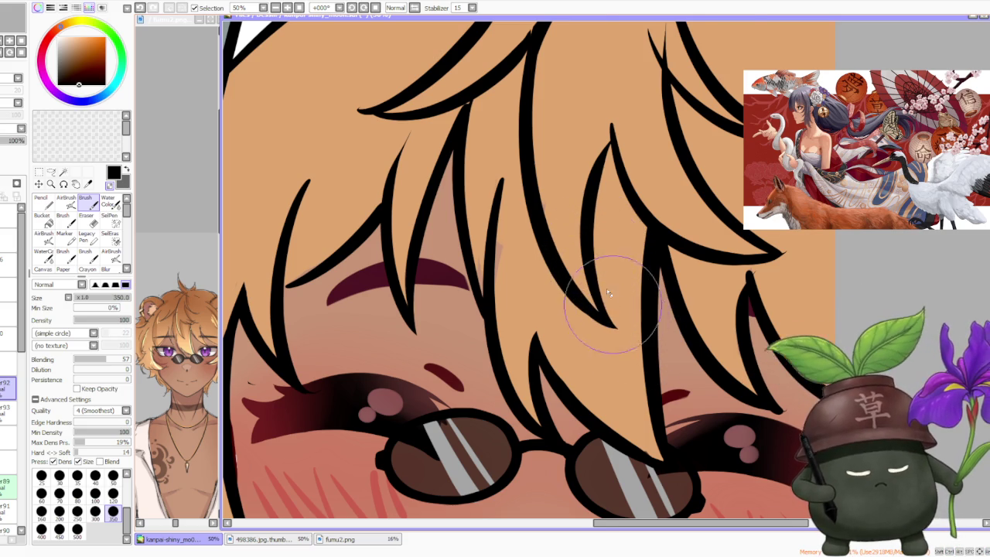
scroll(616, 312, down, 4)
scroll(603, 181, down, 2)
scroll(603, 181, down, 2)
scroll(628, 165, down, 1)
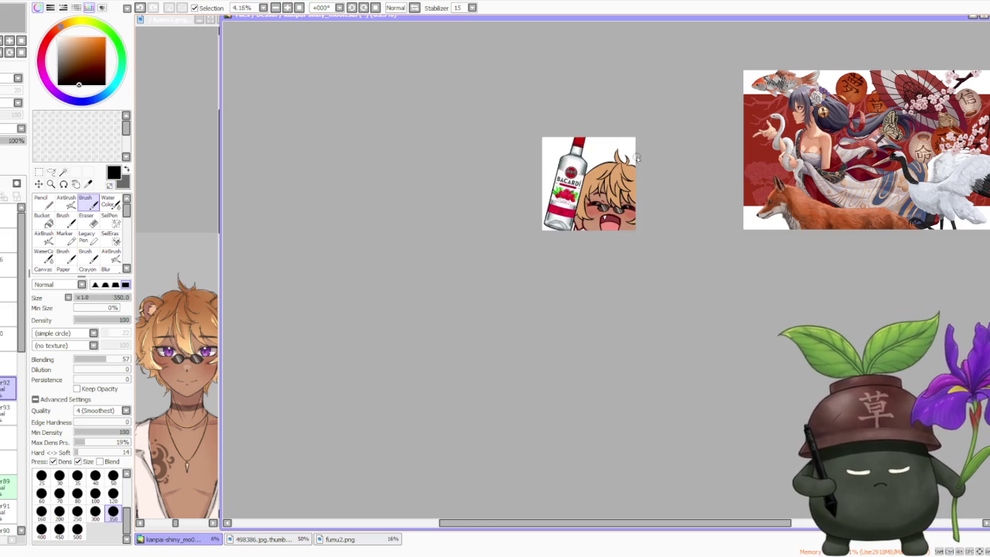
Ink the fringe strands over the forehead and eyebrows in black, zooming in and out as needed
scroll(654, 143, up, 3)
scroll(568, 265, up, 2)
scroll(565, 284, up, 2)
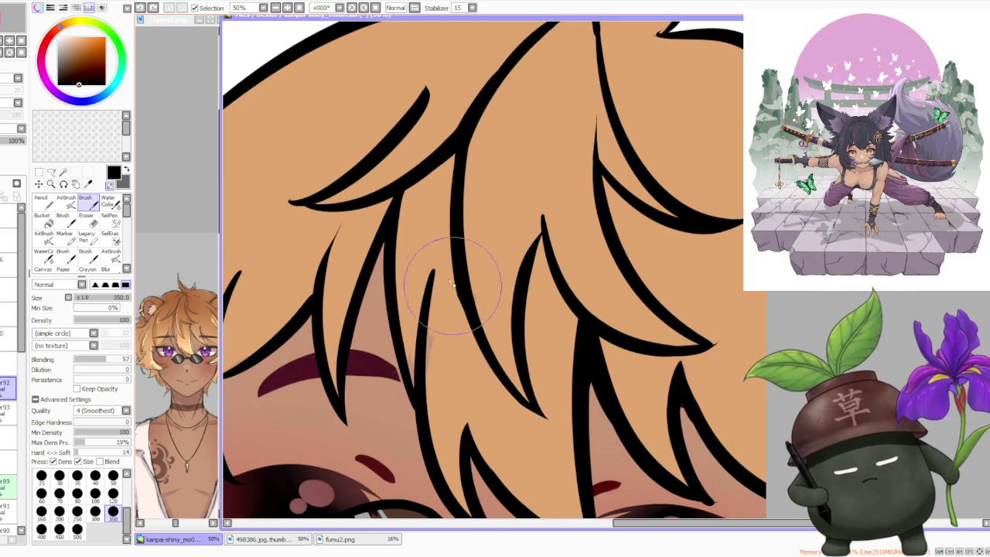
scroll(501, 392, down, 3)
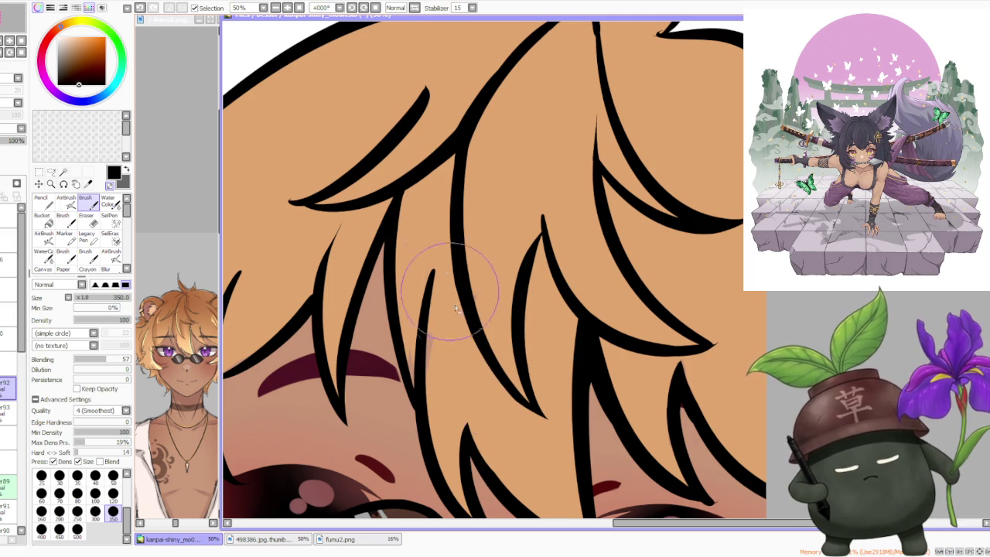
scroll(411, 308, up, 2)
scroll(411, 308, down, 2)
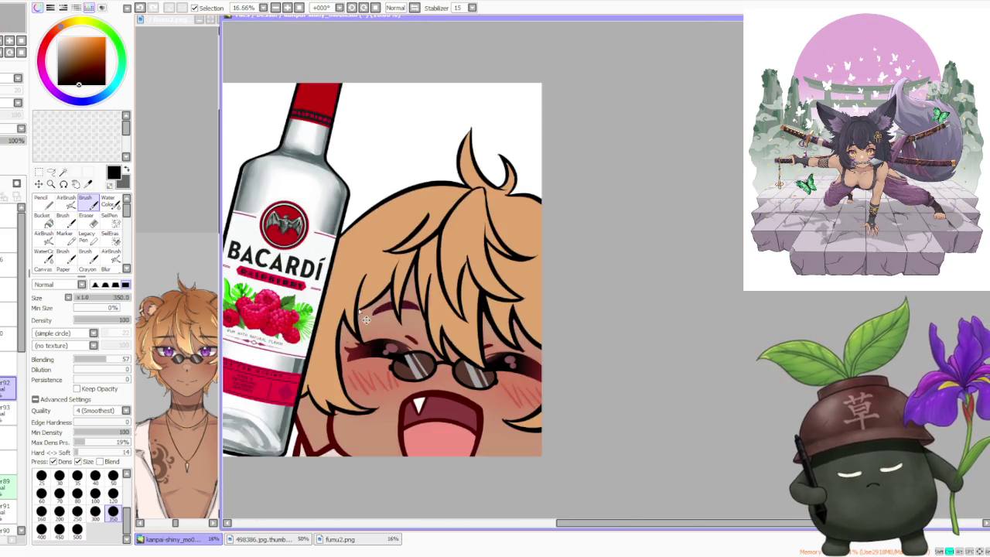
scroll(411, 308, up, 4)
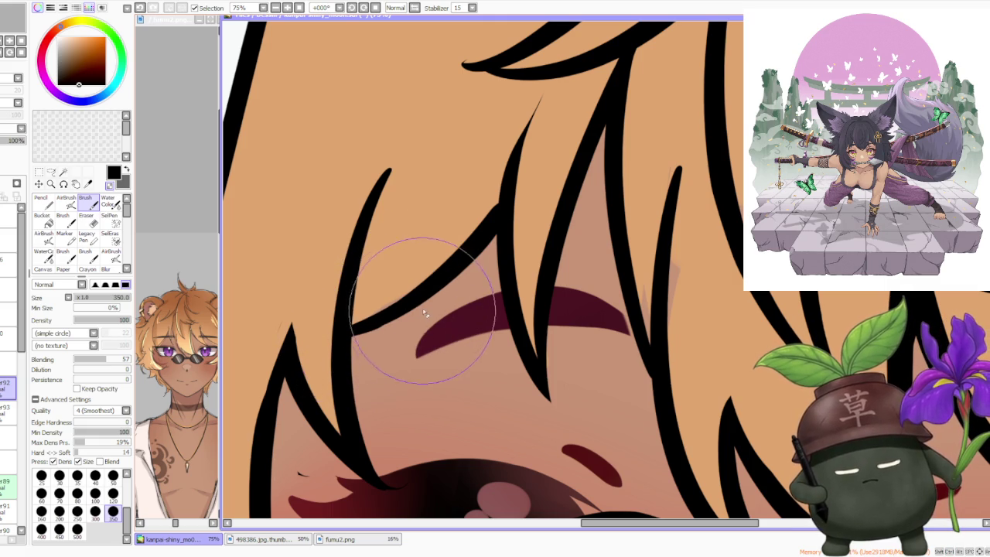
scroll(458, 298, down, 1)
scroll(459, 297, up, 1)
scroll(462, 292, up, 1)
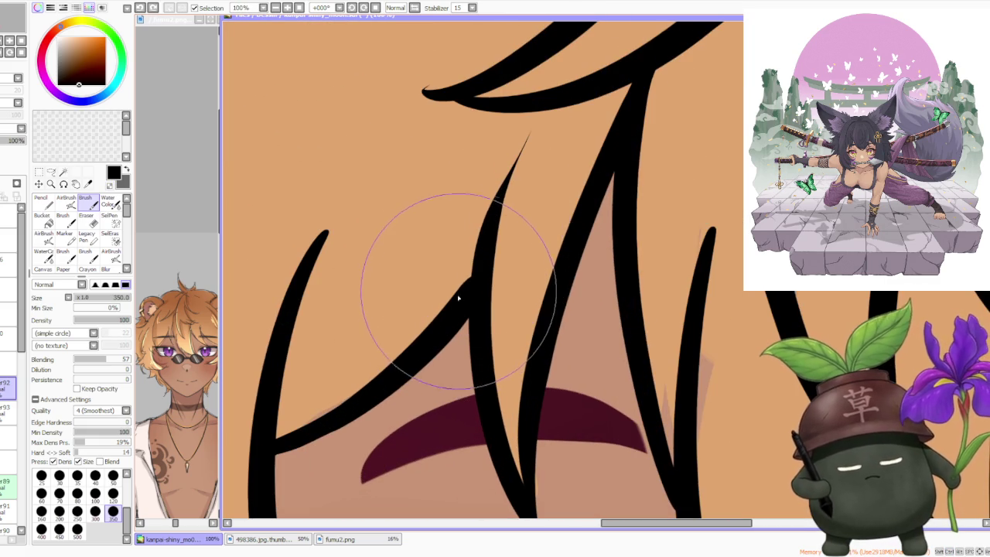
scroll(470, 265, down, 3)
scroll(514, 235, down, 2)
scroll(515, 235, down, 2)
scroll(645, 250, up, 2)
scroll(541, 325, up, 1)
scroll(331, 398, up, 1)
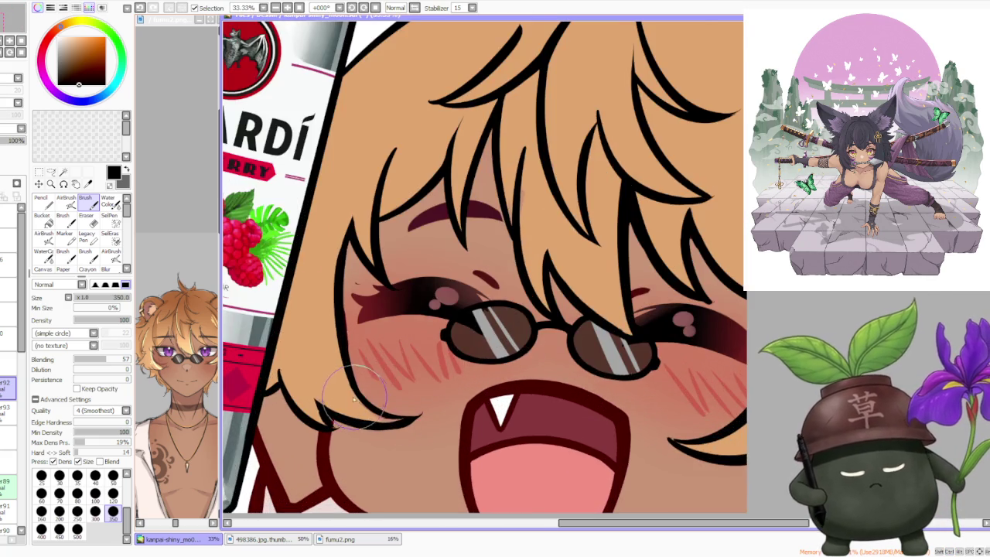
scroll(342, 420, up, 1)
scroll(371, 443, down, 1)
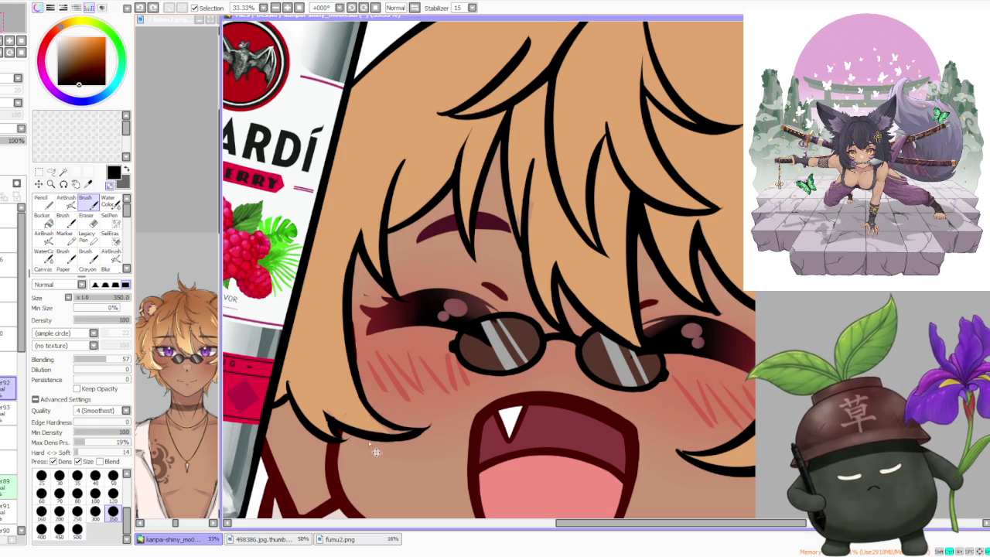
scroll(367, 441, up, 2)
scroll(368, 438, down, 1)
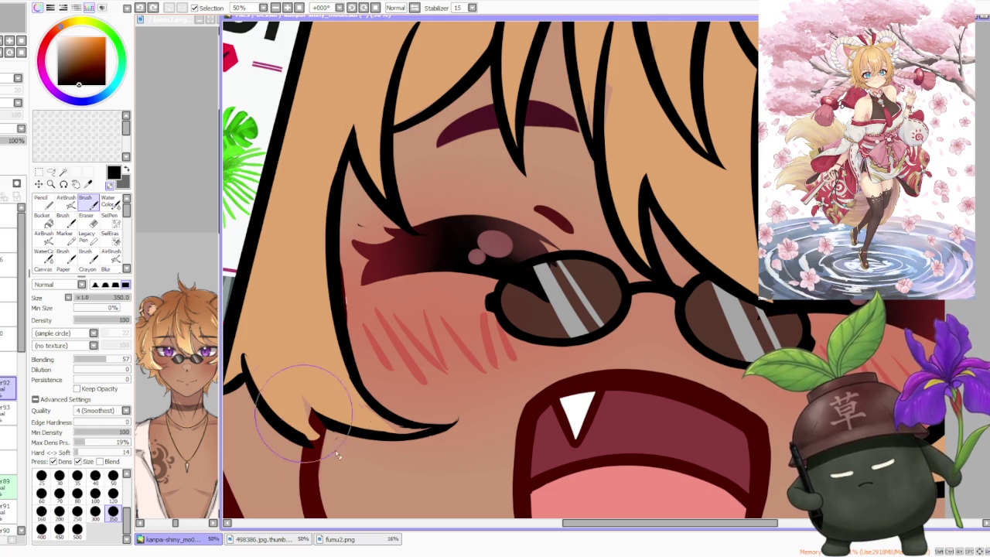
Draw and refine black curved outlines along the lower-left hair strand by the cheek
mouse_move(313, 398)
mouse_down()
mouse_move(375, 458)
mouse_move(256, 371)
mouse_up()
drag(344, 510, 242, 350)
drag(317, 443, 263, 368)
drag(302, 439, 265, 393)
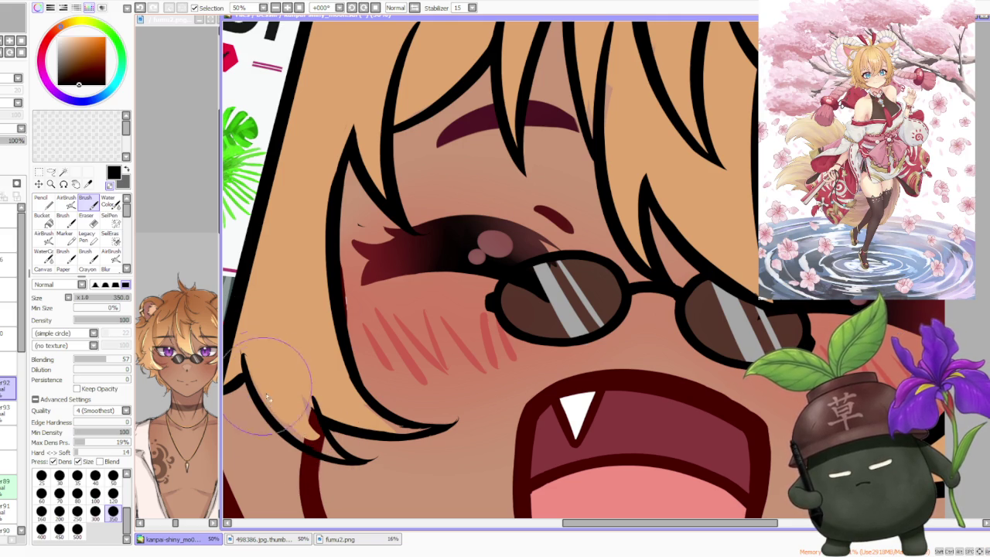
scroll(255, 348, down, 2)
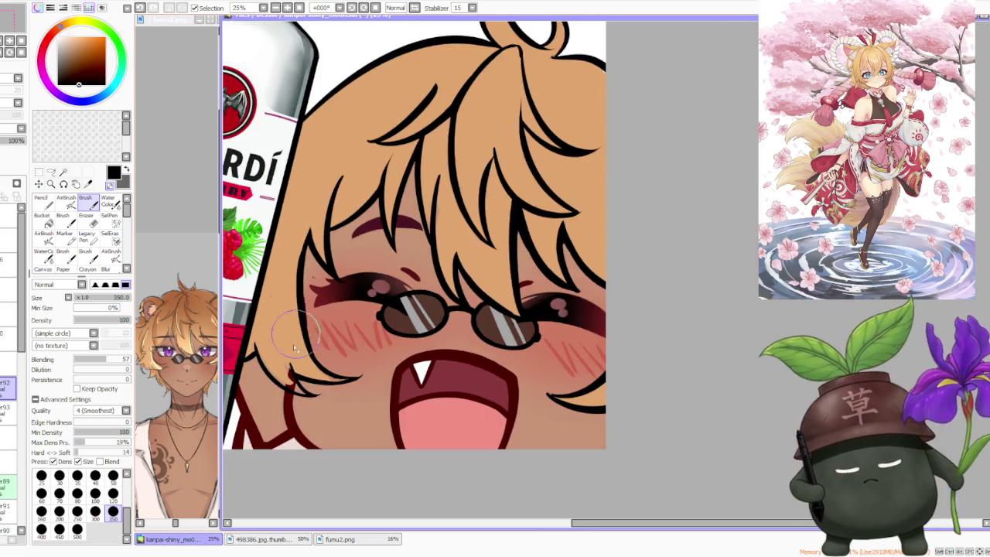
scroll(255, 347, up, 3)
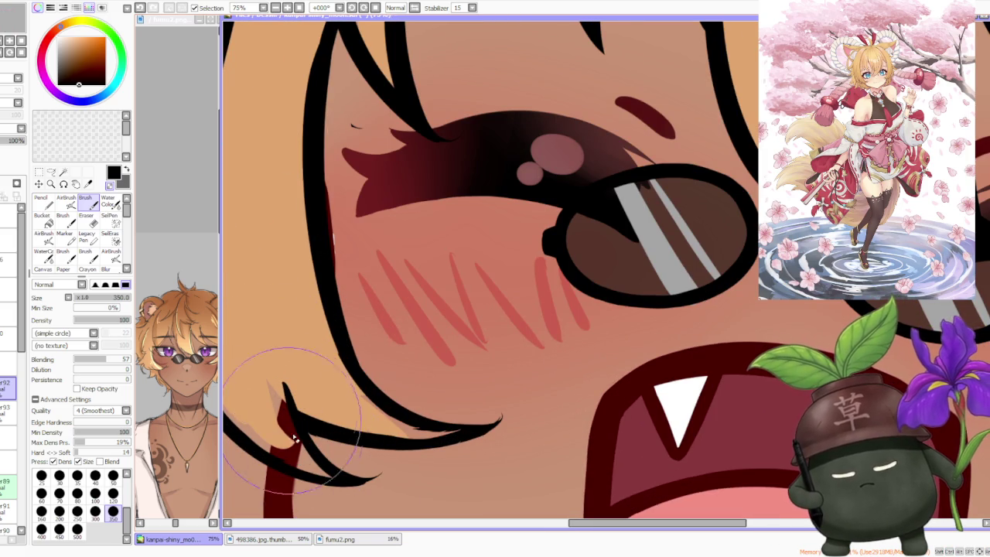
scroll(276, 362, down, 2)
scroll(303, 406, up, 2)
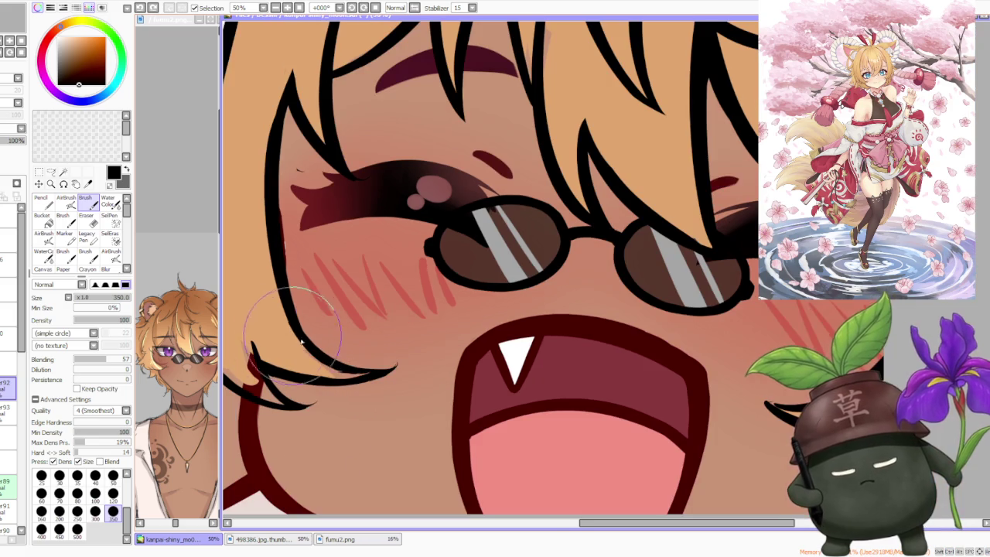
scroll(328, 438, down, 2)
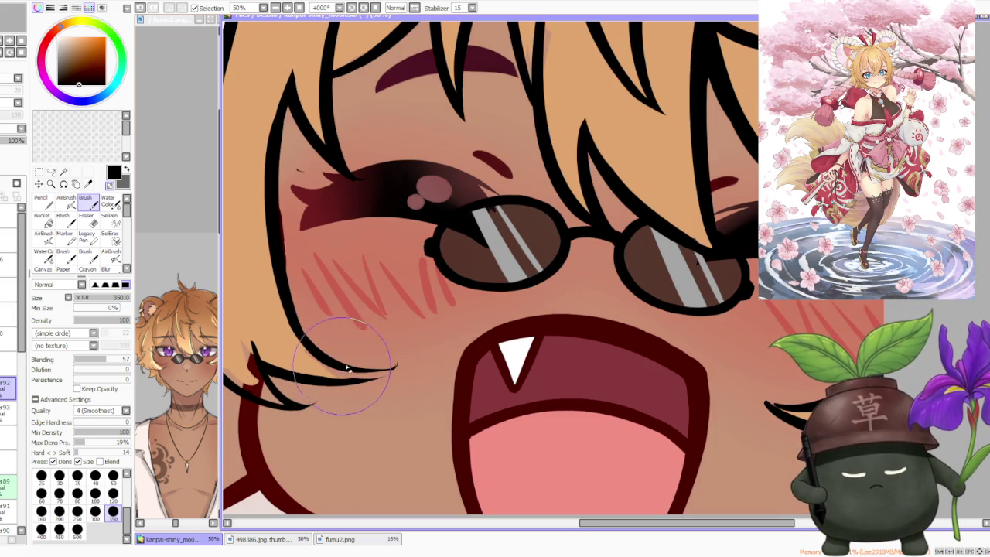
scroll(413, 366, down, 3)
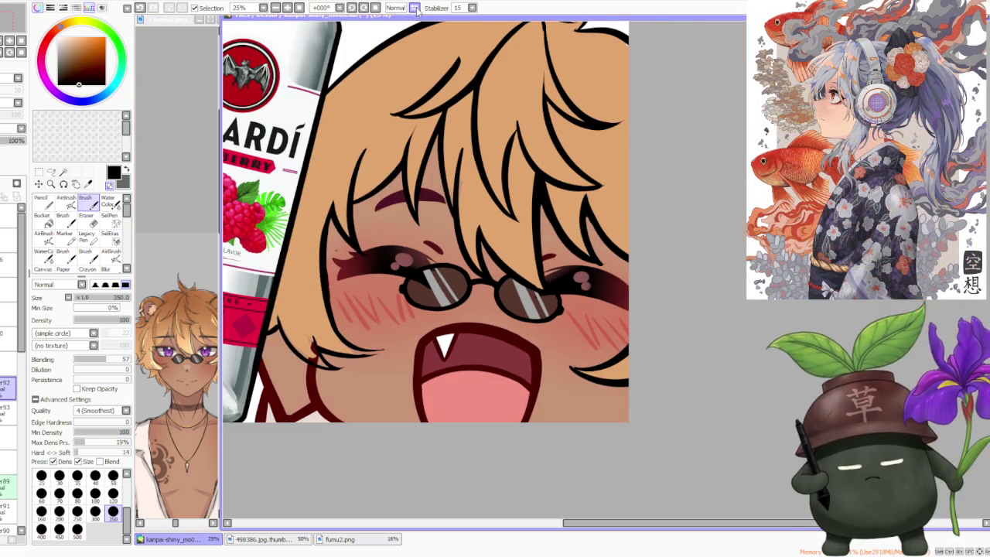
Ink a curved black outline on the other cheek's hair tip, undoing and redoing to compare
scroll(665, 143, down, 2)
scroll(664, 144, up, 2)
scroll(663, 144, up, 2)
scroll(492, 371, up, 1)
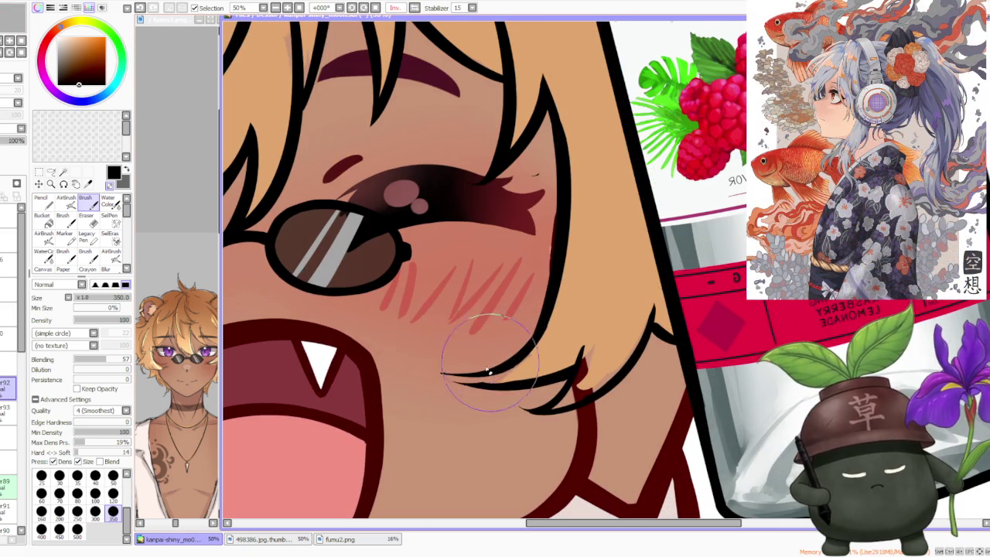
drag(426, 361, 531, 383)
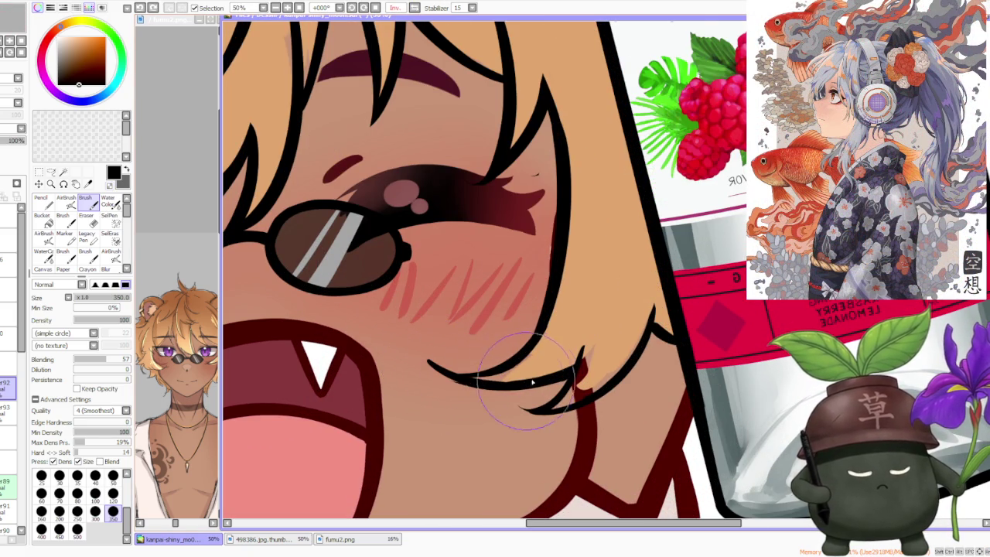
key(ctrl+z)
key(ctrl+y)
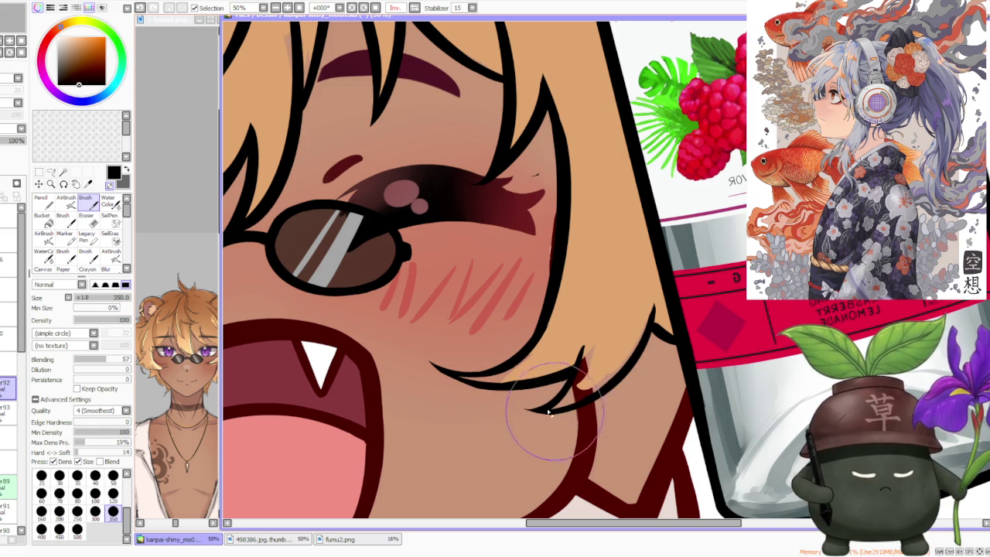
scroll(533, 395, down, 2)
scroll(587, 291, up, 2)
scroll(587, 291, down, 1)
scroll(576, 263, down, 2)
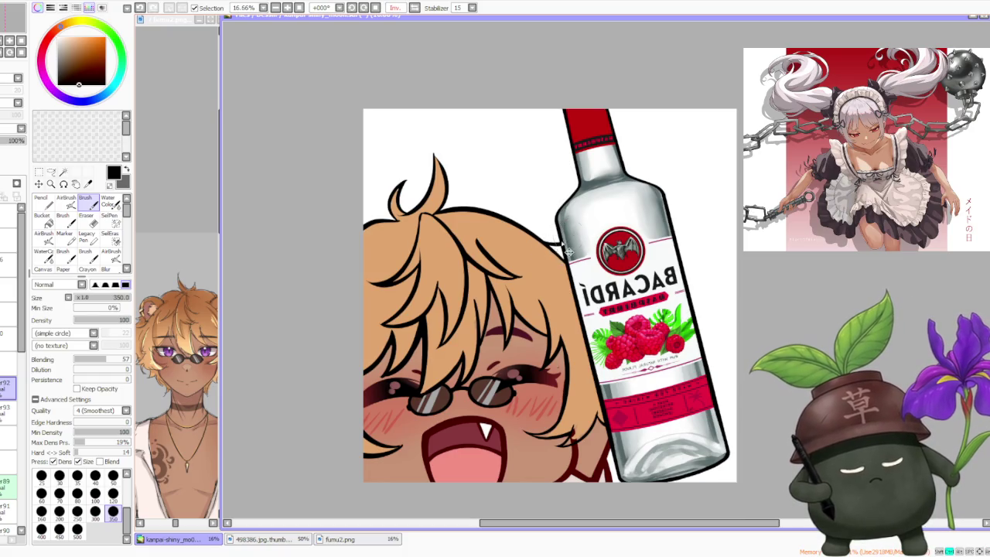
scroll(455, 163, up, 1)
scroll(552, 237, down, 1)
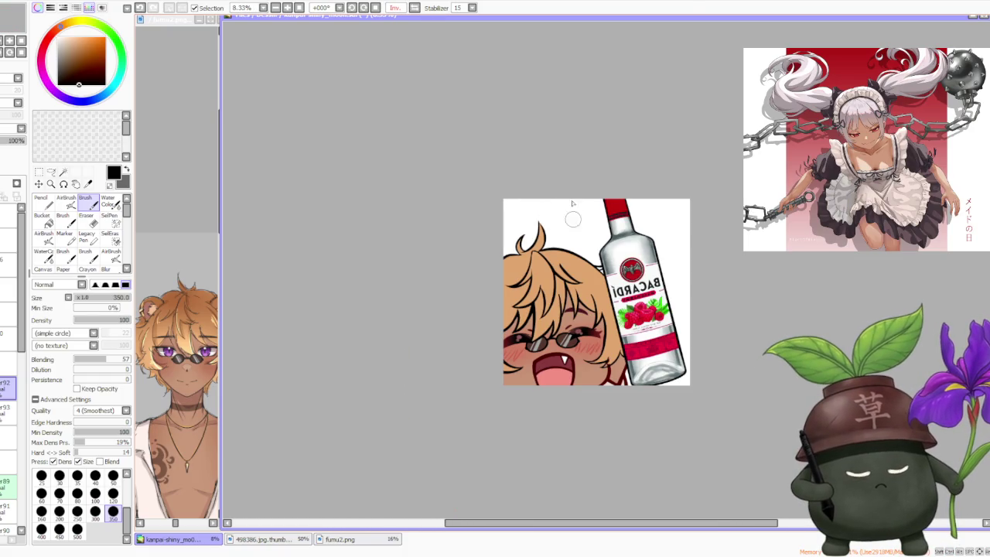
Flip the canvas back to unmirrored and zoom in on the hair tips by the left cheek
key(h)
scroll(688, 224, up, 1)
scroll(673, 224, up, 1)
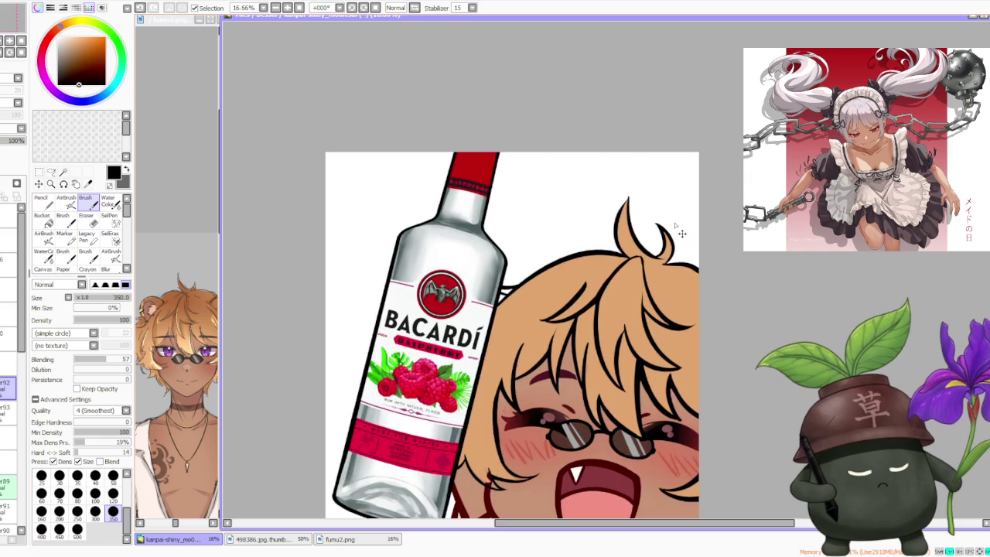
scroll(501, 288, up, 1)
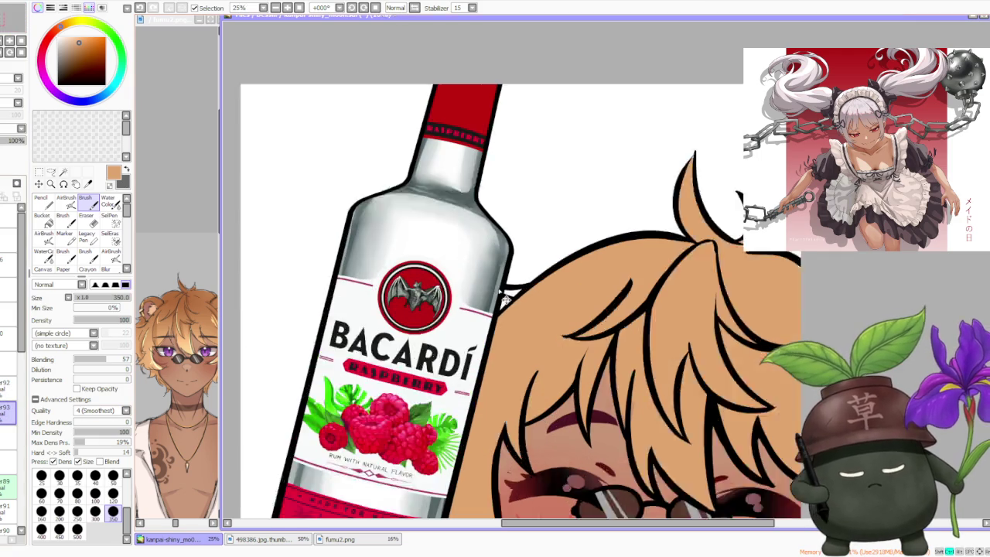
scroll(531, 230, down, 2)
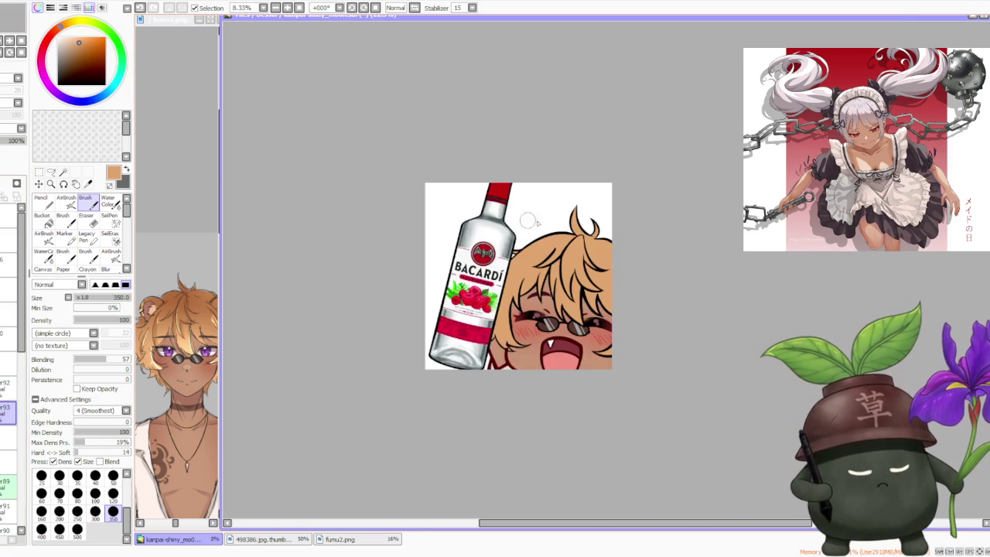
scroll(528, 256, up, 2)
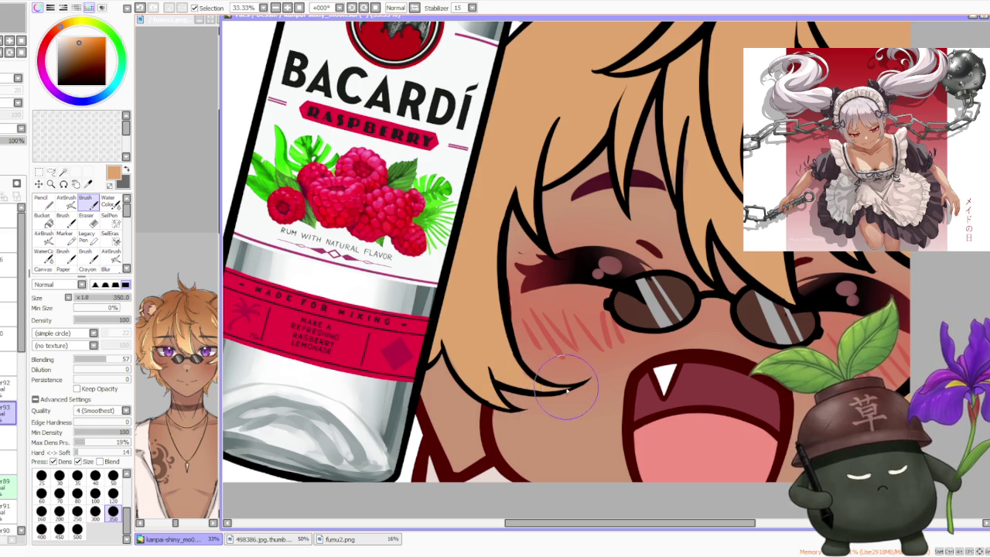
scroll(567, 390, down, 1)
scroll(464, 387, up, 2)
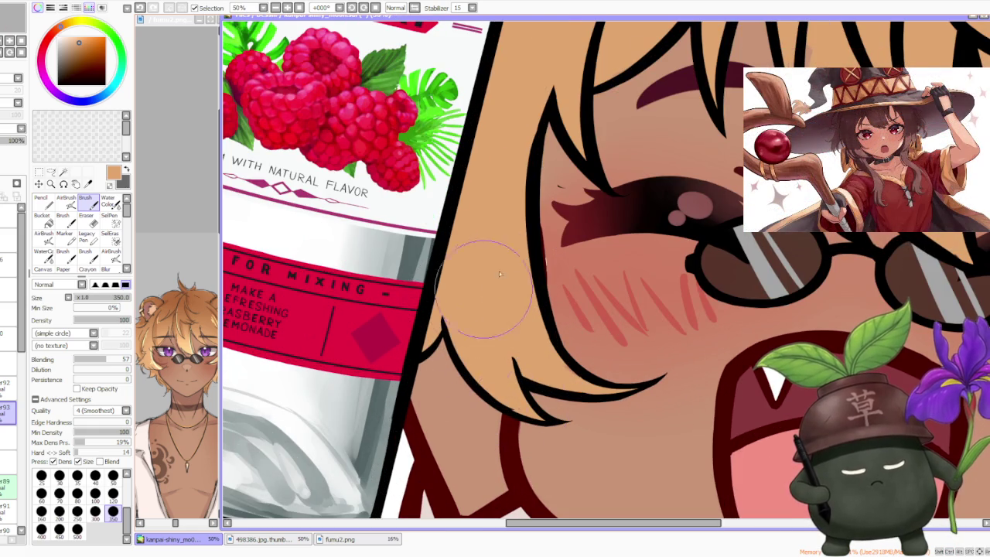
scroll(487, 288, down, 2)
scroll(559, 177, down, 2)
scroll(698, 164, up, 2)
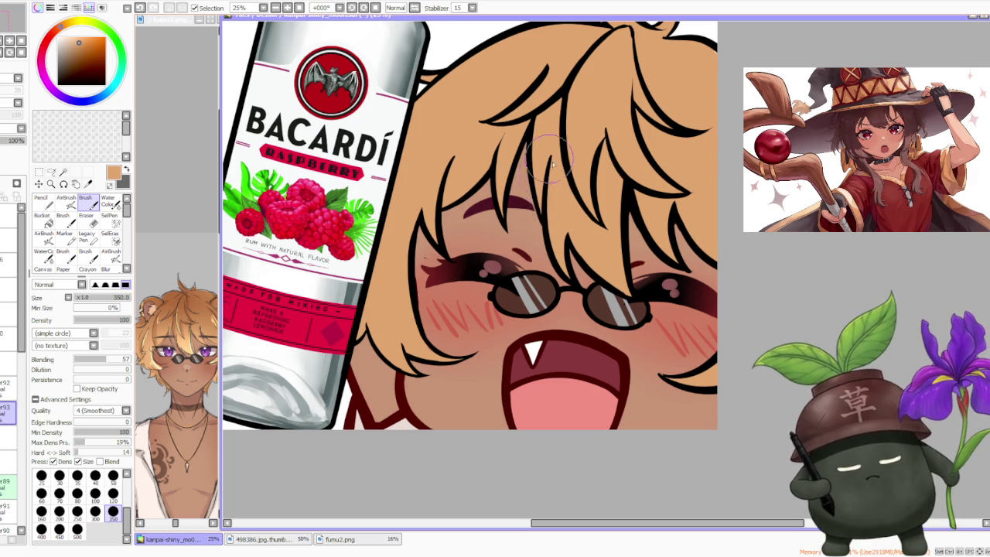
scroll(551, 160, down, 2)
scroll(617, 180, down, 3)
scroll(613, 191, up, 1)
scroll(614, 192, up, 1)
scroll(613, 192, up, 1)
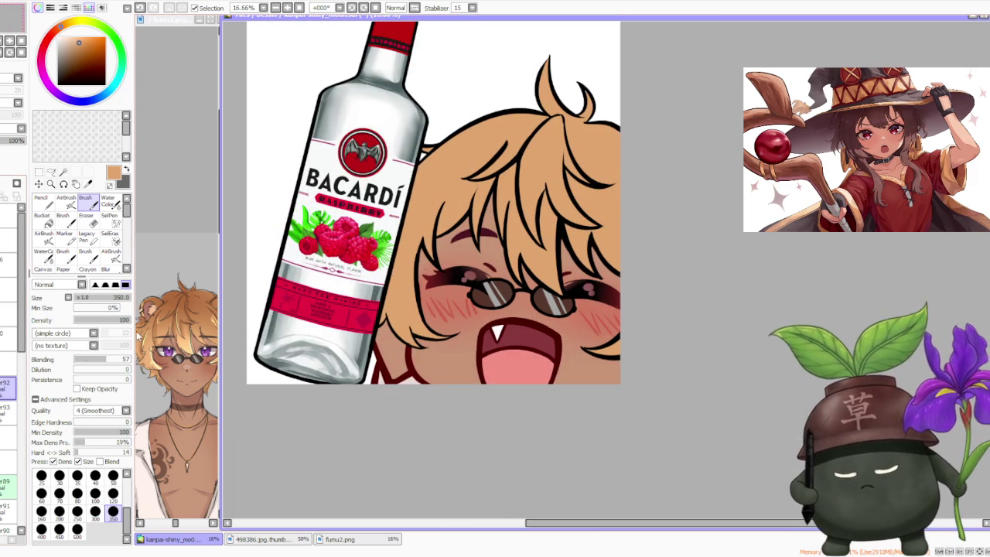
scroll(424, 308, up, 1)
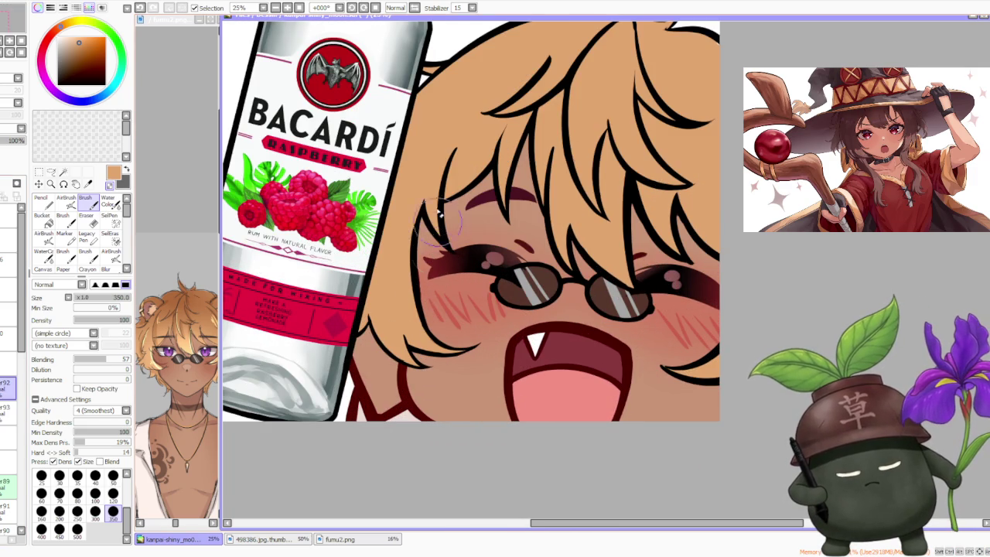
scroll(453, 275, up, 1)
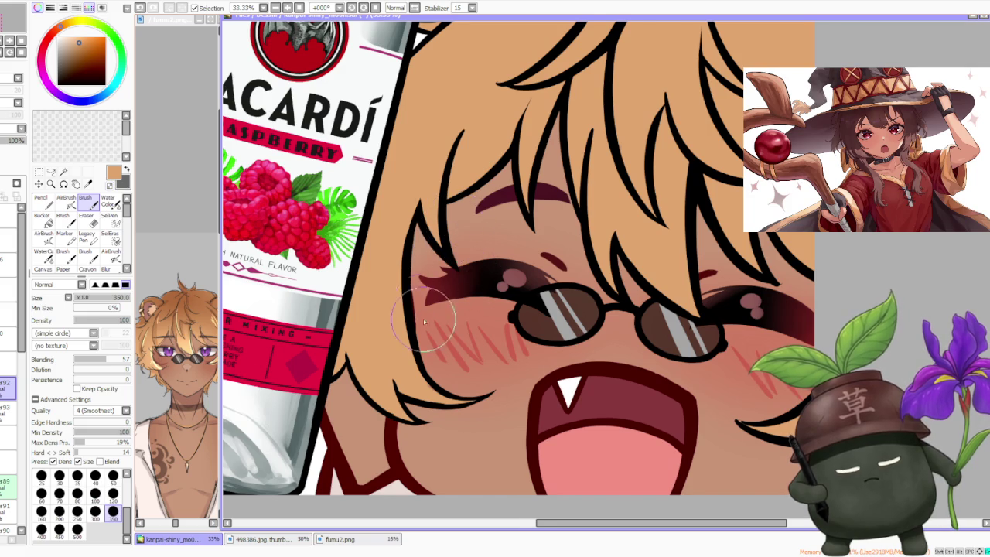
scroll(422, 341, down, 1)
scroll(422, 288, down, 1)
scroll(402, 305, up, 2)
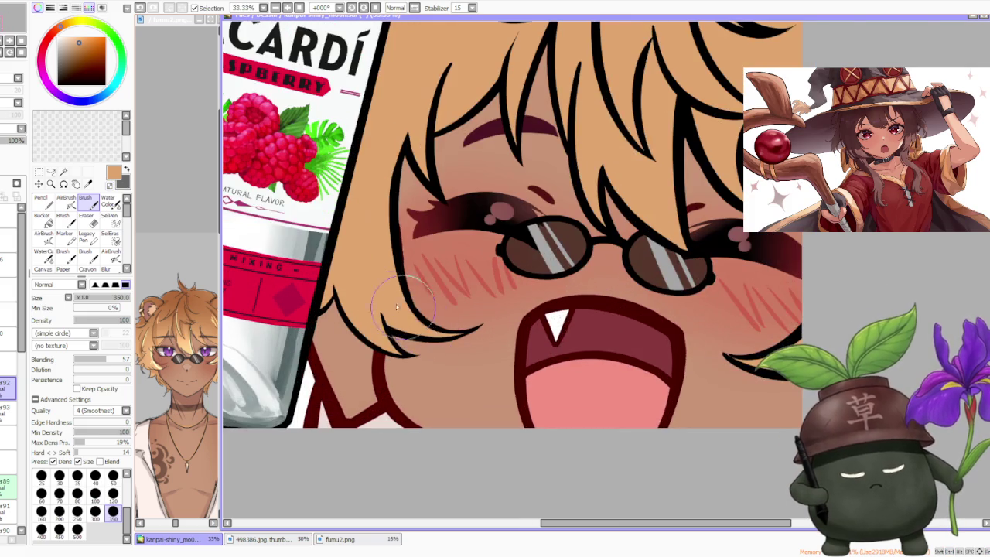
scroll(371, 332, up, 1)
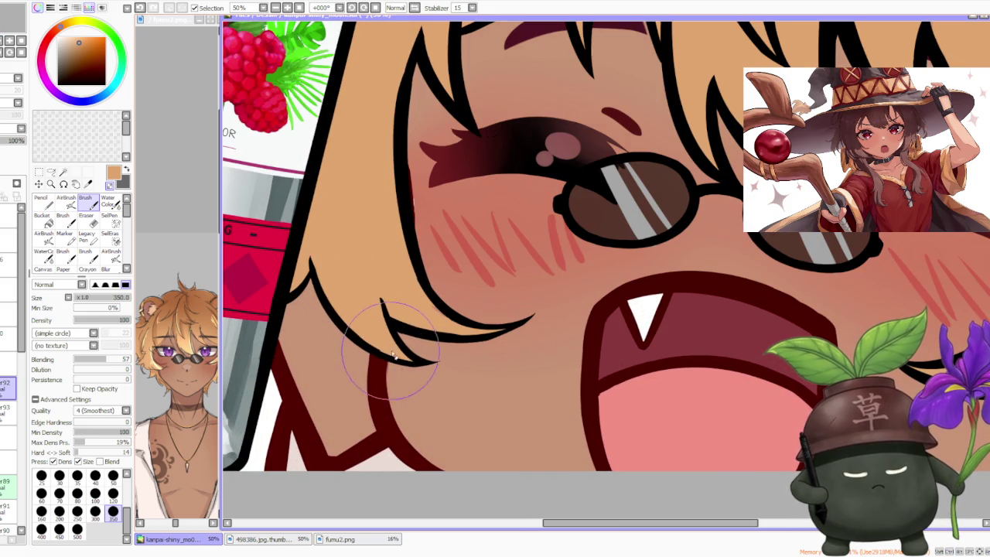
scroll(391, 350, down, 3)
scroll(410, 177, down, 2)
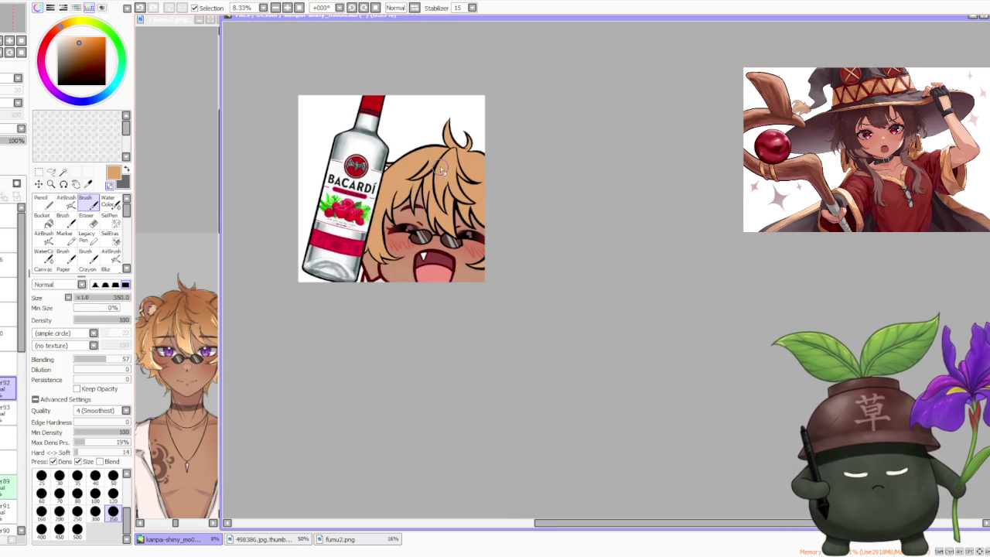
scroll(439, 149, down, 2)
scroll(437, 114, up, 2)
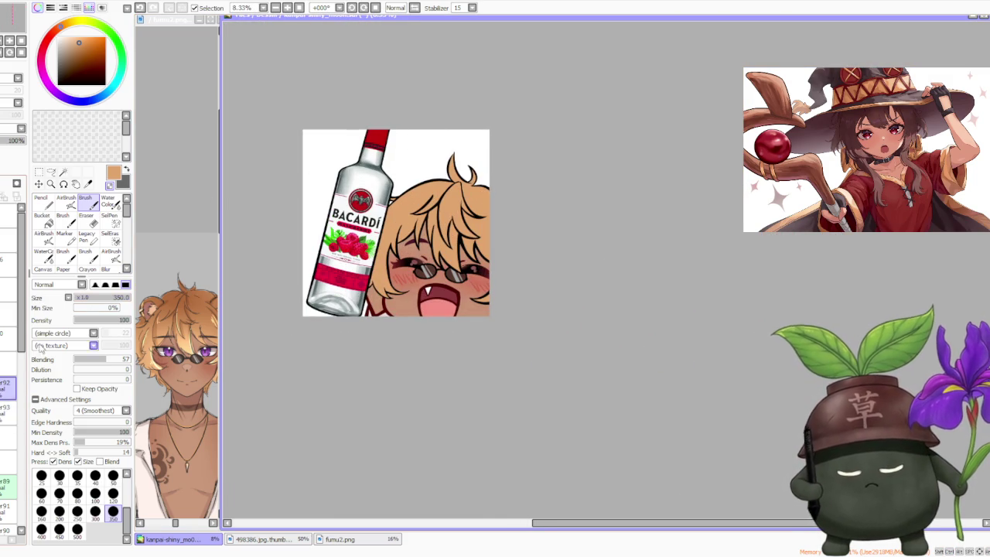
scroll(3, 424, down, 2)
scroll(3, 426, down, 2)
scroll(3, 429, down, 1)
Switch to the touch-up layer and eyedrop the pinkish skin tone from the face
click(4, 439)
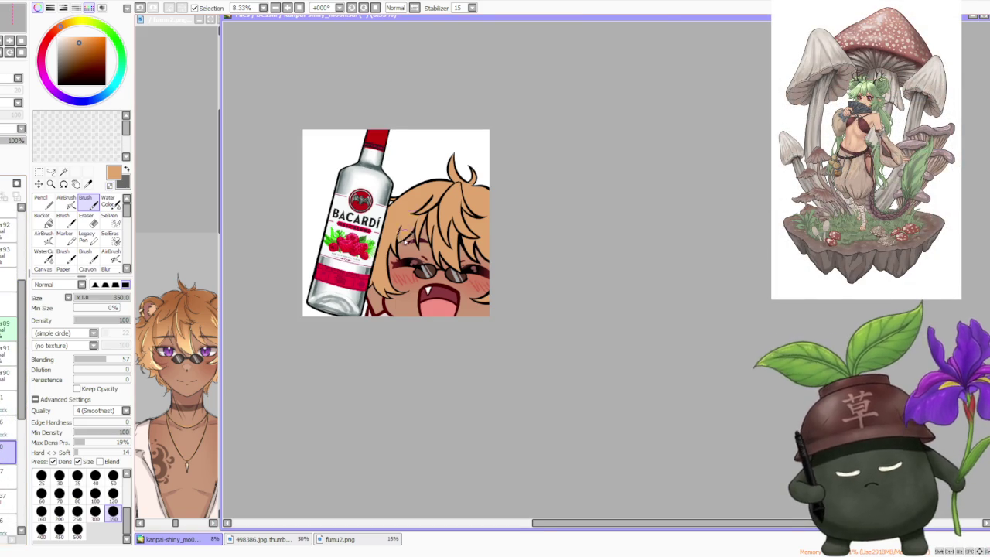
scroll(405, 233, up, 4)
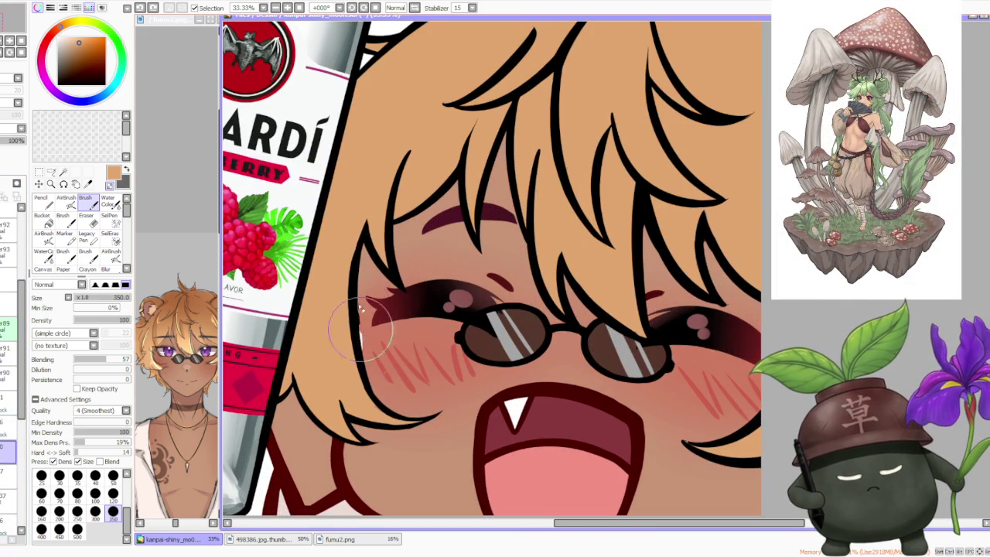
scroll(305, 292, down, 1)
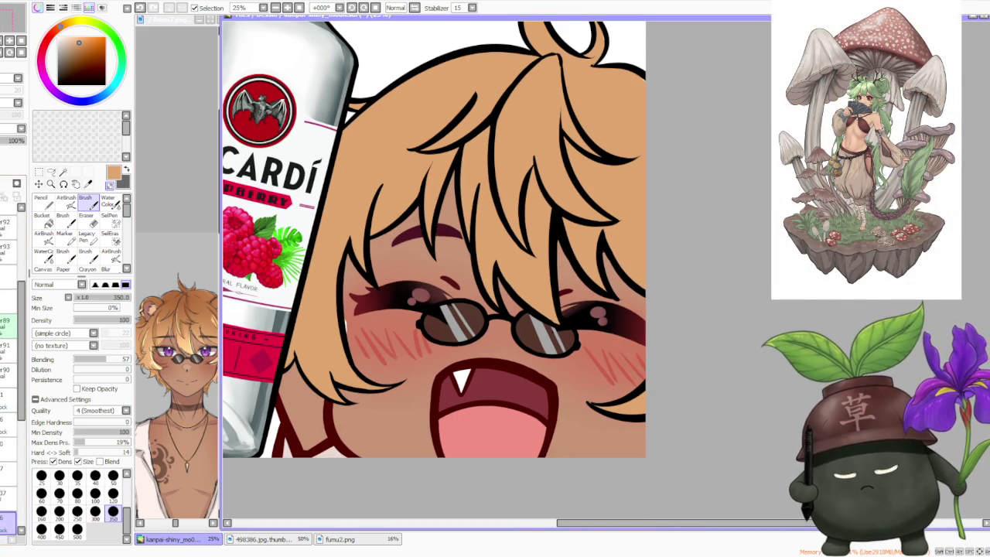
alt+click(376, 445)
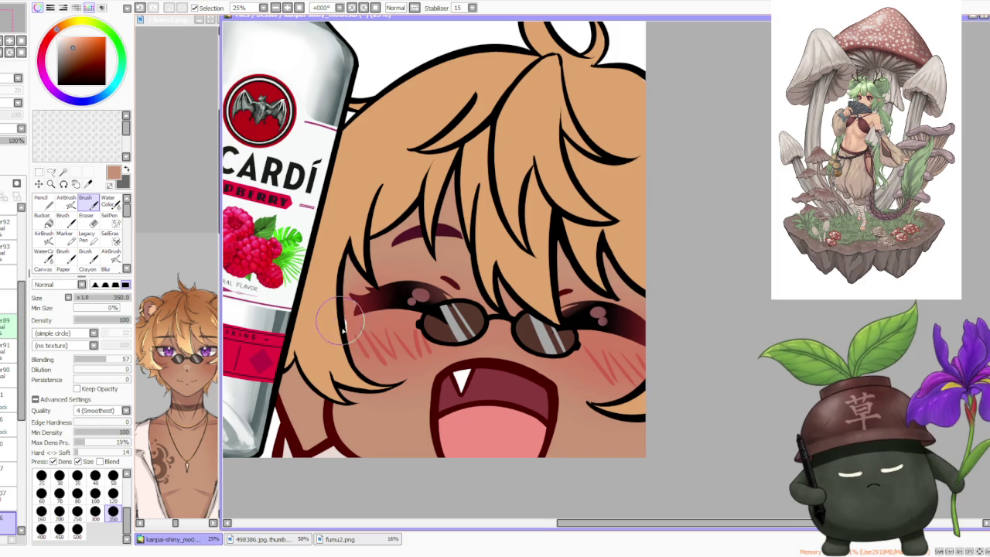
scroll(369, 265, down, 5)
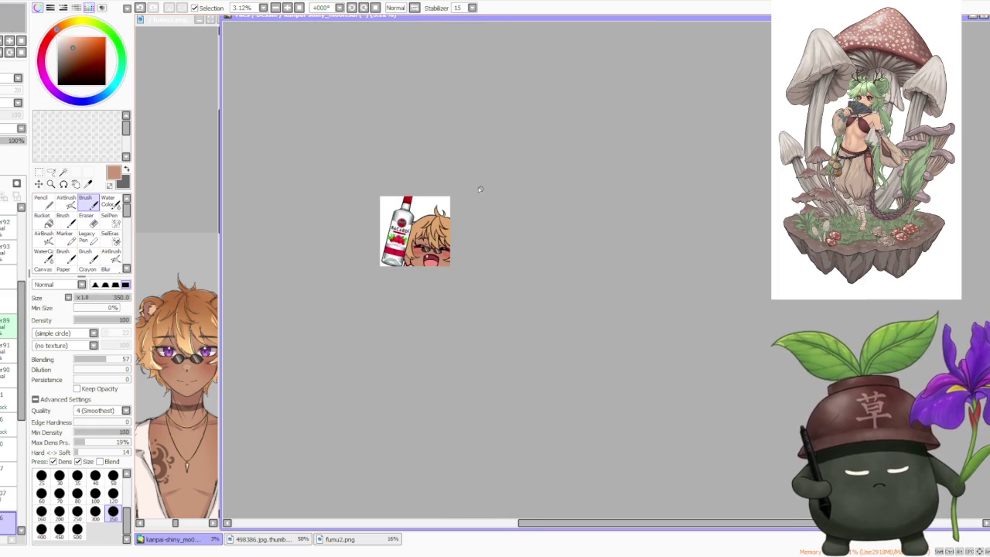
scroll(450, 191, up, 2)
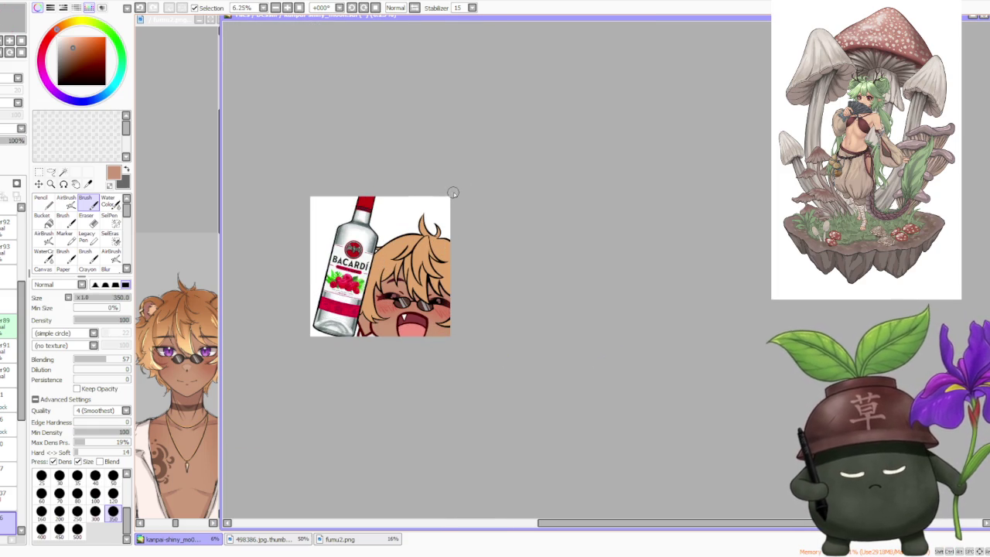
scroll(446, 242, up, 2)
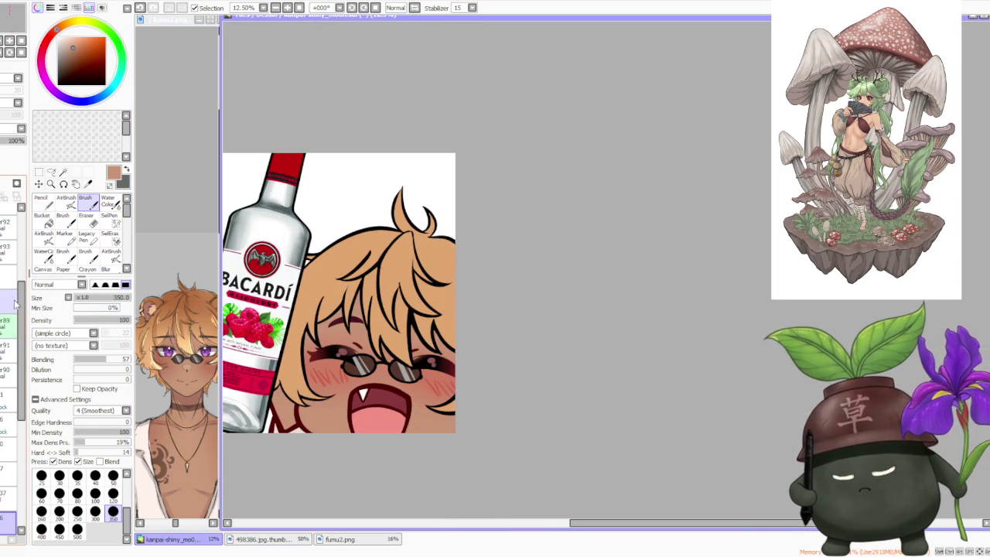
scroll(310, 341, up, 2)
Switch to black and tidy the hair-tip outlines near the left cheek
alt+click(300, 353)
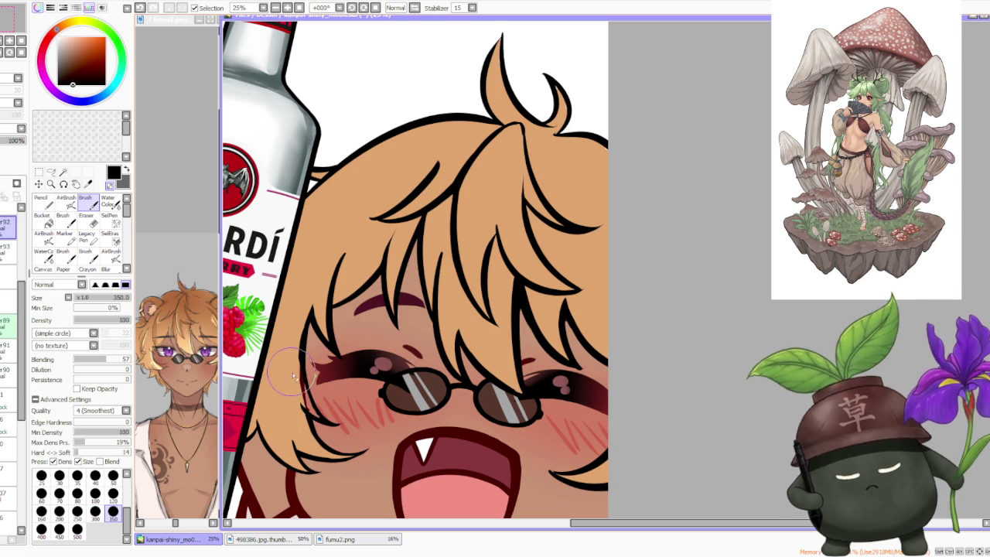
scroll(332, 425, up, 1)
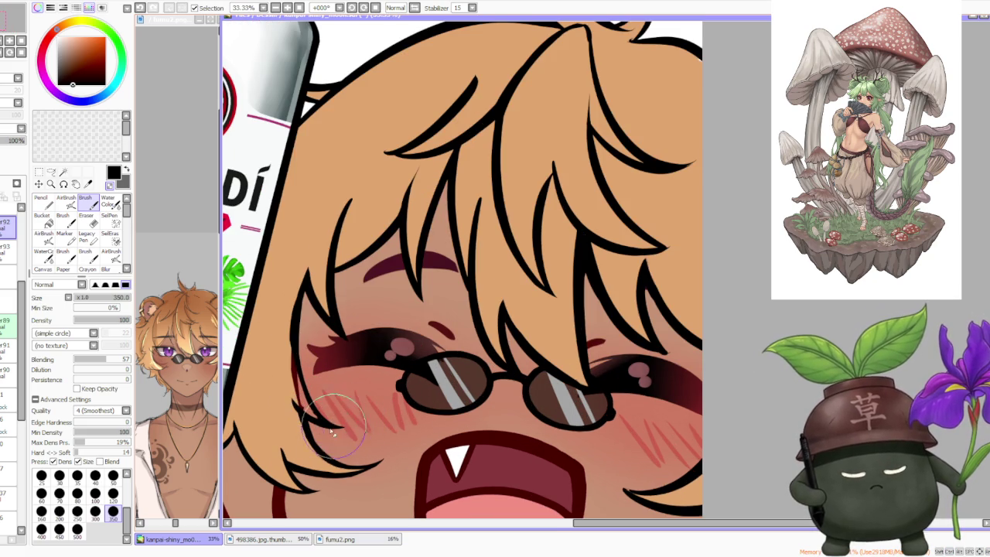
scroll(288, 402, up, 2)
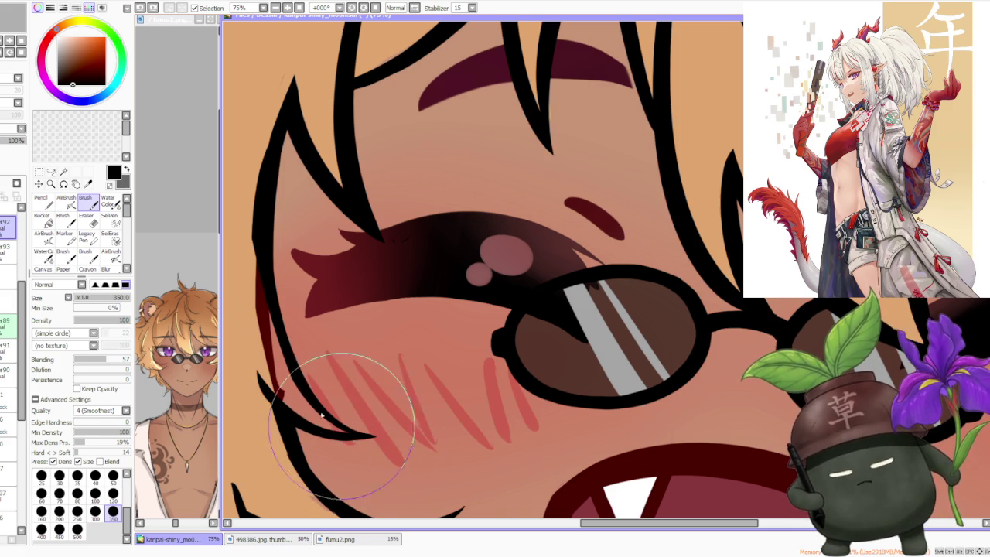
scroll(279, 363, down, 1)
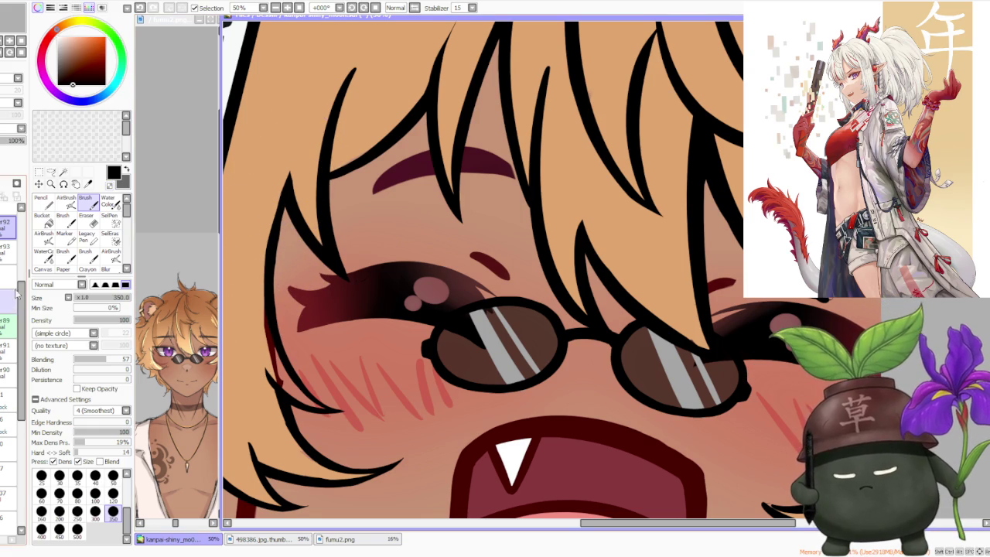
Move to the neighbouring layer and eyedrop the orange skin colour from the face
click(7, 252)
alt+click(250, 316)
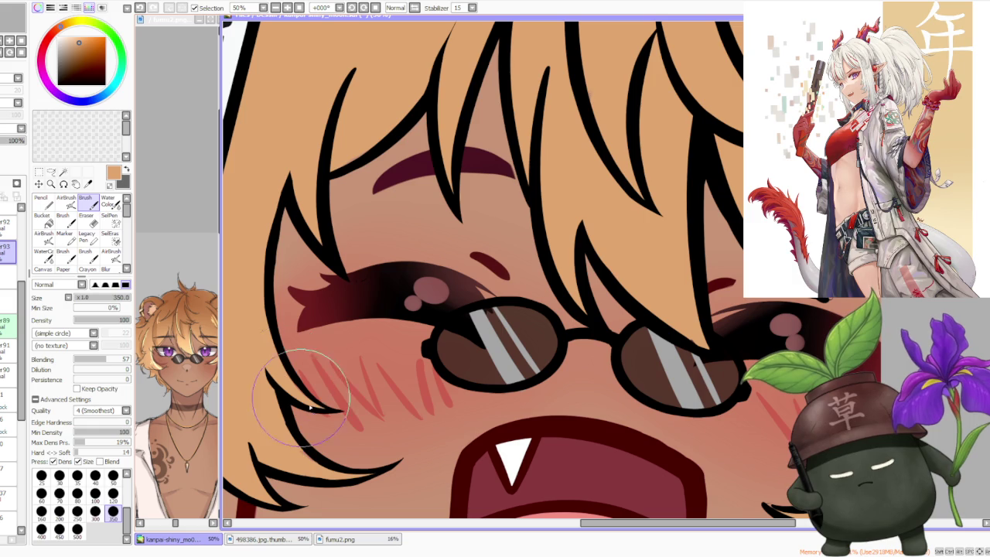
scroll(451, 255, down, 5)
scroll(450, 255, down, 2)
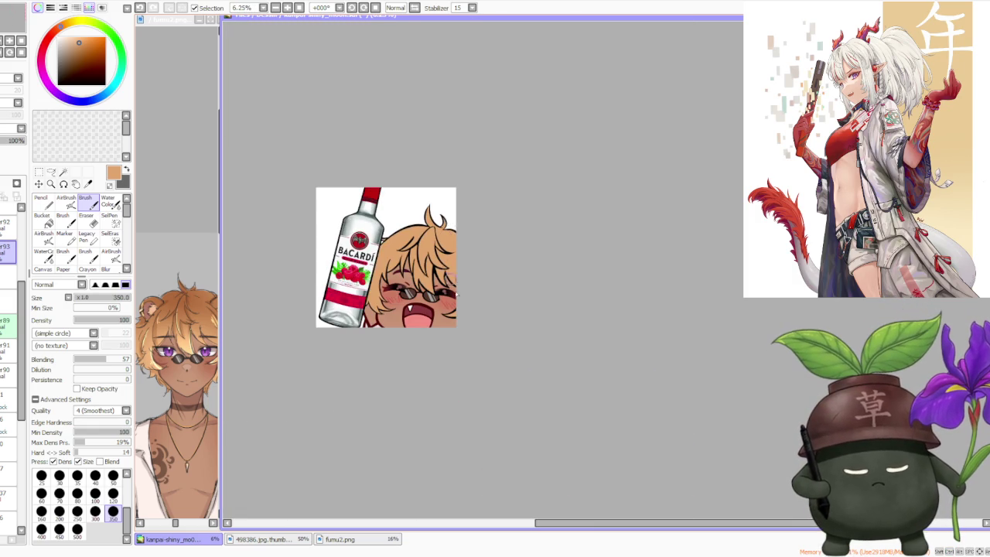
scroll(468, 294, up, 1)
scroll(468, 255, down, 1)
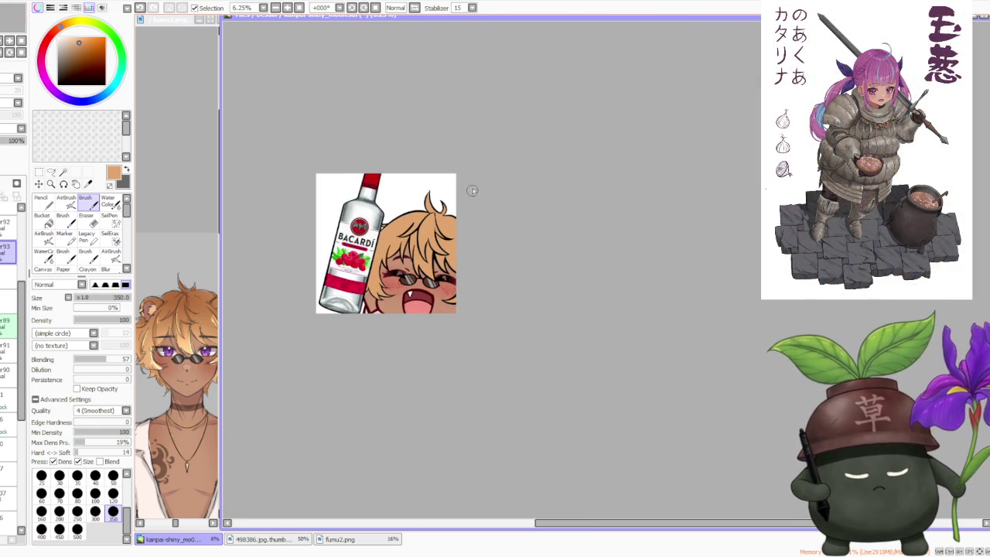
scroll(471, 185, up, 2)
Flip the canvas horizontally to inspect the right-side hair tips, then flip it back
key(h)
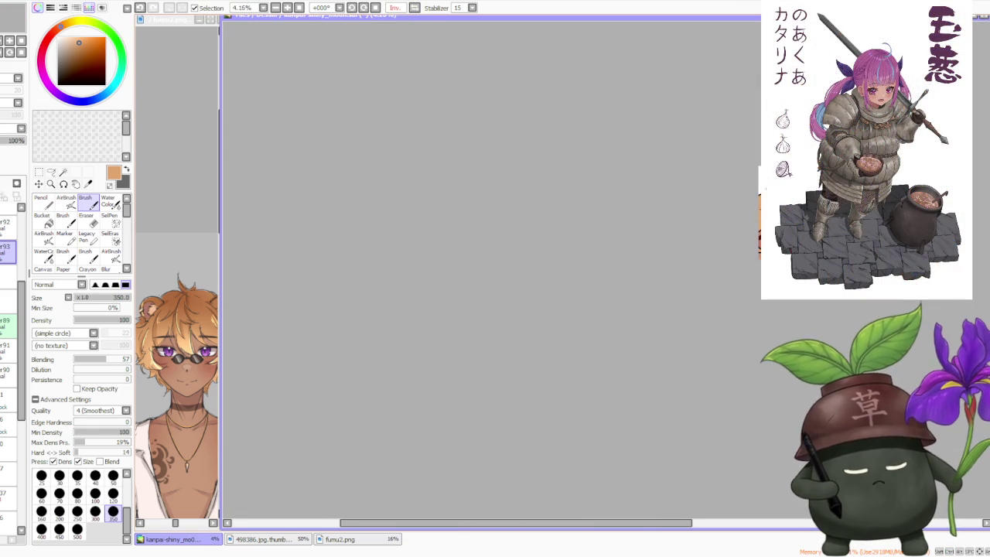
scroll(738, 210, up, 1)
scroll(738, 210, up, 1)
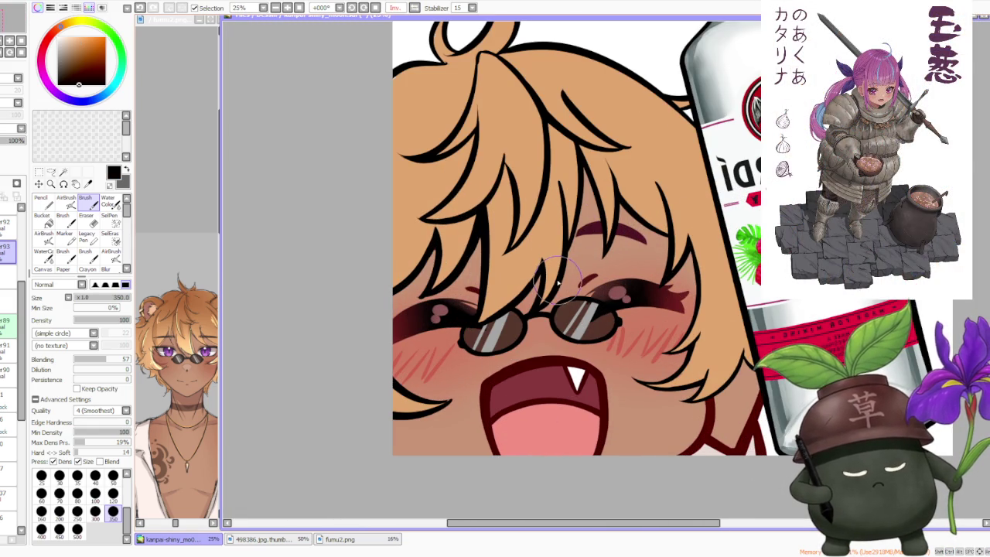
scroll(376, 367, up, 1)
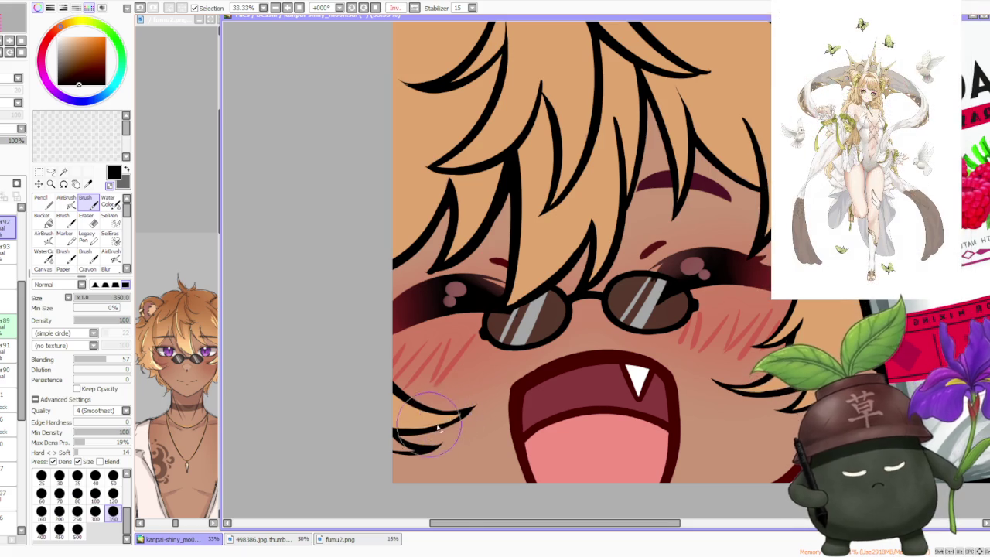
scroll(534, 154, down, 3)
scroll(534, 153, down, 1)
scroll(534, 154, down, 1)
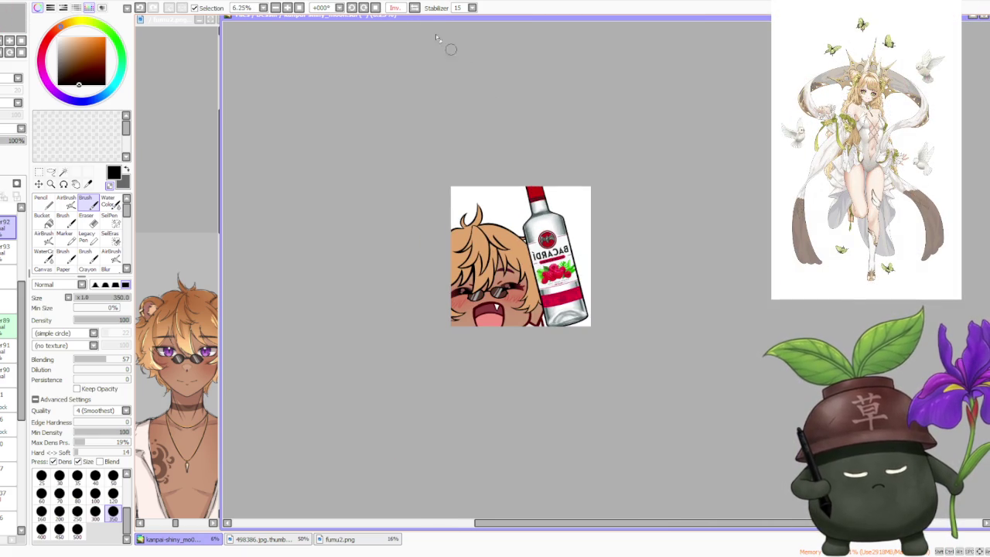
key(h)
scroll(735, 197, down, 1)
Redraw the hair-strand tip over the right cheek longer, thinner and lower
scroll(755, 342, up, 2)
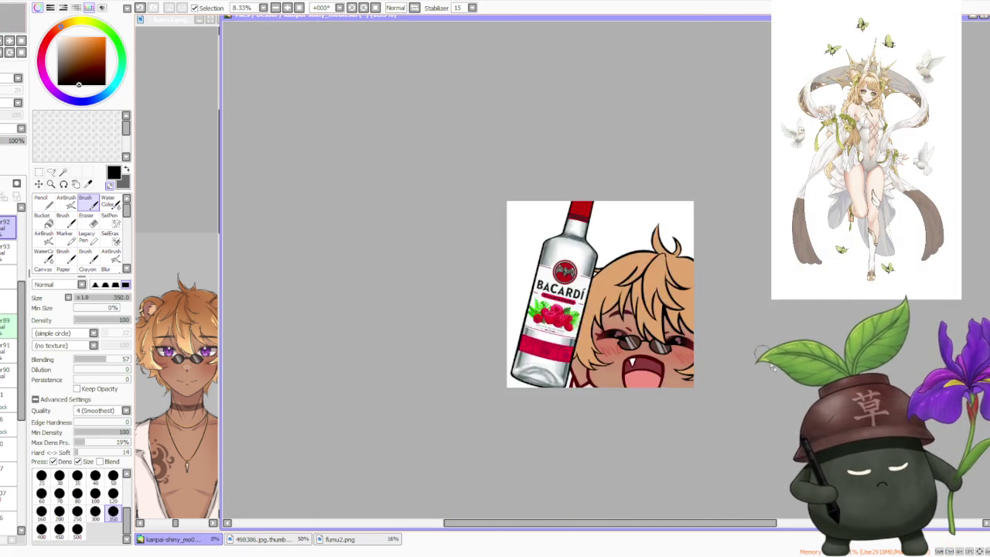
scroll(754, 343, up, 5)
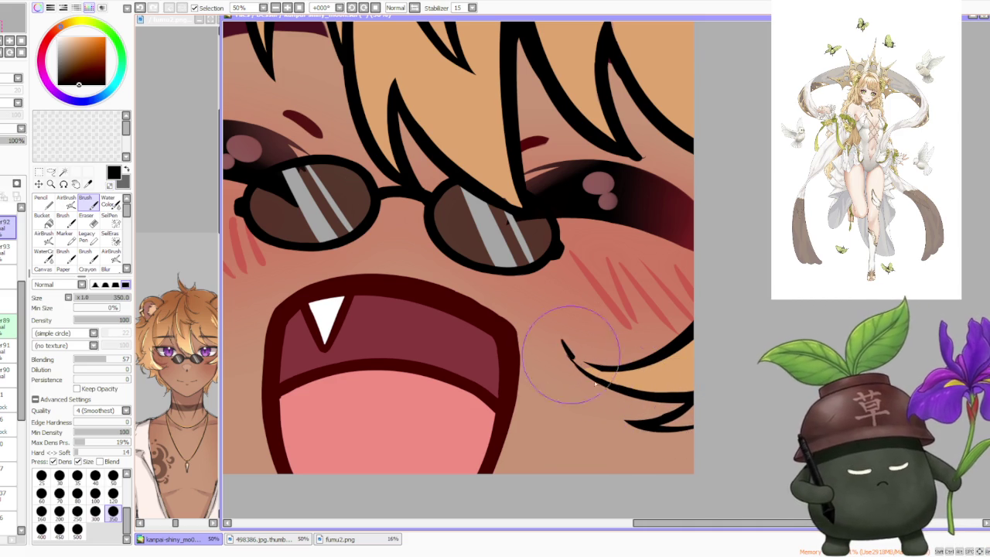
drag(560, 346, 629, 389)
drag(563, 348, 611, 380)
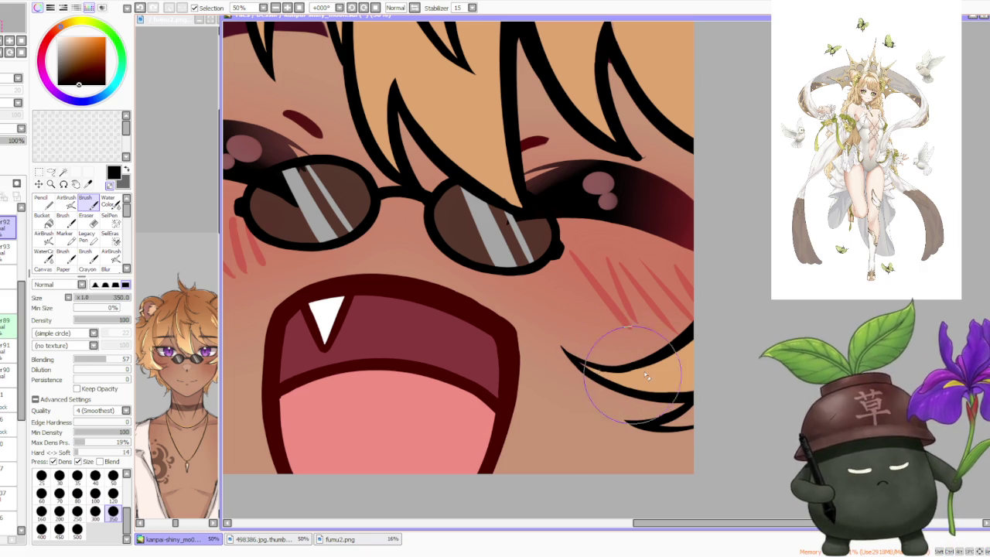
scroll(634, 373, down, 5)
scroll(633, 348, down, 2)
scroll(633, 307, up, 6)
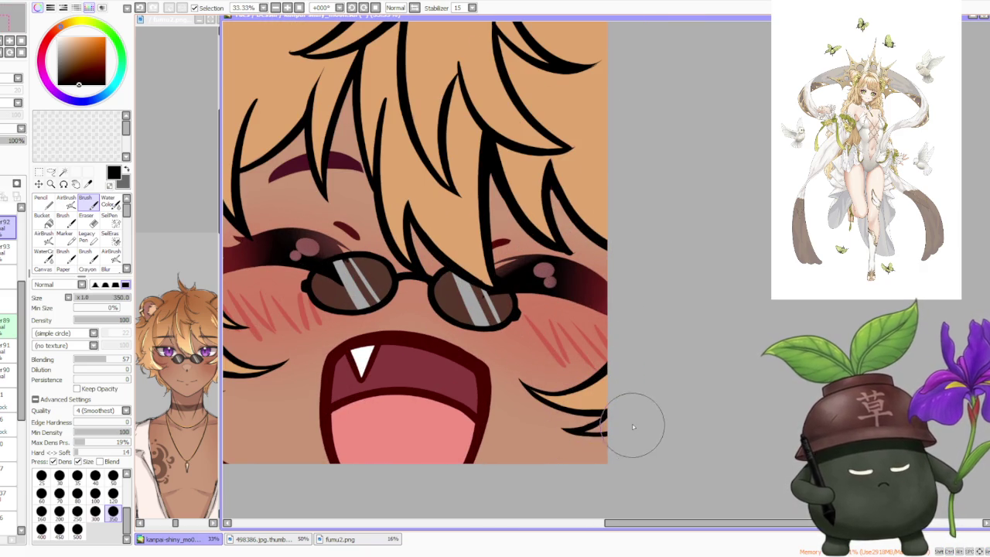
scroll(525, 359, down, 1)
scroll(541, 358, down, 2)
scroll(554, 358, up, 1)
Sample the tan colour from the artwork
alt+click(554, 357)
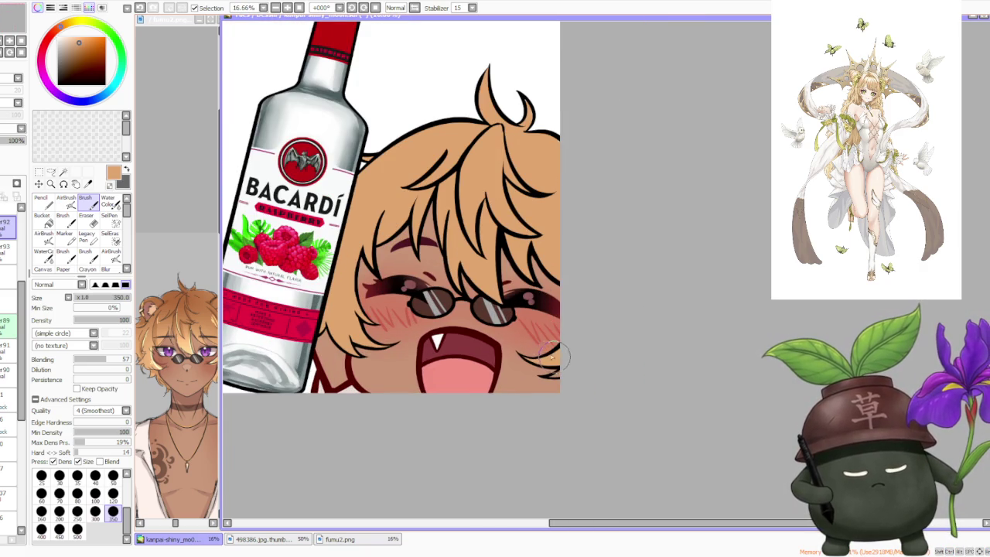
scroll(531, 361, up, 2)
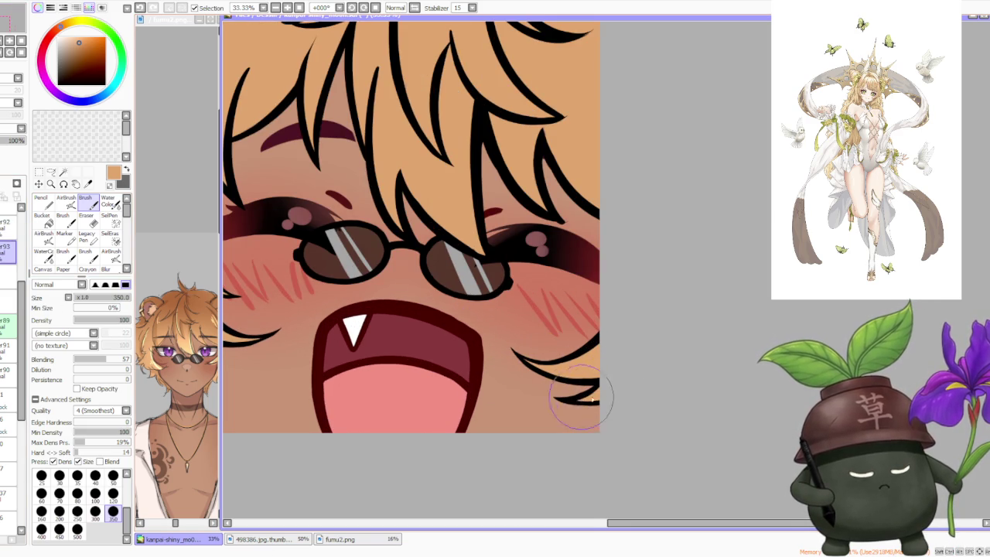
scroll(569, 360, down, 3)
scroll(581, 306, down, 1)
scroll(590, 267, down, 1)
scroll(592, 255, down, 1)
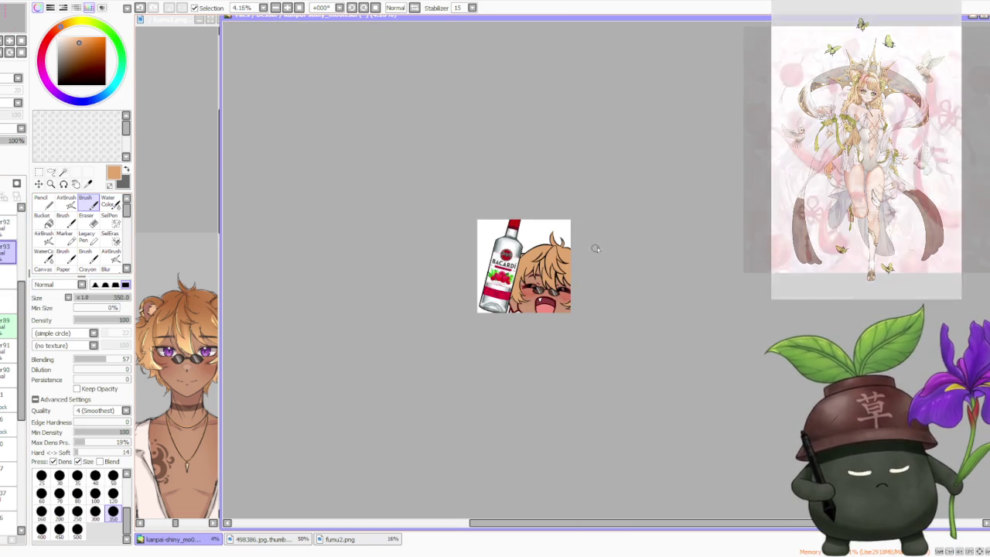
scroll(604, 242, up, 4)
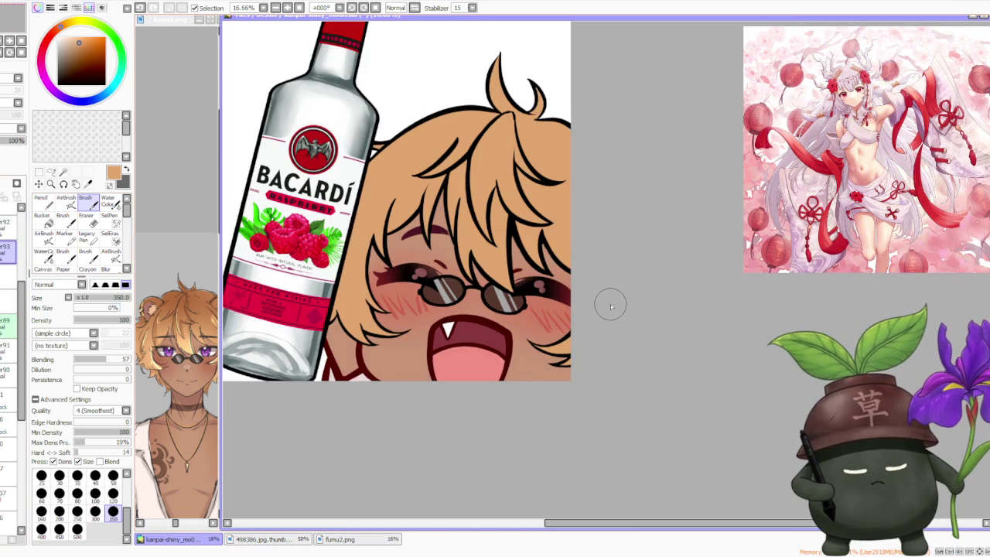
scroll(588, 305, up, 2)
scroll(325, 302, up, 1)
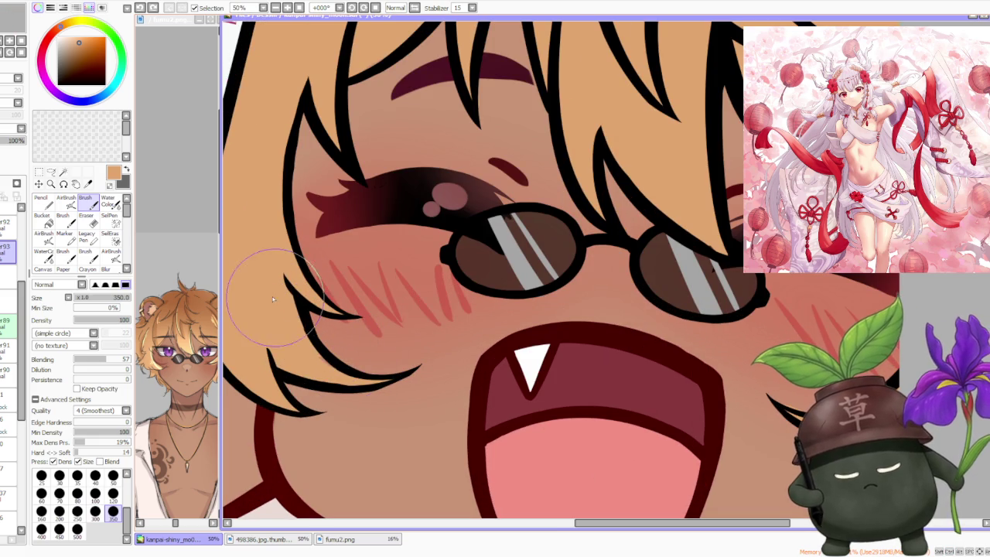
With sampled black, redraw the left jaw hair line and add a thin spike and lower stroke
alt+click(310, 321)
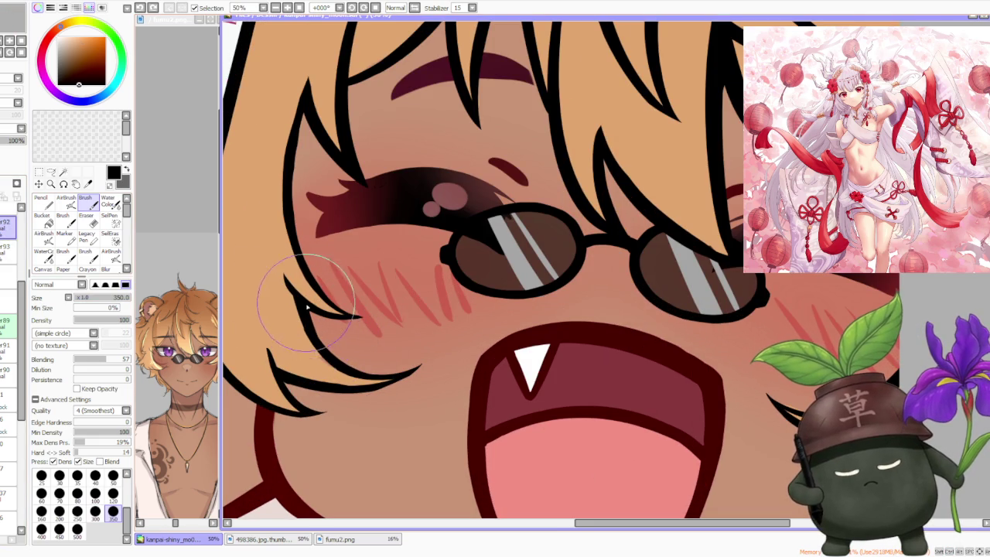
drag(334, 350, 379, 372)
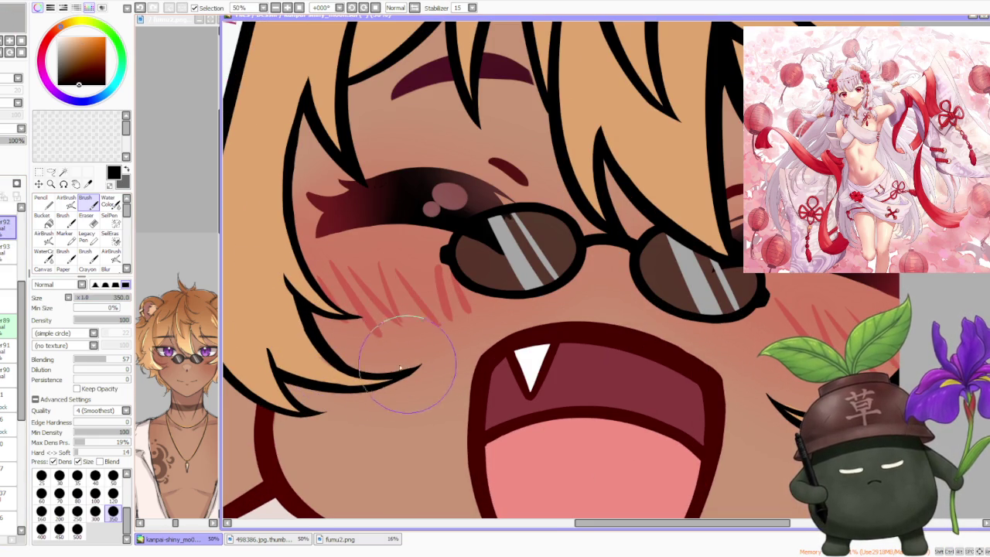
key(ctrl+z)
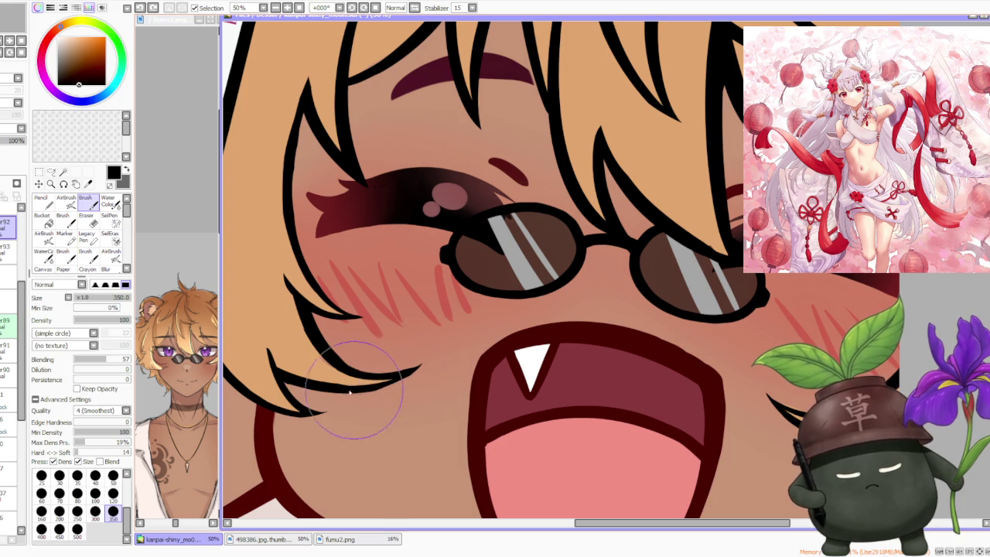
key(ctrl+z)
drag(348, 372, 391, 379)
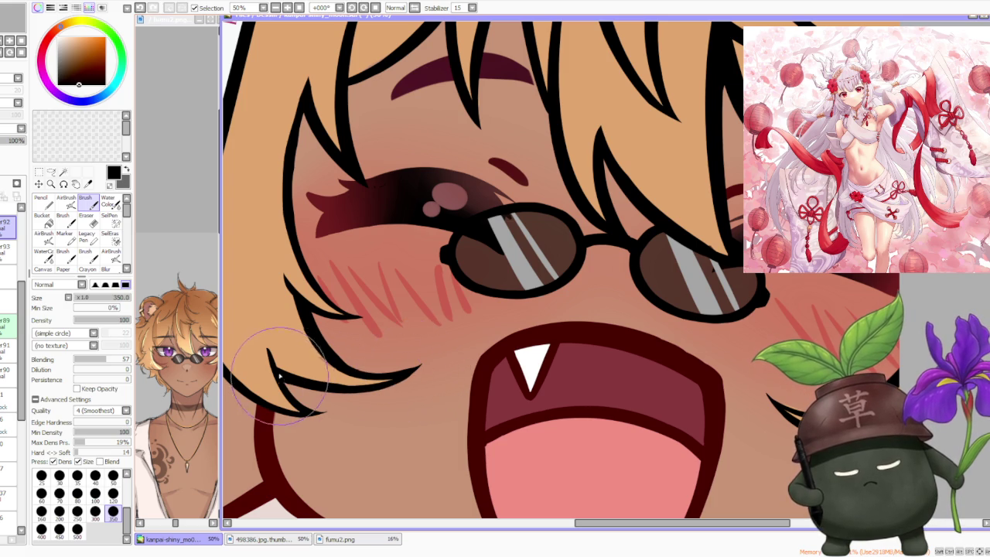
drag(271, 352, 352, 393)
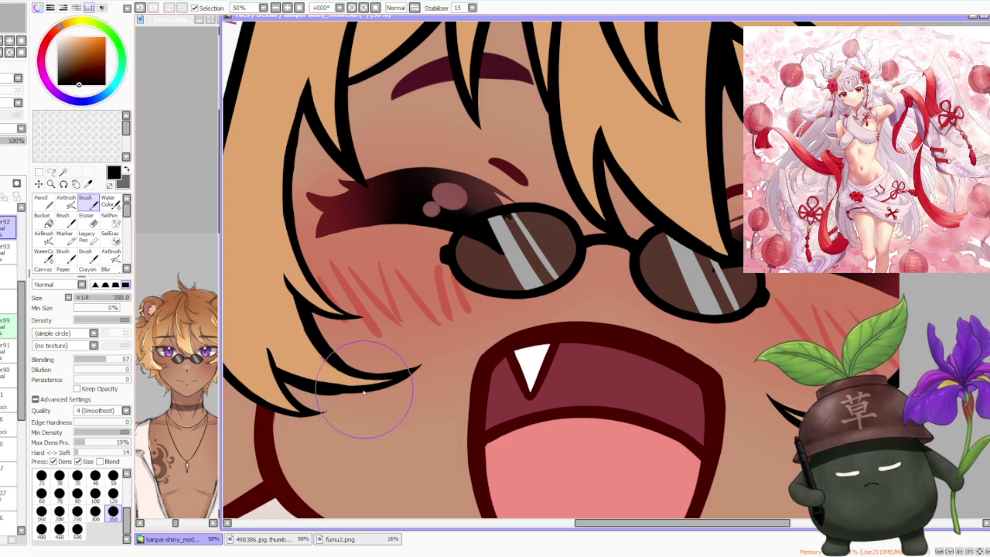
drag(276, 377, 335, 393)
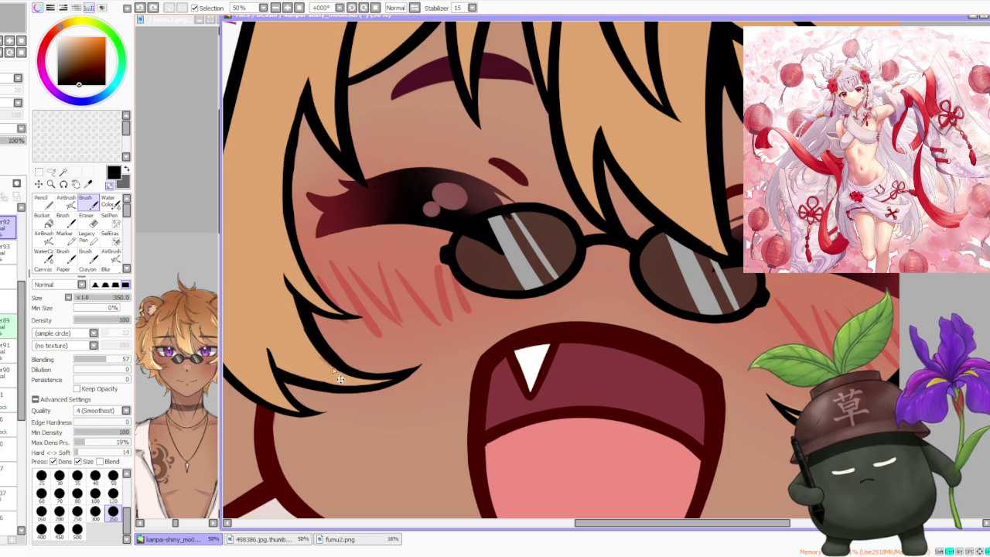
scroll(301, 282, down, 5)
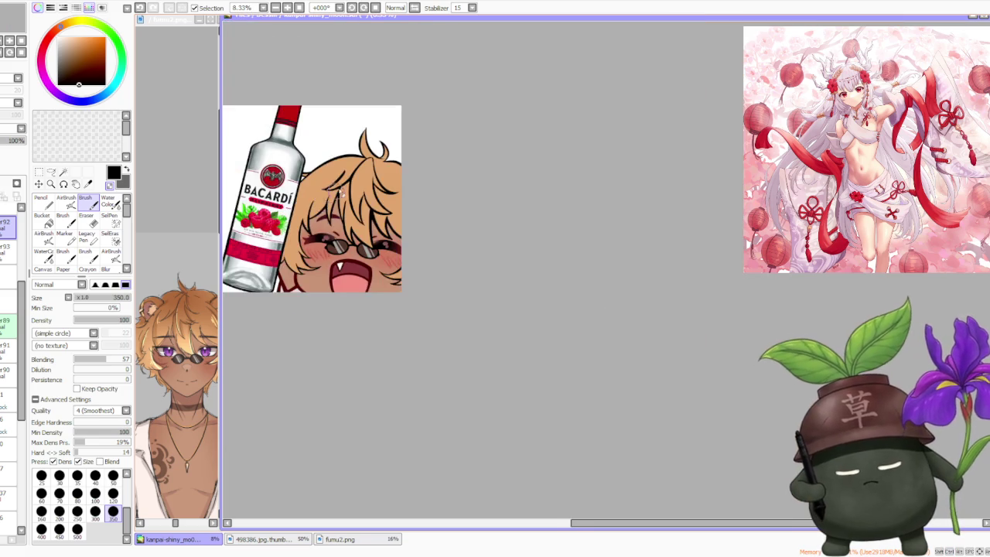
With brush size 120, refine the hair-line tips beside the left cheek in black
scroll(294, 310, down, 1)
scroll(286, 341, up, 4)
scroll(283, 359, up, 2)
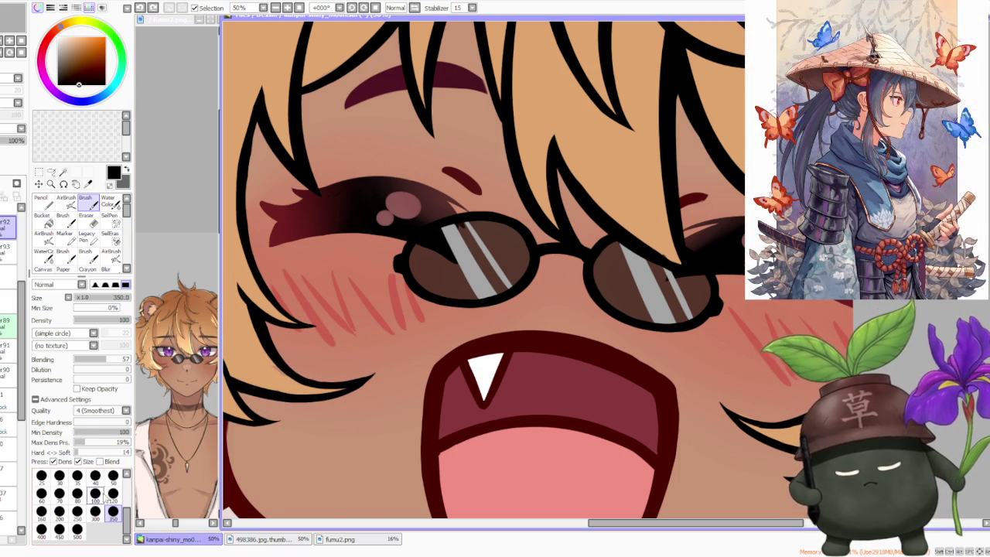
click(113, 494)
drag(321, 381, 295, 375)
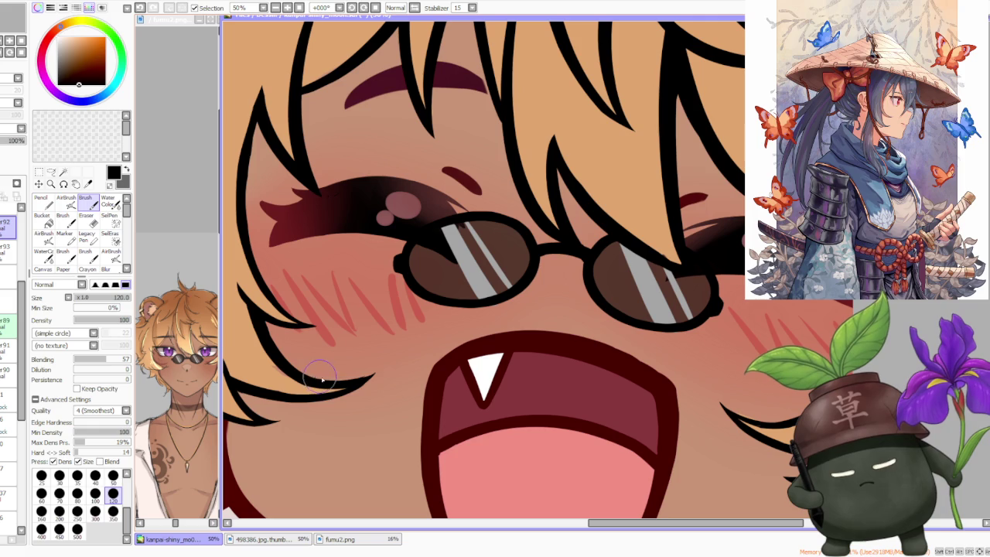
drag(355, 385, 343, 386)
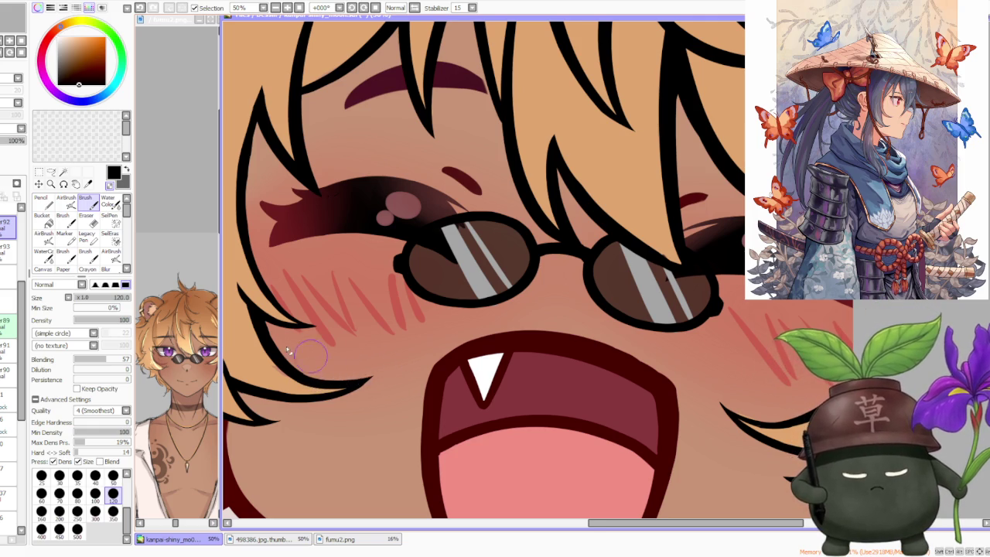
scroll(294, 352, up, 1)
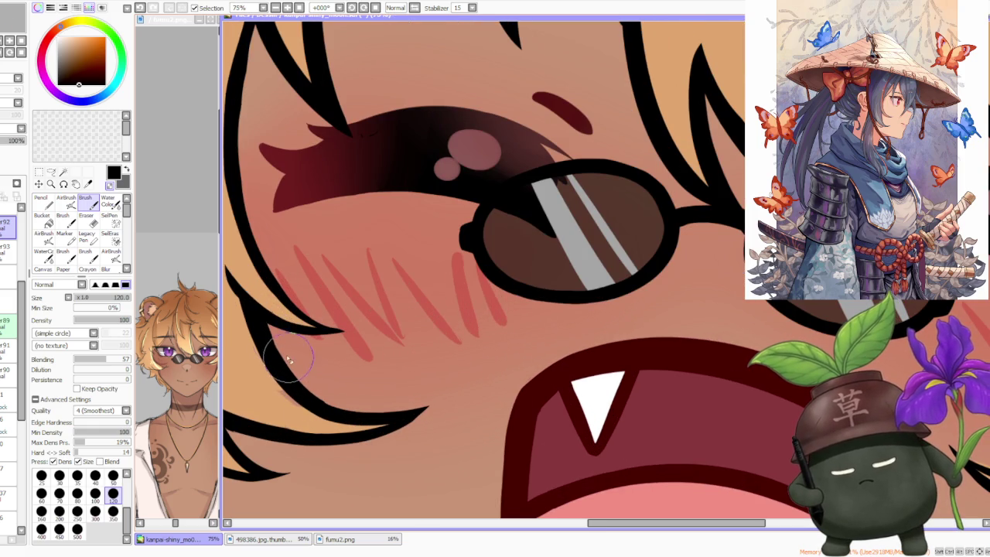
drag(288, 363, 294, 369)
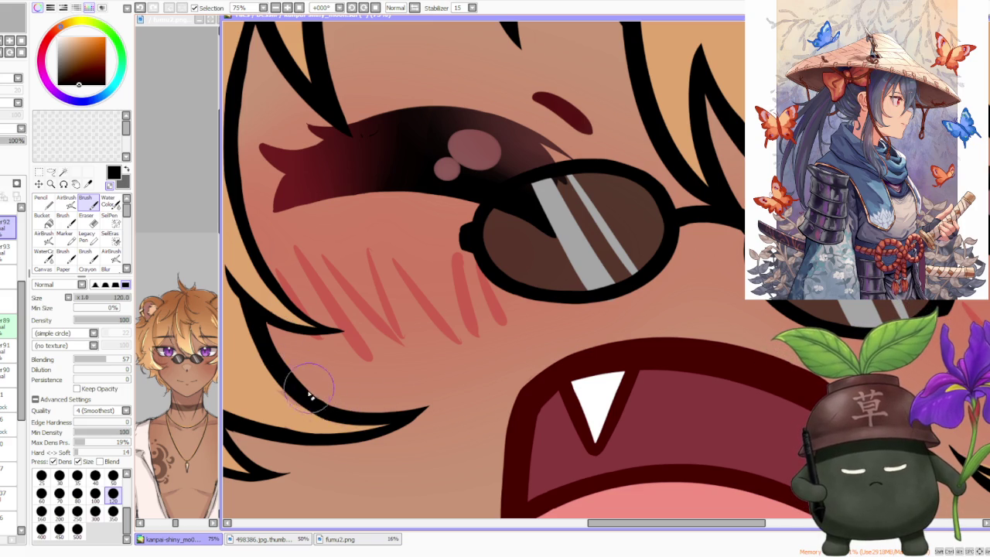
Resample black from the hair line art
scroll(340, 394, down, 3)
scroll(283, 271, down, 2)
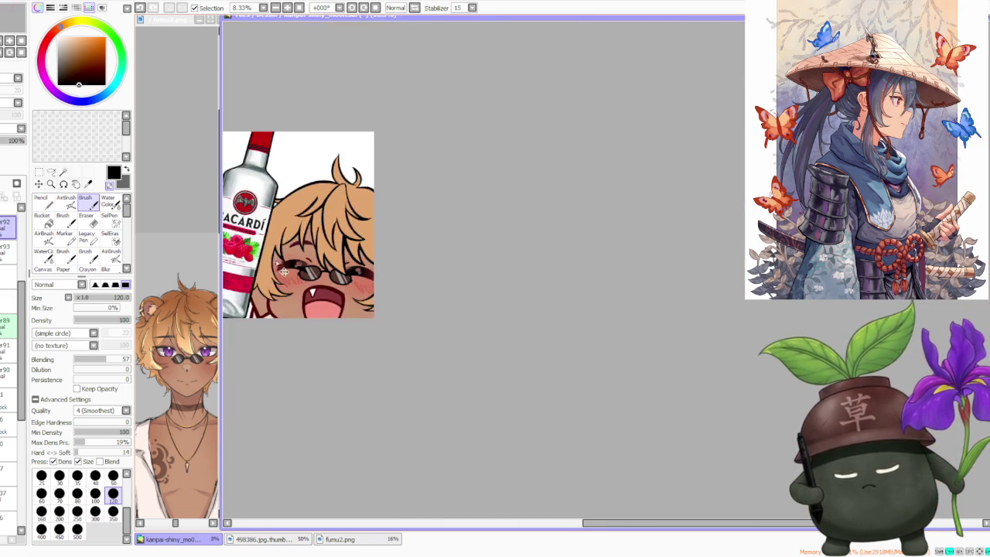
scroll(284, 271, up, 2)
scroll(307, 291, up, 2)
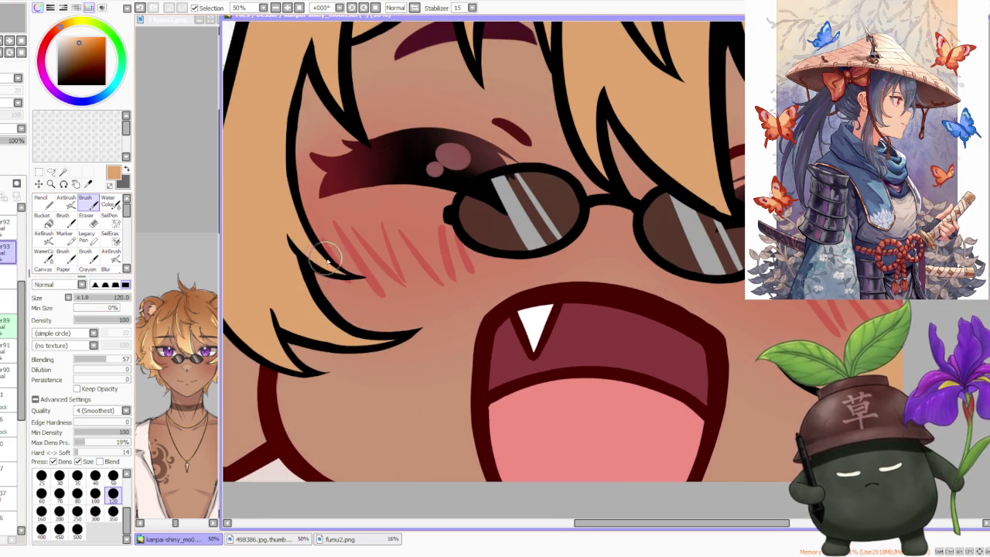
scroll(379, 249, down, 4)
scroll(448, 142, up, 2)
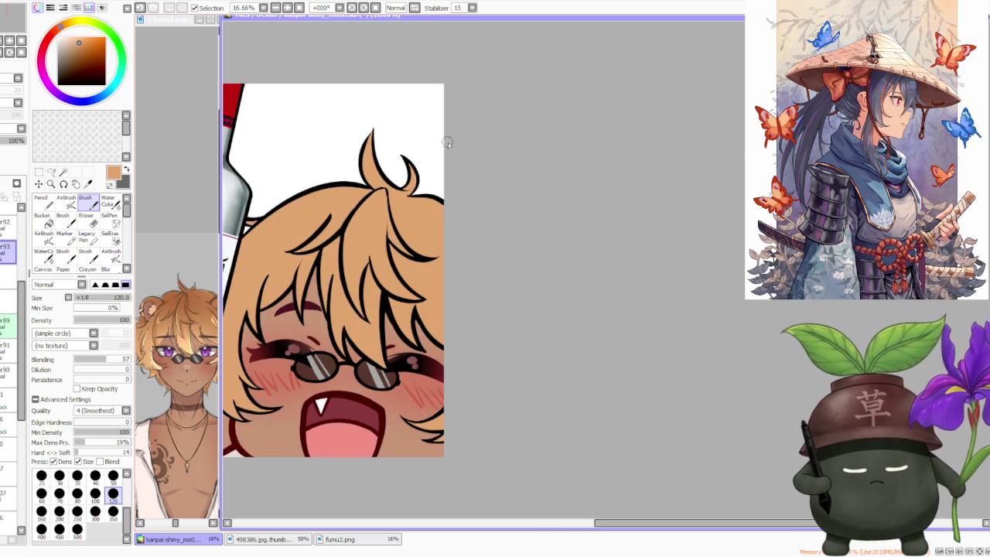
scroll(439, 367, up, 1)
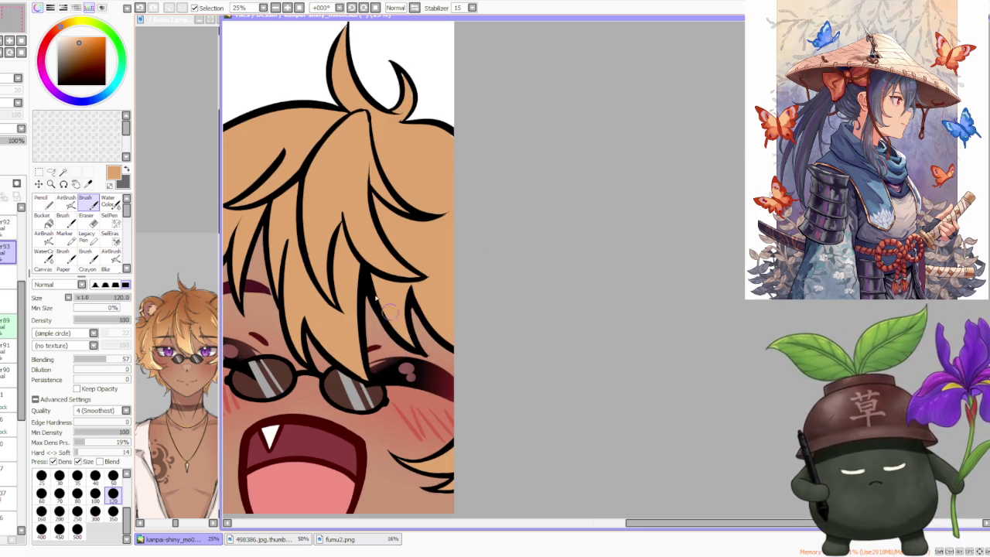
scroll(373, 312, up, 1)
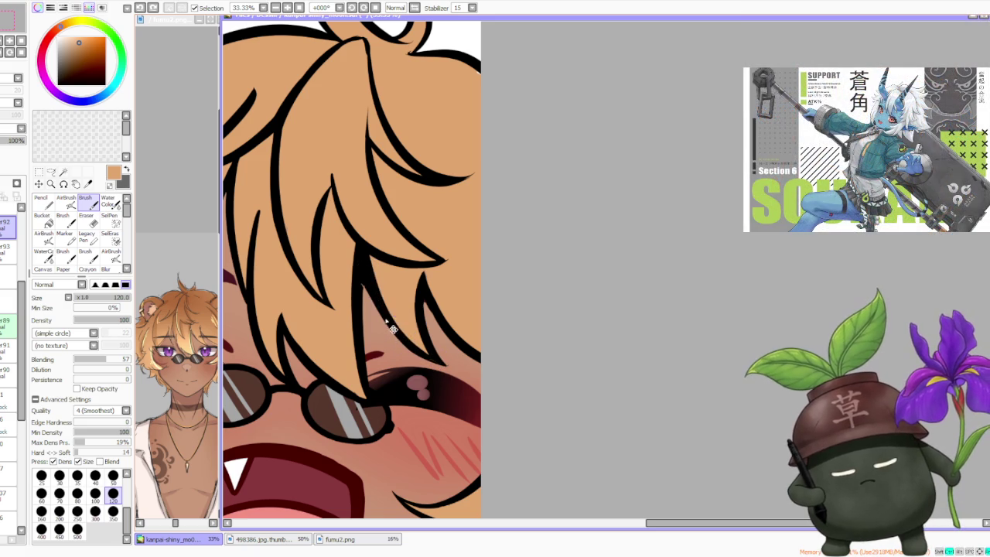
alt+click(369, 290)
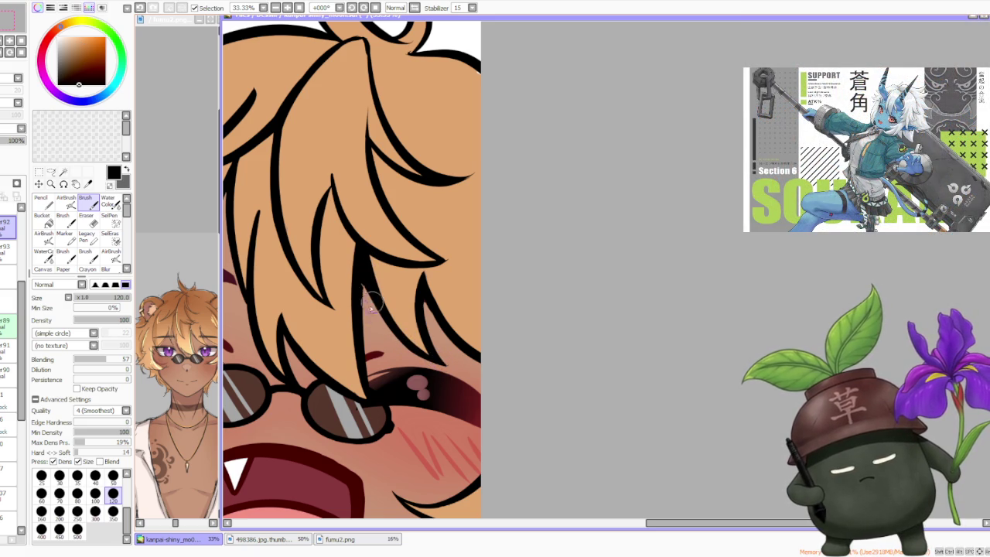
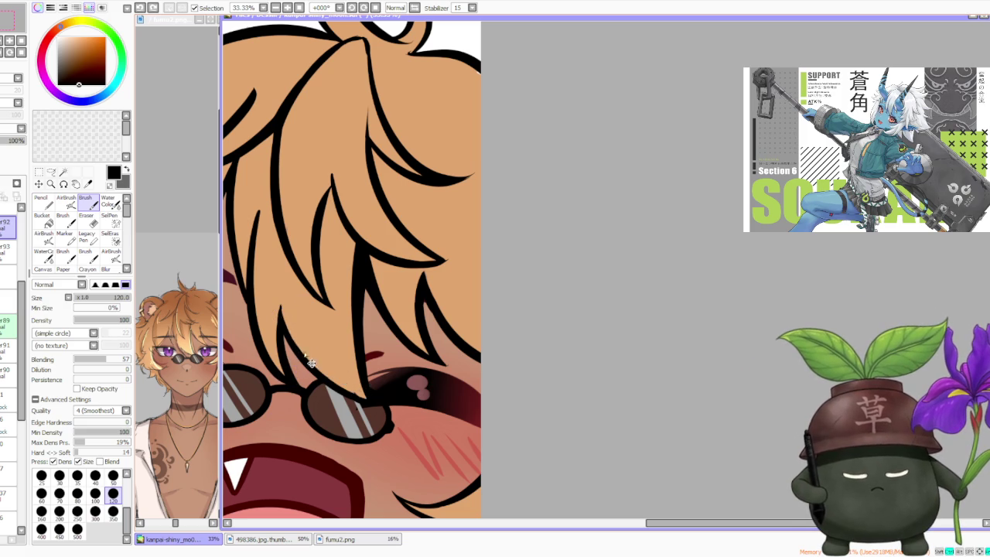
Select the line-art layer and sample black from the hair outline
scroll(304, 353, up, 1)
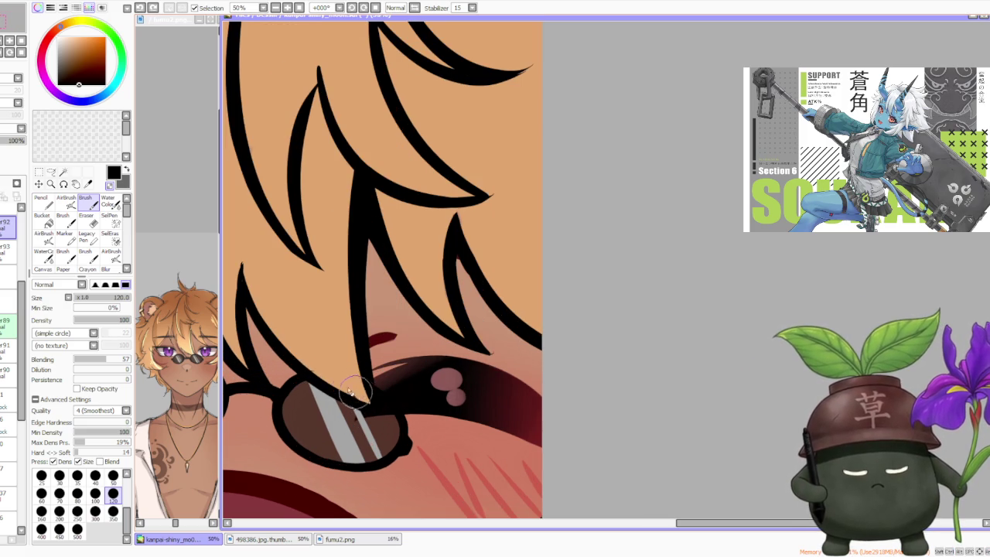
alt+click(294, 338)
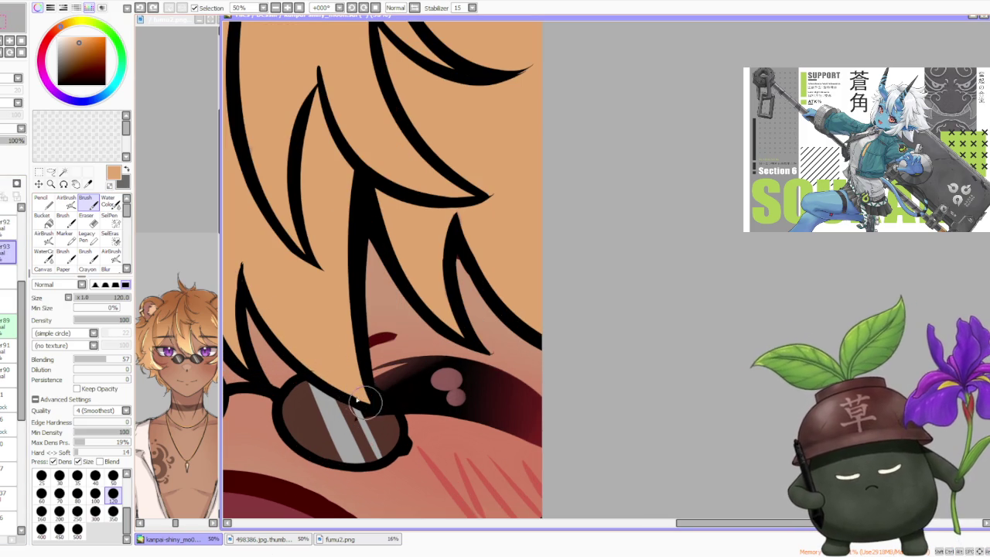
click(6, 224)
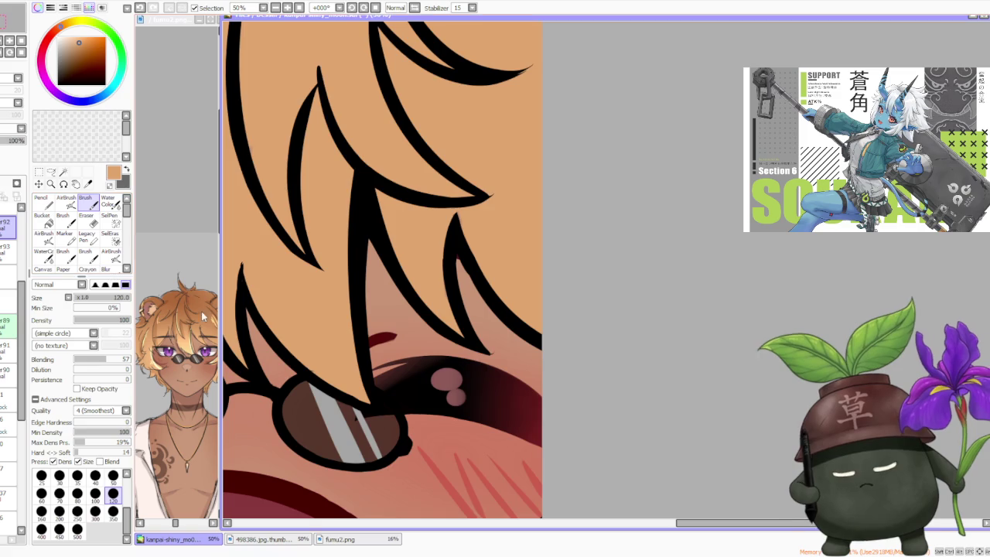
scroll(309, 353, up, 1)
scroll(309, 354, down, 3)
scroll(268, 316, up, 2)
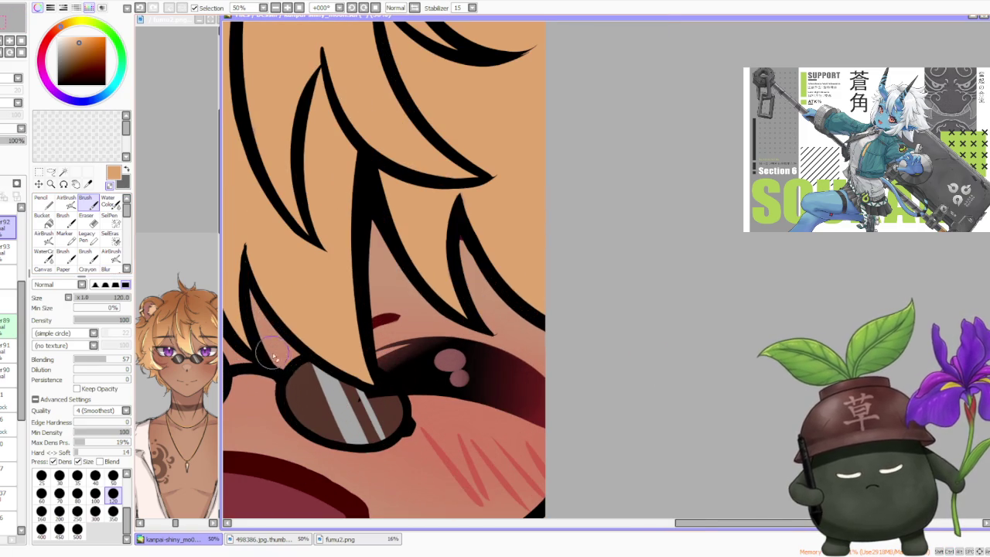
scroll(296, 387, down, 1)
scroll(286, 363, down, 1)
scroll(255, 325, up, 3)
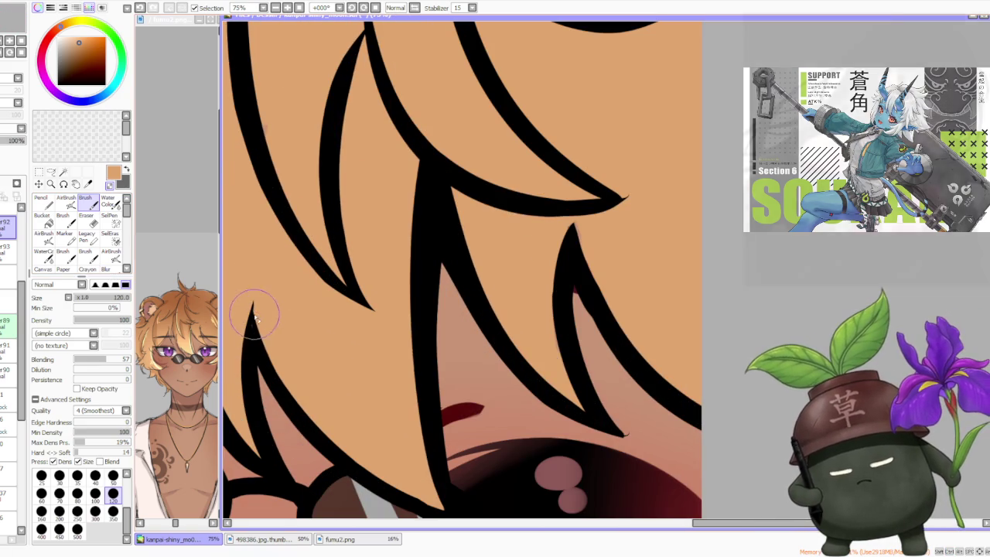
alt+click(252, 326)
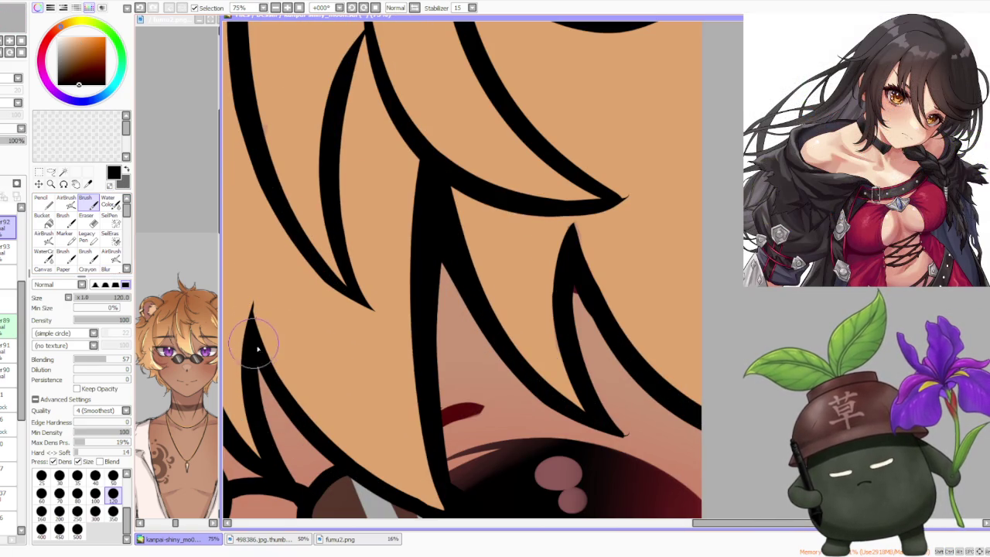
scroll(258, 358, down, 5)
scroll(318, 245, up, 2)
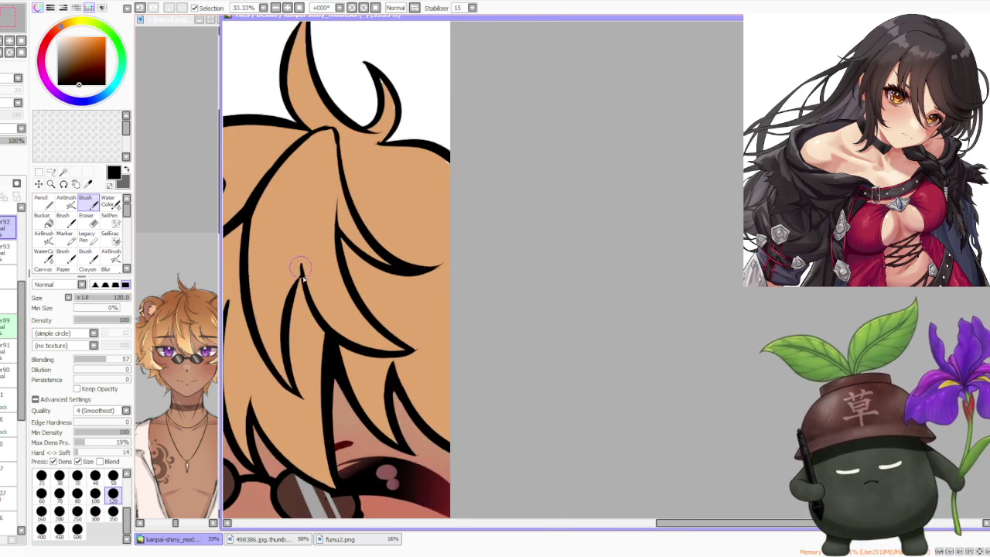
scroll(290, 310, up, 1)
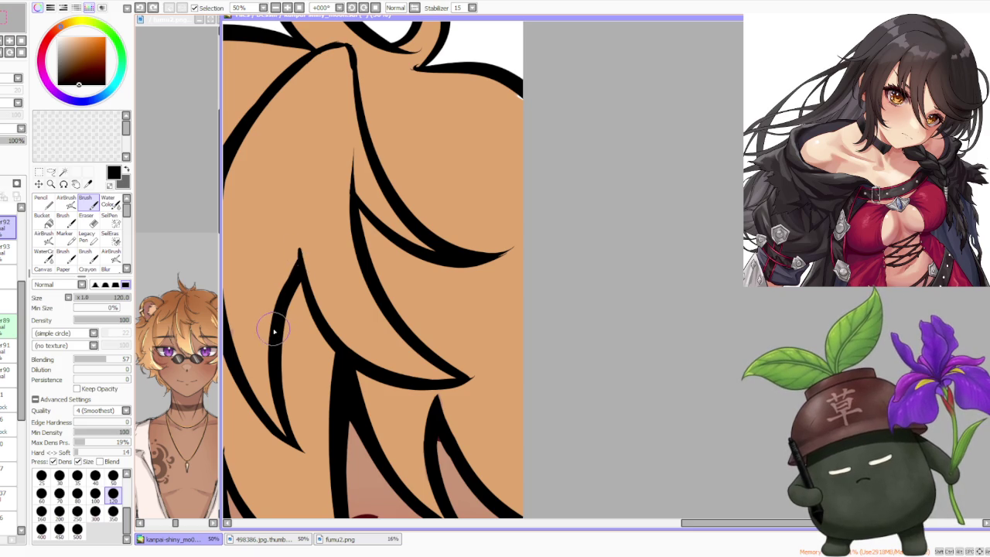
Undo the stray hair stroke and thicken the hanging strand's tip with two black strokes
key(ctrl+z)
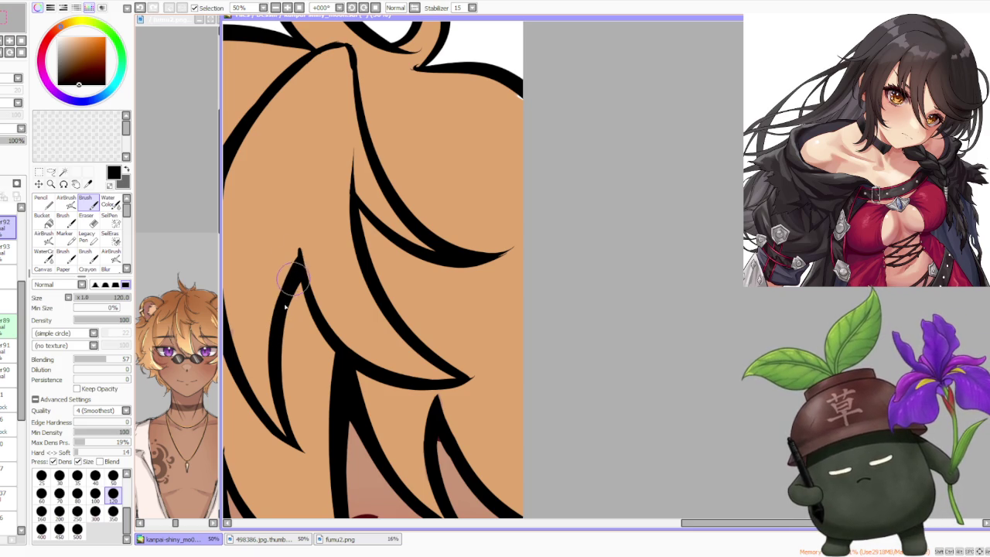
scroll(312, 257, down, 2)
scroll(305, 228, up, 1)
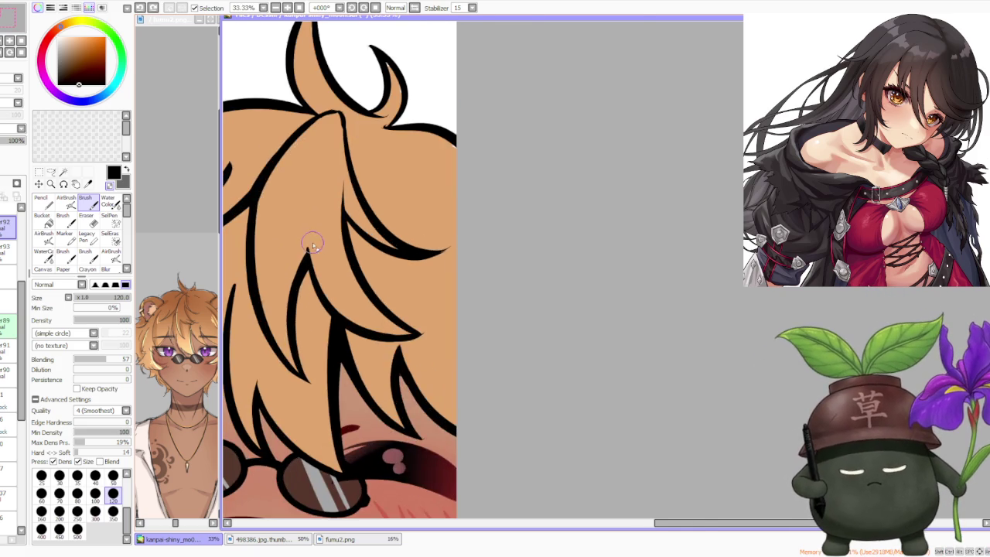
scroll(317, 271, up, 3)
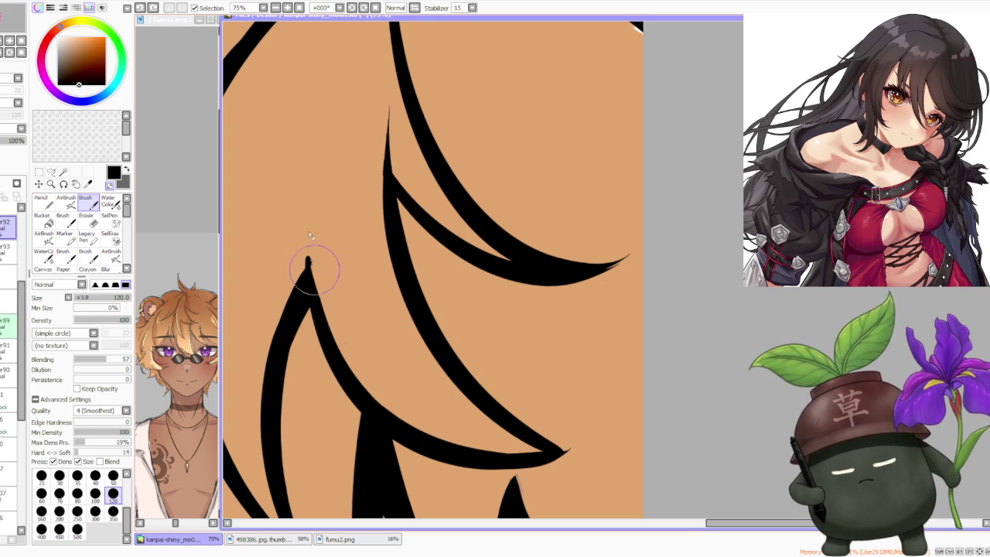
scroll(325, 241, down, 3)
scroll(325, 242, up, 2)
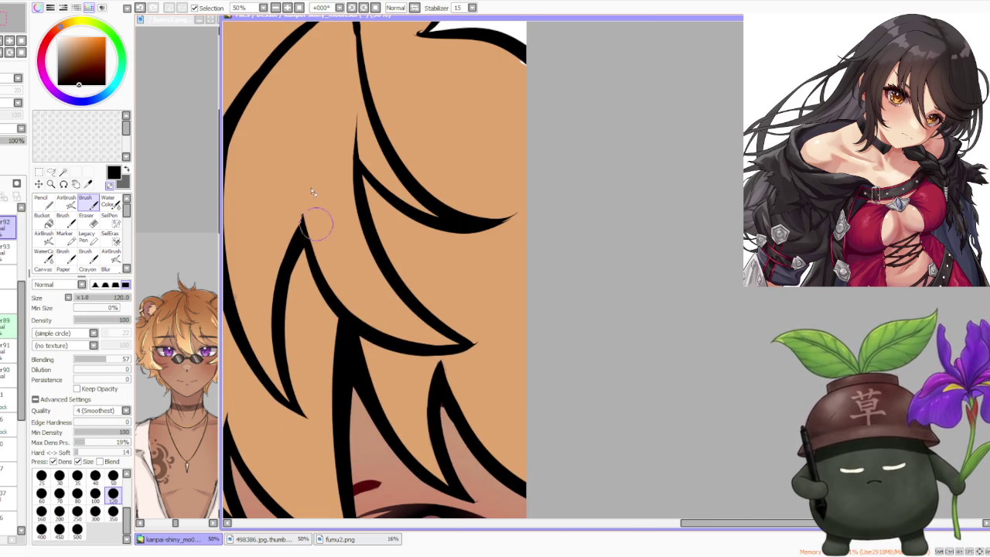
scroll(362, 285, down, 2)
scroll(380, 280, up, 1)
scroll(391, 288, up, 1)
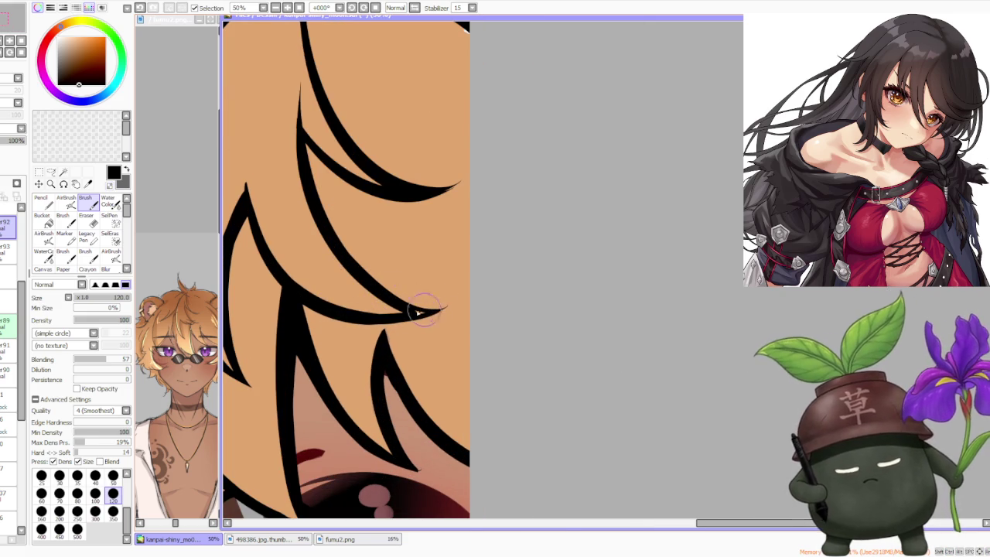
drag(363, 319, 444, 308)
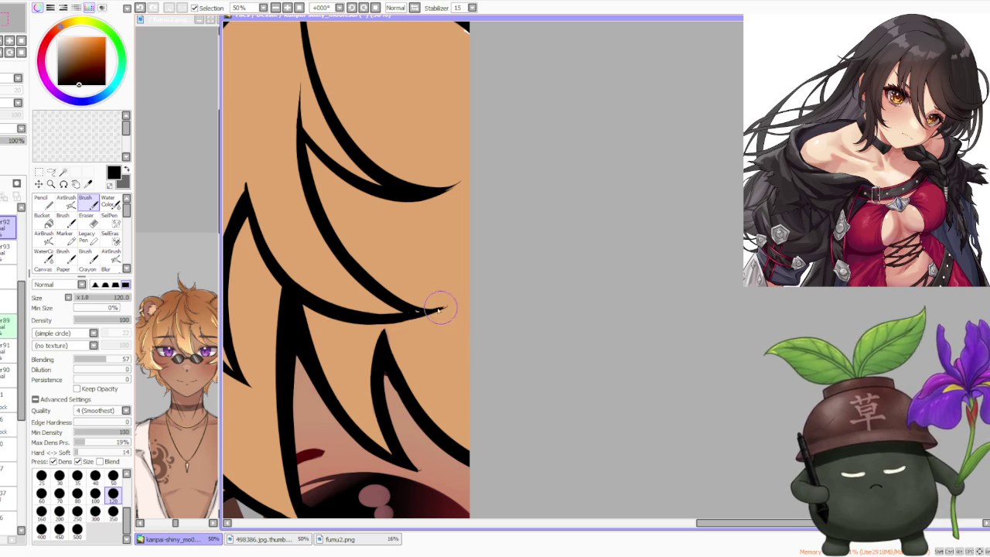
drag(387, 317, 441, 308)
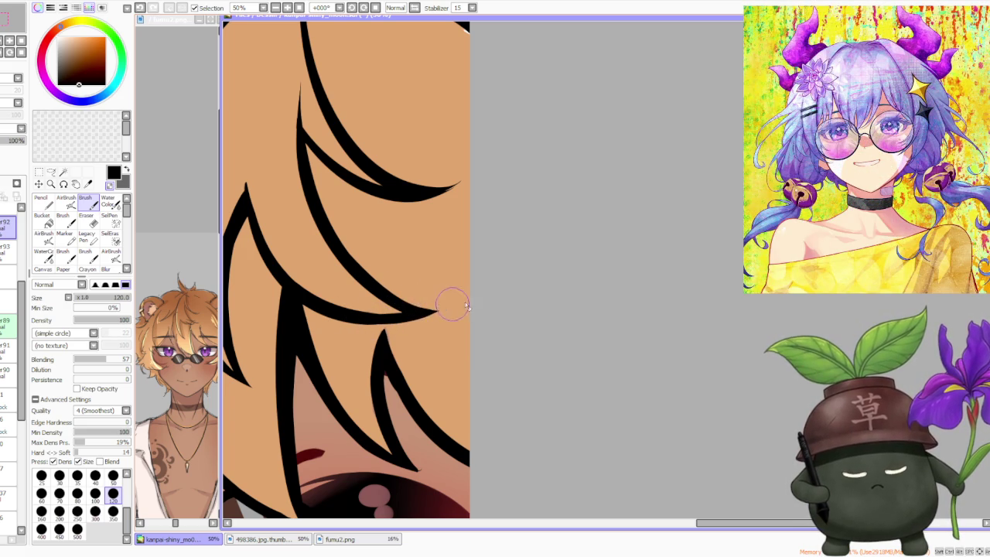
scroll(410, 256, down, 2)
scroll(376, 202, down, 1)
scroll(375, 197, up, 1)
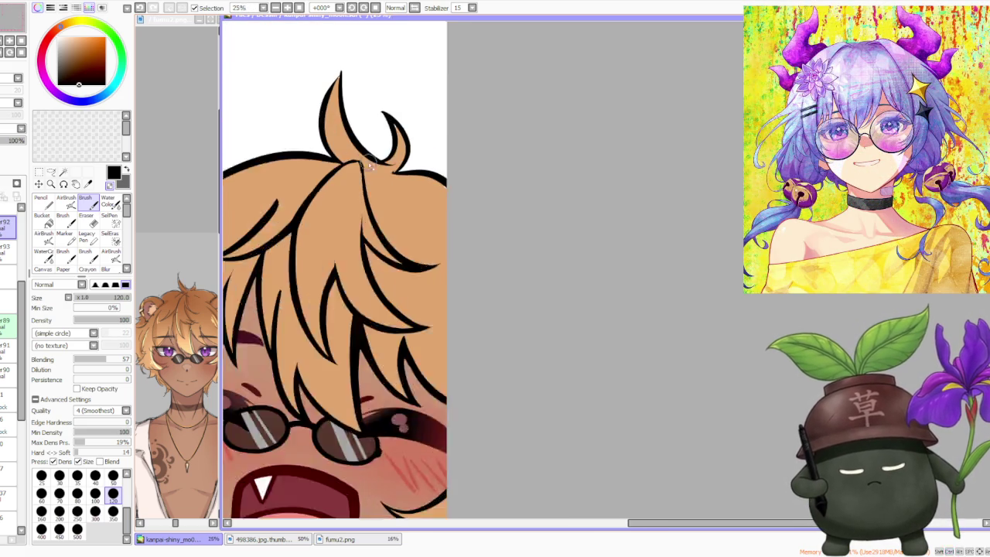
scroll(370, 185, up, 1)
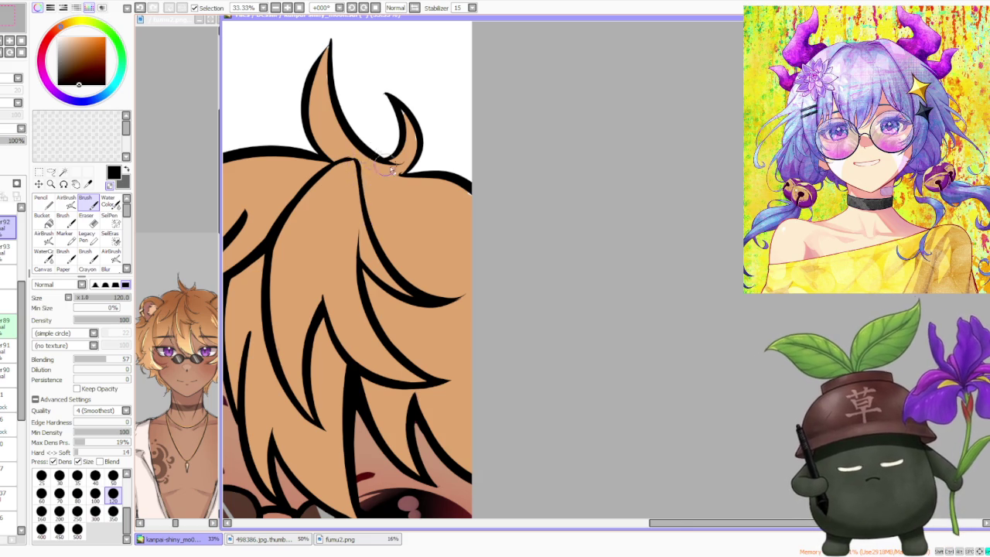
scroll(395, 188, up, 1)
scroll(408, 177, down, 3)
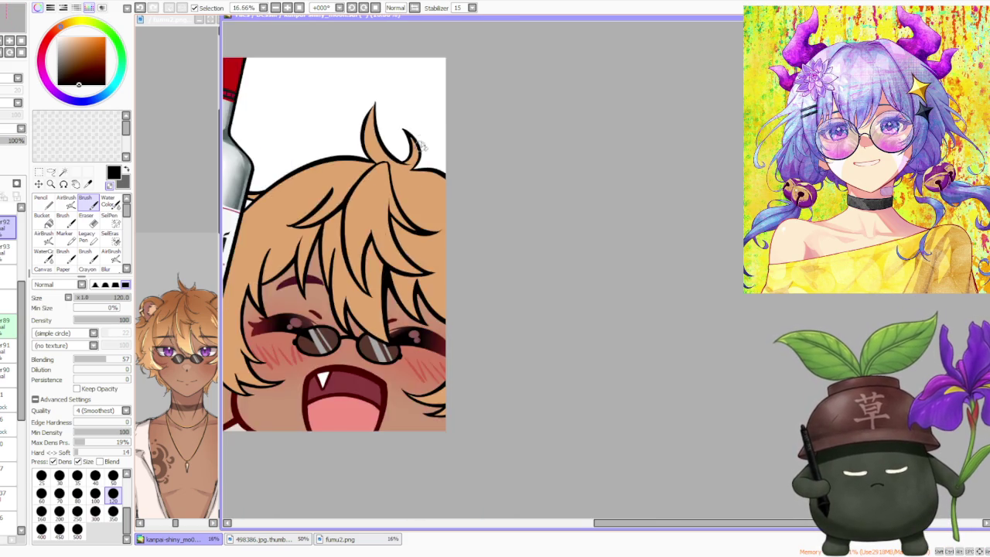
scroll(406, 155, down, 3)
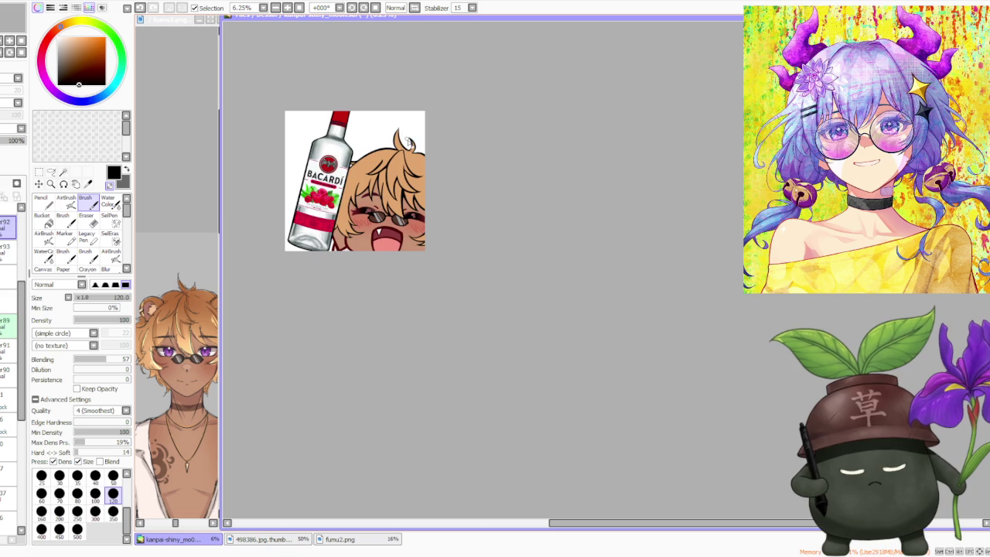
scroll(417, 155, up, 3)
scroll(410, 154, up, 2)
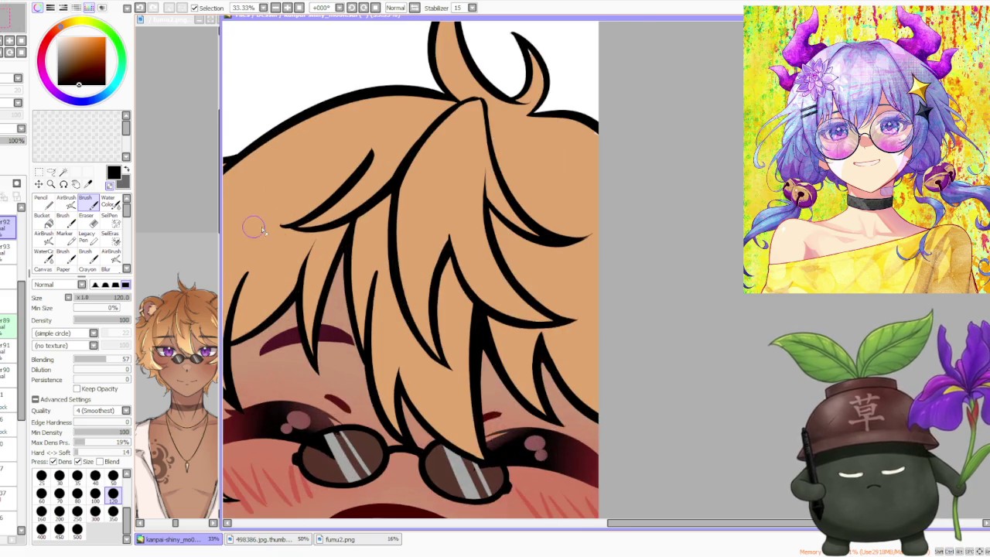
scroll(256, 223, up, 1)
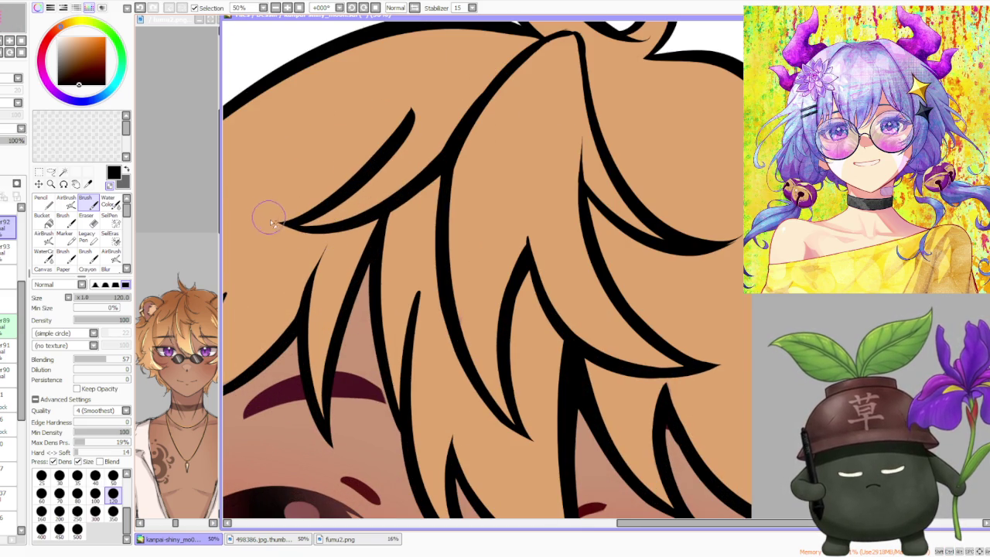
scroll(278, 195, down, 3)
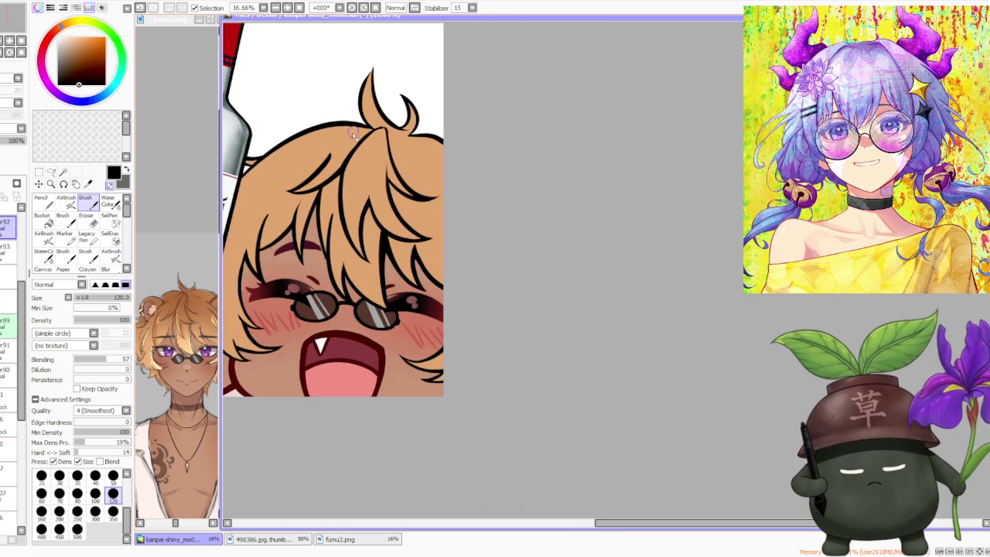
scroll(348, 135, down, 2)
scroll(348, 135, down, 1)
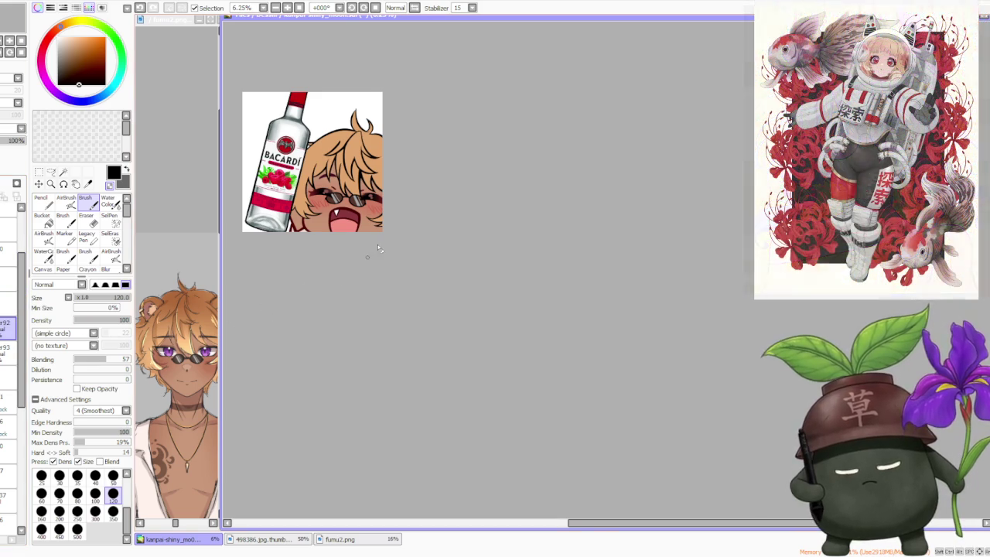
Add a new layer between Layer92 and Layer93
scroll(368, 182, up, 3)
scroll(390, 243, down, 3)
scroll(387, 168, down, 1)
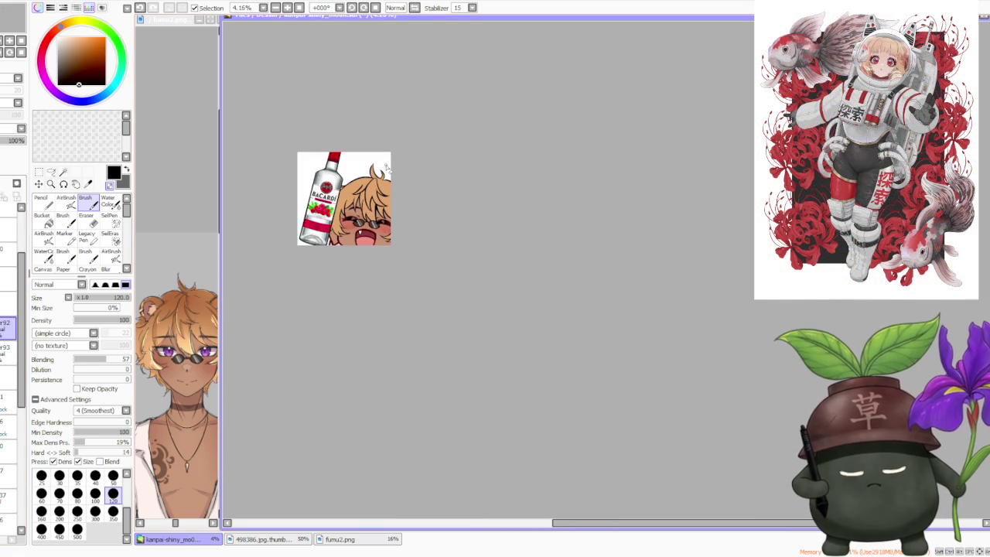
scroll(453, 217, down, 1)
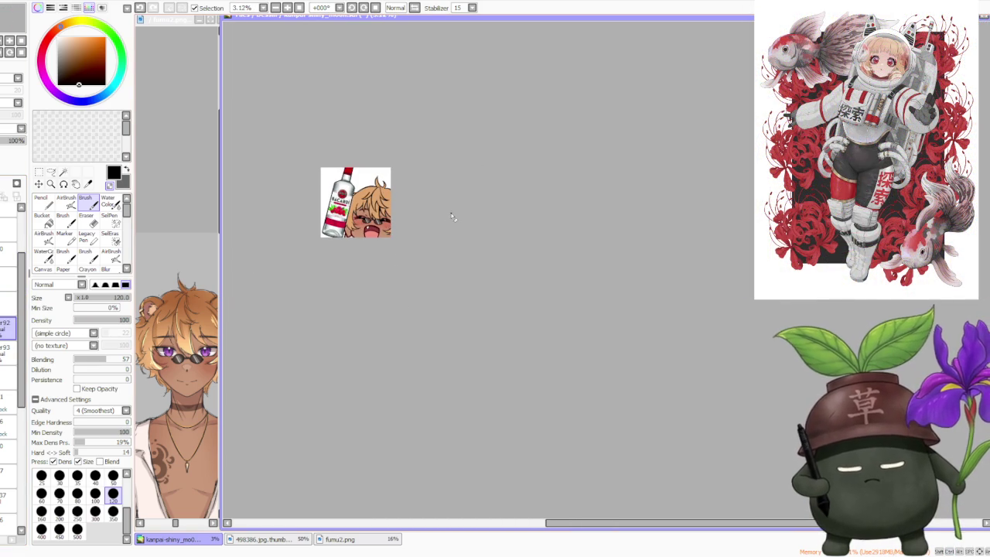
scroll(382, 176, up, 2)
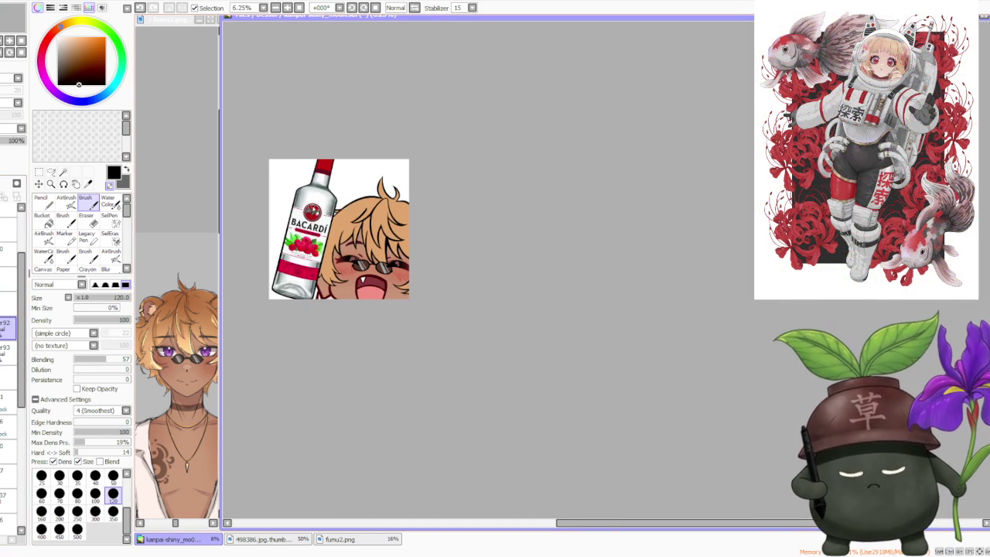
scroll(230, 247, up, 1)
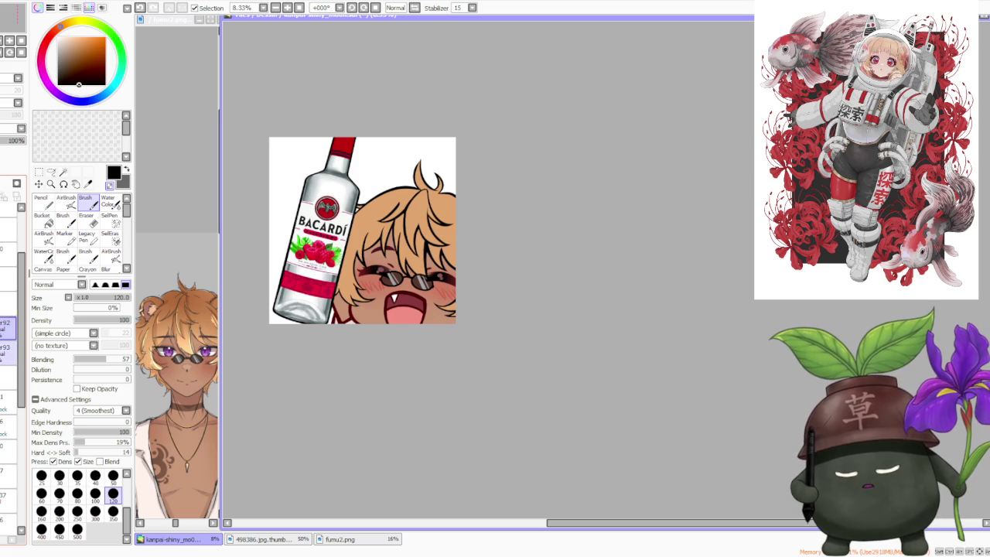
key(ctrl+shift+n)
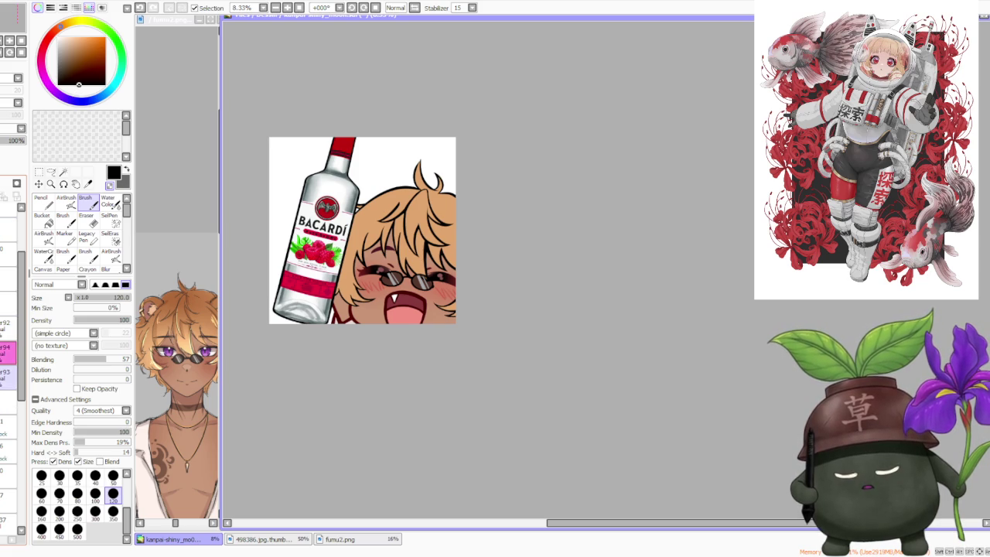
Check the fumu2.png reference, then make the kanpai emote canvas the active document
click(147, 305)
scroll(147, 305, up, 2)
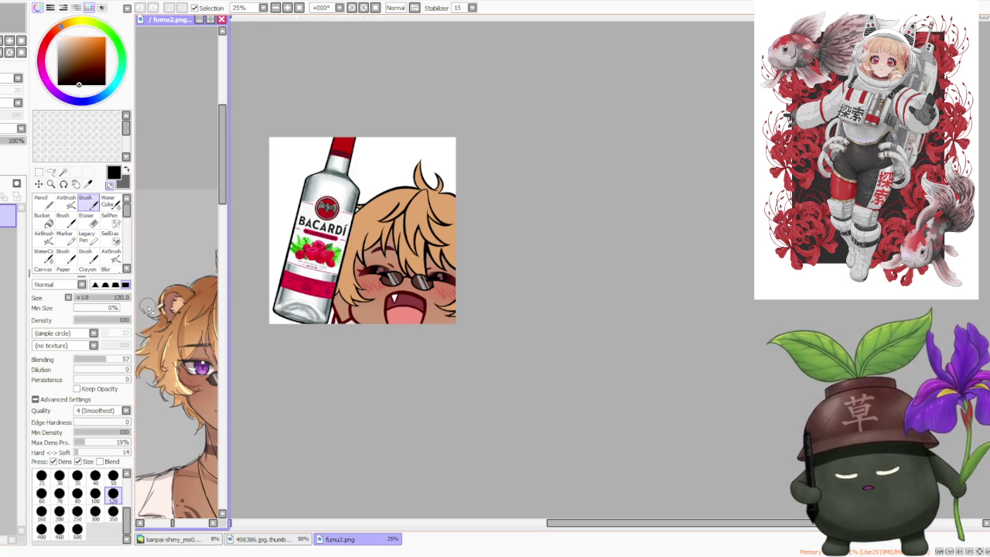
scroll(183, 318, down, 1)
click(584, 280)
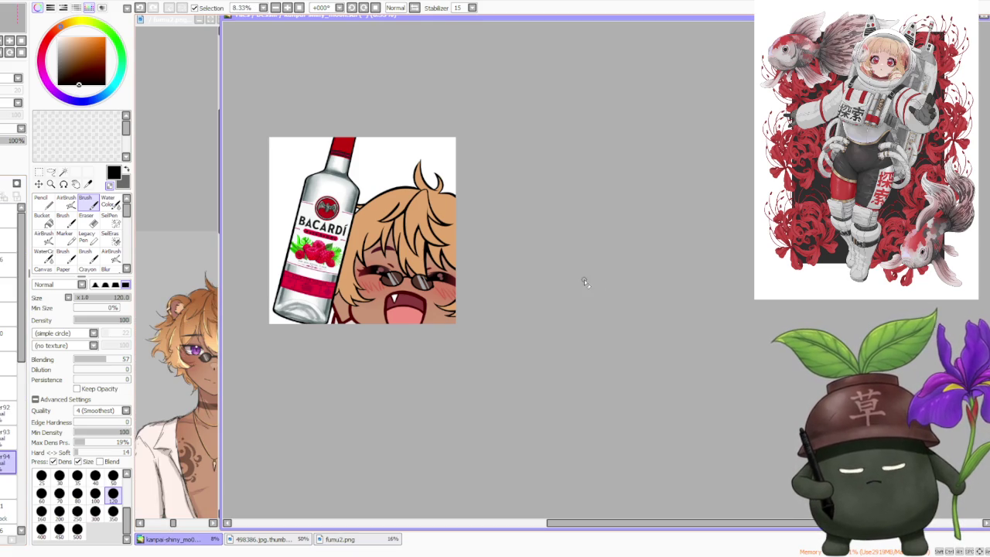
click(165, 317)
scroll(166, 317, up, 3)
scroll(166, 317, down, 3)
click(304, 370)
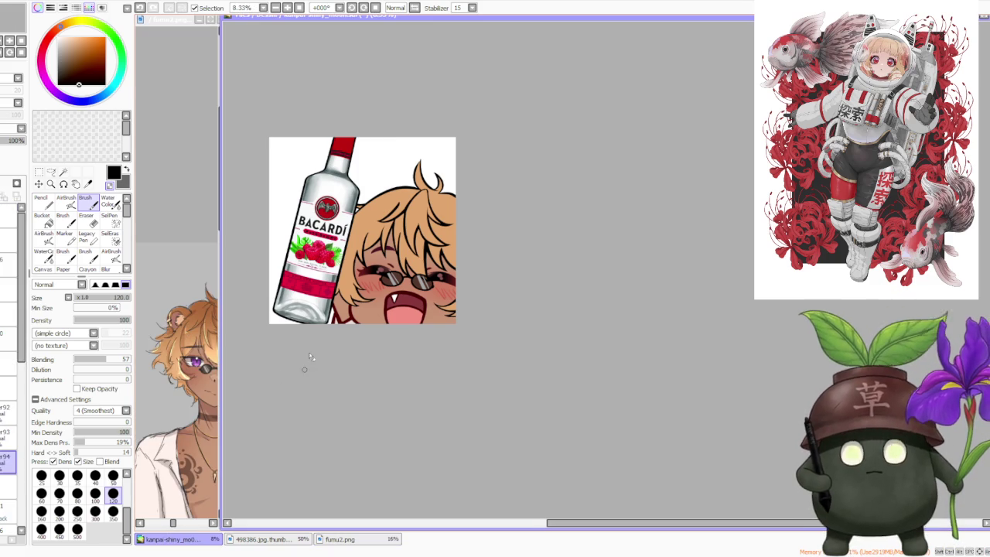
Set the brush size to 300 in the size grid
scroll(397, 193, up, 1)
scroll(409, 197, up, 2)
scroll(362, 235, down, 4)
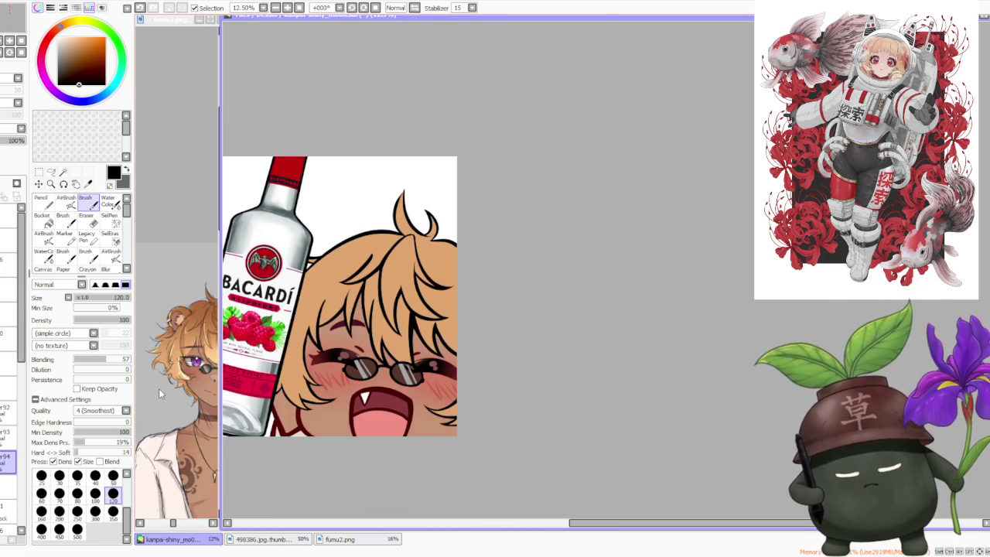
click(59, 511)
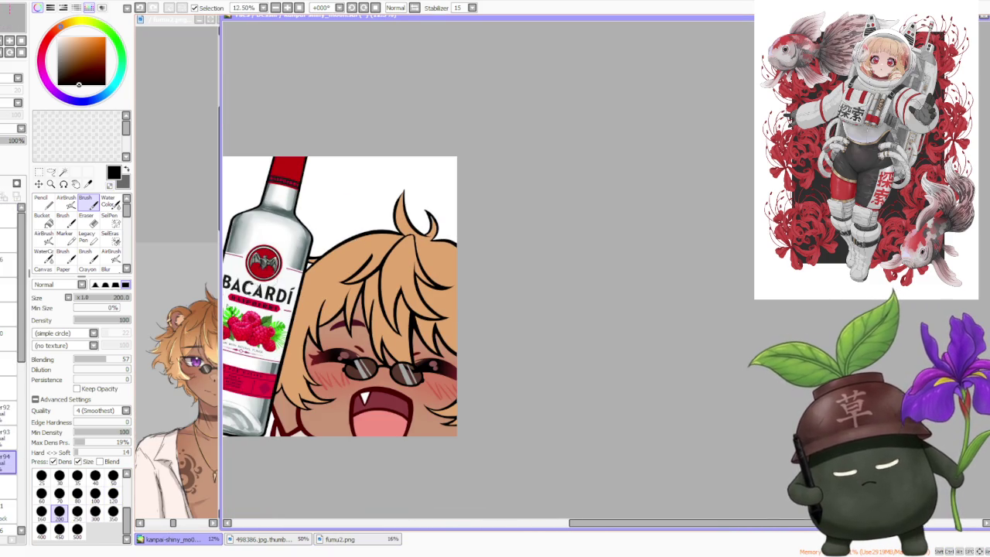
click(95, 512)
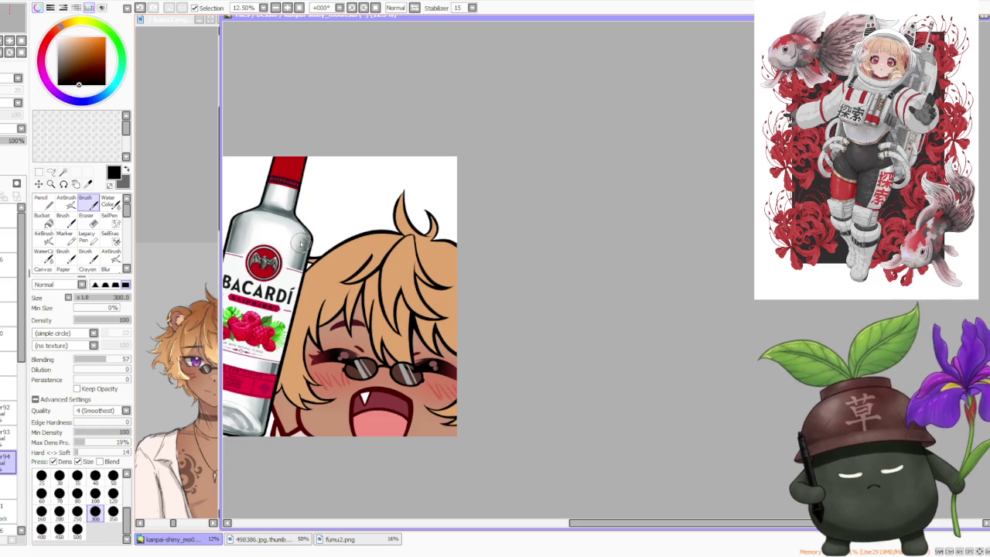
Draw the black bear-ear arc above the hair, retrying it several times with undo
drag(300, 222, 371, 236)
key(ctrl+z)
mouse_move(297, 212)
mouse_down()
mouse_move(348, 209)
mouse_move(355, 220)
mouse_up()
key(ctrl+z)
key(ctrl+z)
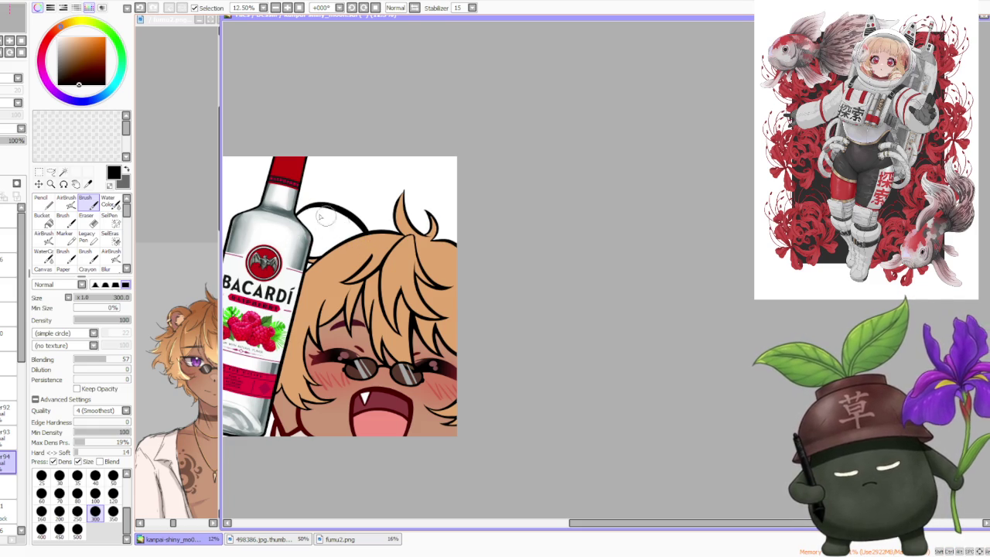
key(ctrl+z)
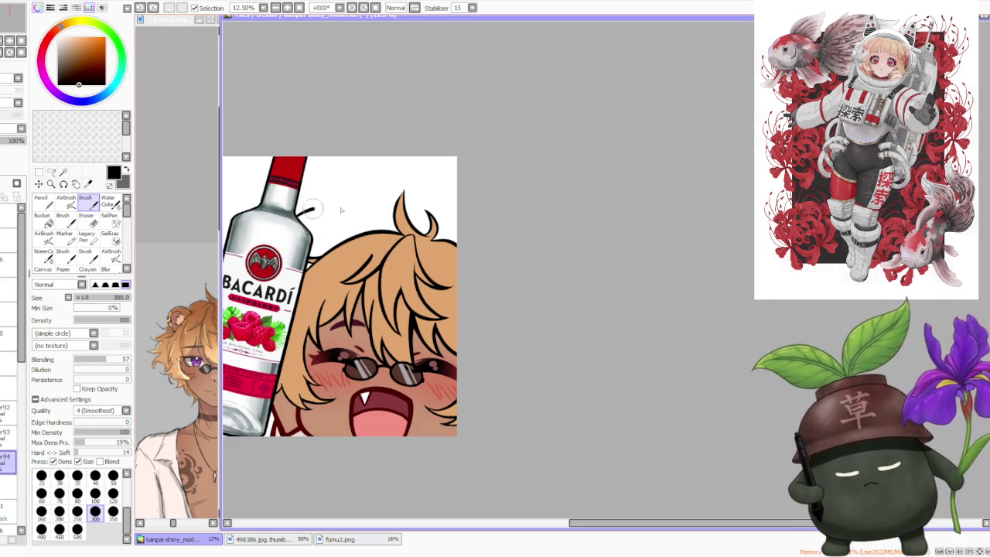
drag(297, 212, 356, 220)
key(ctrl+z)
drag(295, 211, 369, 232)
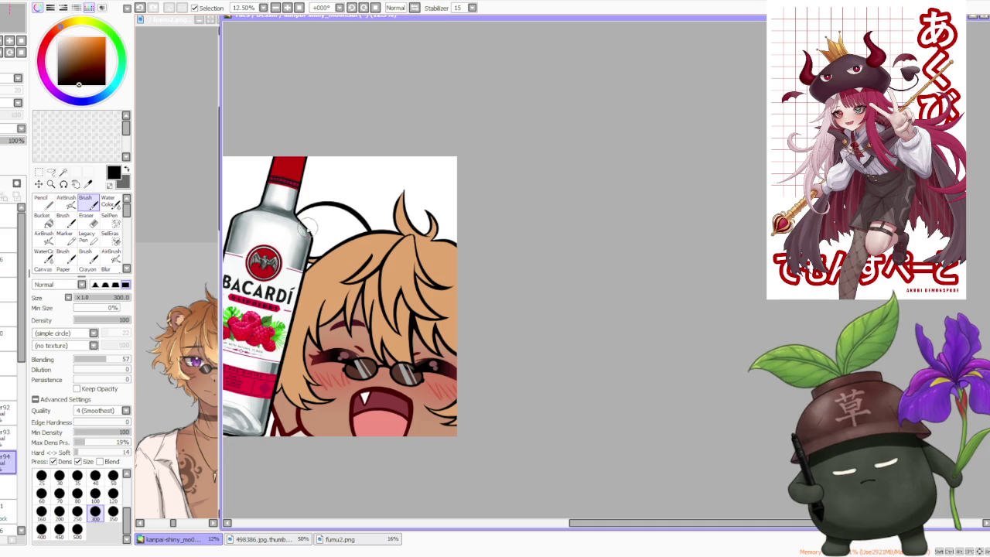
key(ctrl+z)
drag(297, 212, 370, 232)
key(ctrl+z)
drag(296, 211, 369, 232)
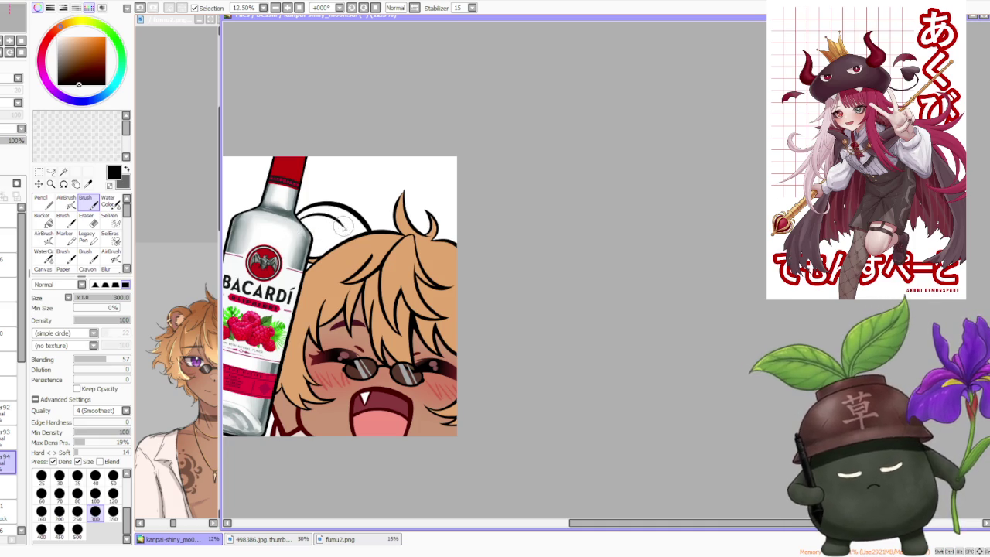
key(ctrl+z)
key(ctrl+z)
mouse_move(341, 225)
mouse_down()
mouse_move(349, 239)
mouse_move(338, 232)
mouse_up()
key(ctrl+z)
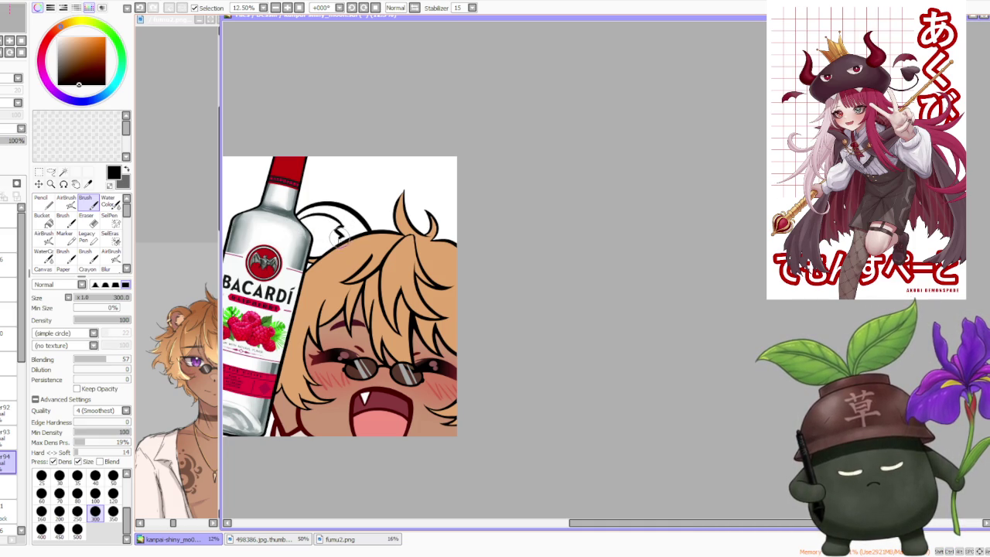
Stroke the jagged zigzag inner edge of the ear, undoing it to redo
scroll(334, 225, up, 1)
scroll(334, 224, up, 1)
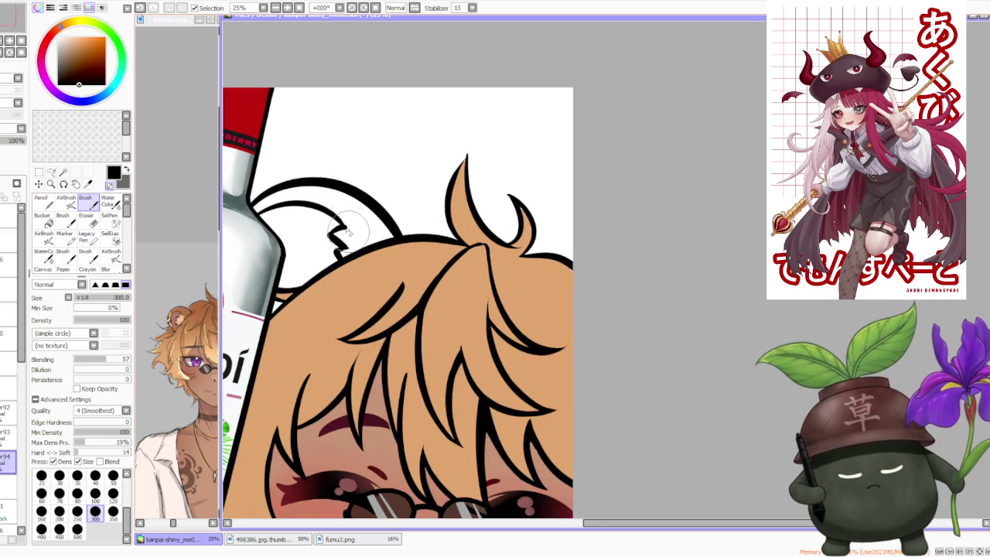
drag(332, 230, 346, 245)
key(ctrl+z)
key(ctrl+z)
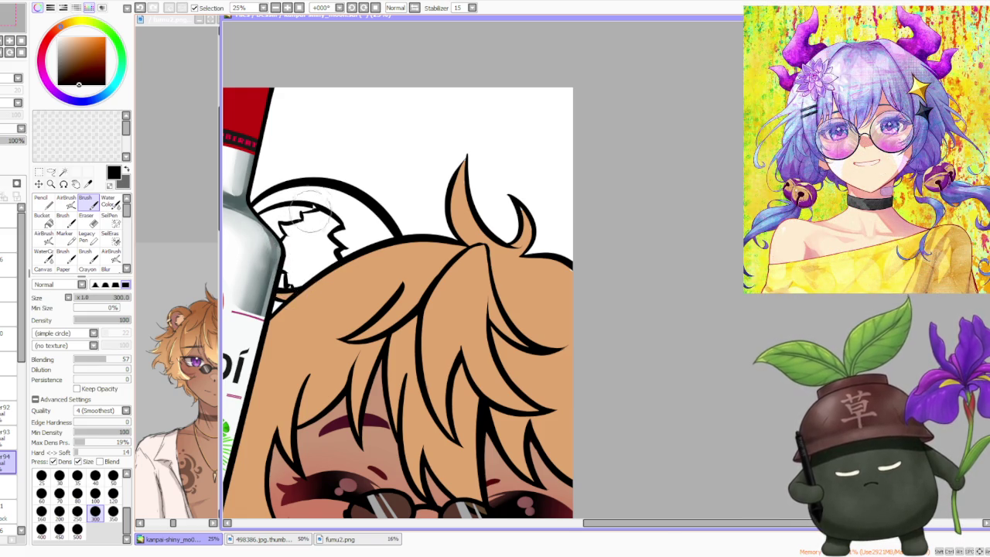
scroll(314, 162, down, 4)
scroll(314, 188, up, 1)
scroll(314, 188, up, 2)
scroll(314, 187, up, 2)
scroll(315, 191, down, 4)
scroll(329, 140, down, 1)
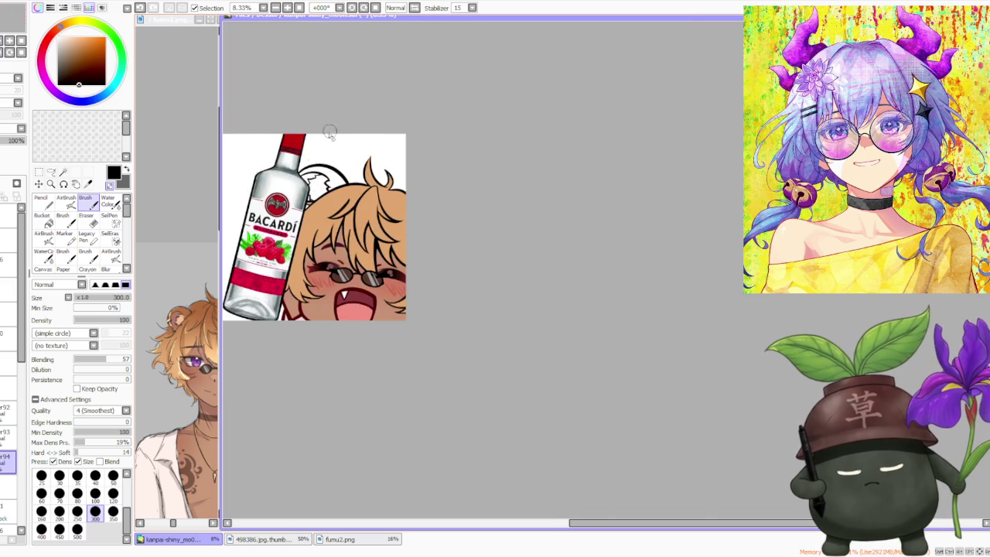
scroll(331, 136, down, 1)
scroll(343, 137, down, 2)
scroll(343, 137, up, 1)
scroll(371, 162, up, 1)
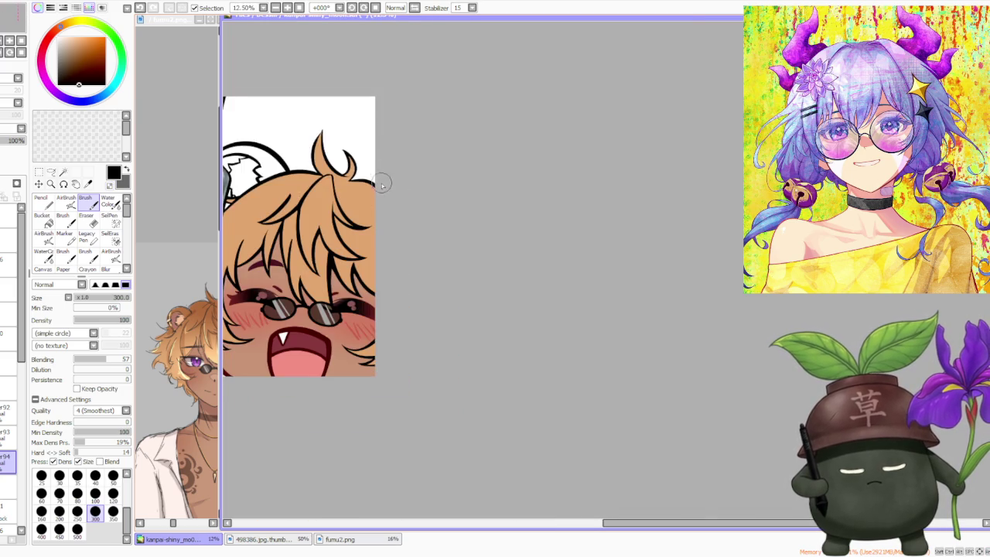
scroll(403, 173, down, 2)
scroll(392, 182, up, 3)
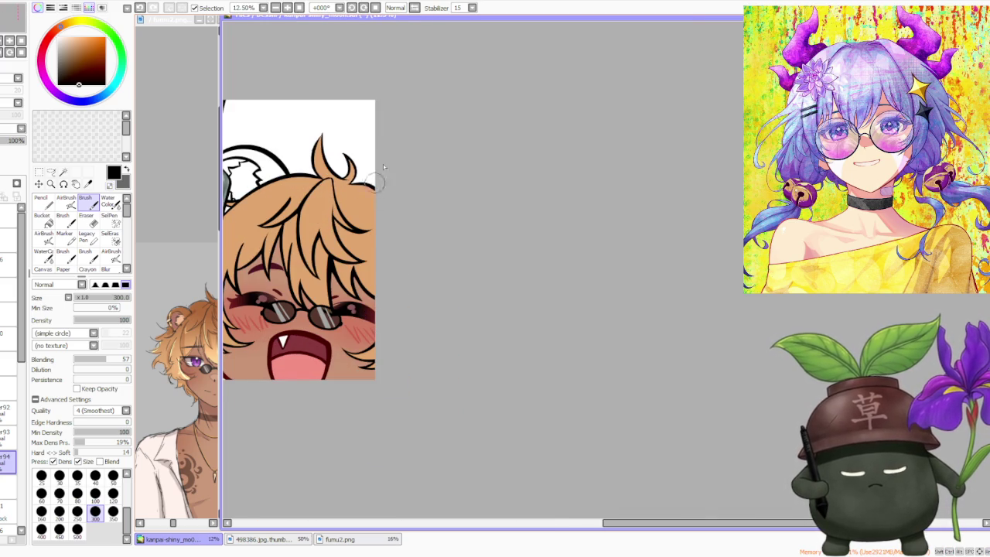
scroll(376, 189, down, 3)
scroll(389, 193, up, 1)
scroll(389, 193, up, 2)
Fill the ear with the sampled tan hair colour on a new layer
alt+click(319, 215)
click(6, 232)
mouse_move(271, 193)
mouse_down()
mouse_move(297, 224)
mouse_move(303, 191)
mouse_up()
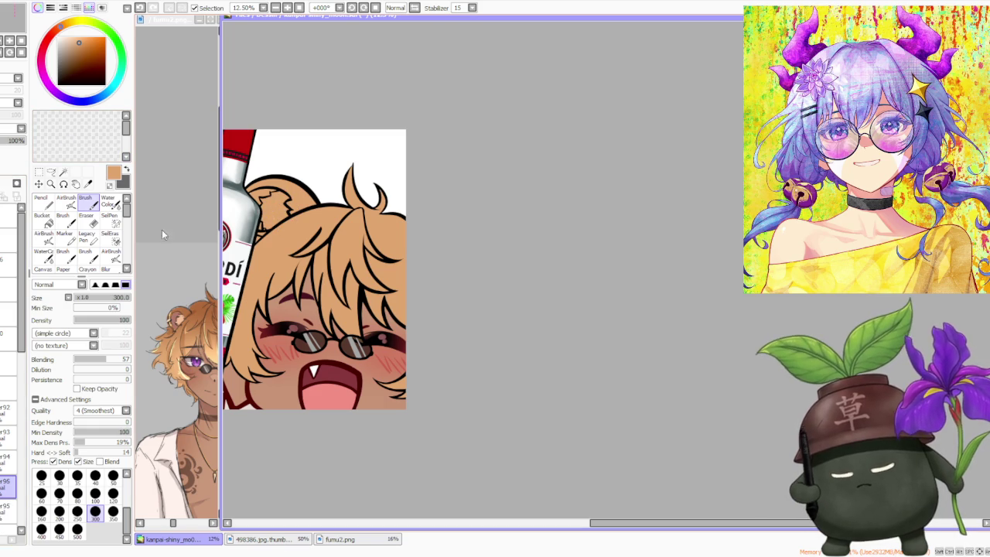
Sample peach from the reference and paint the inner-ear patch
alt+click(177, 319)
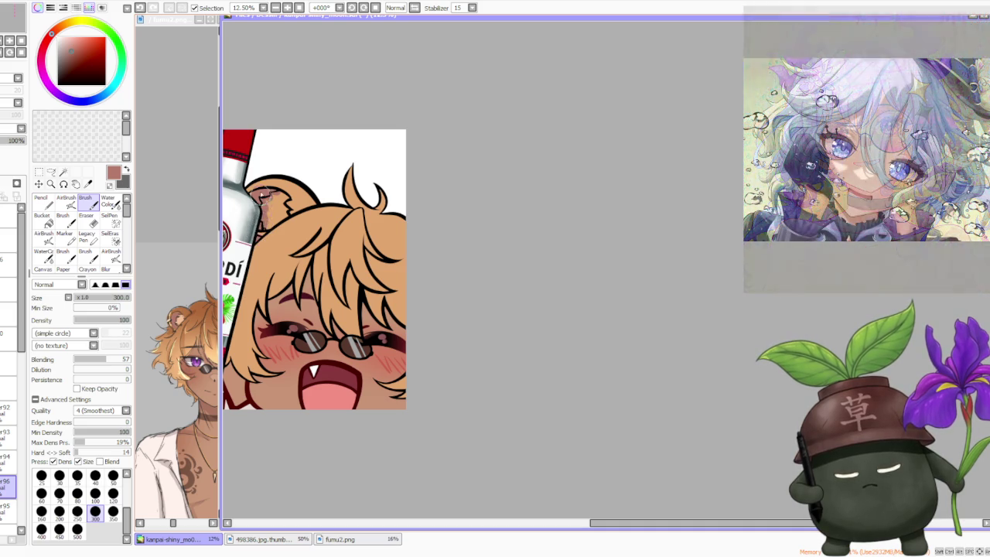
scroll(284, 153, down, 3)
scroll(283, 147, up, 2)
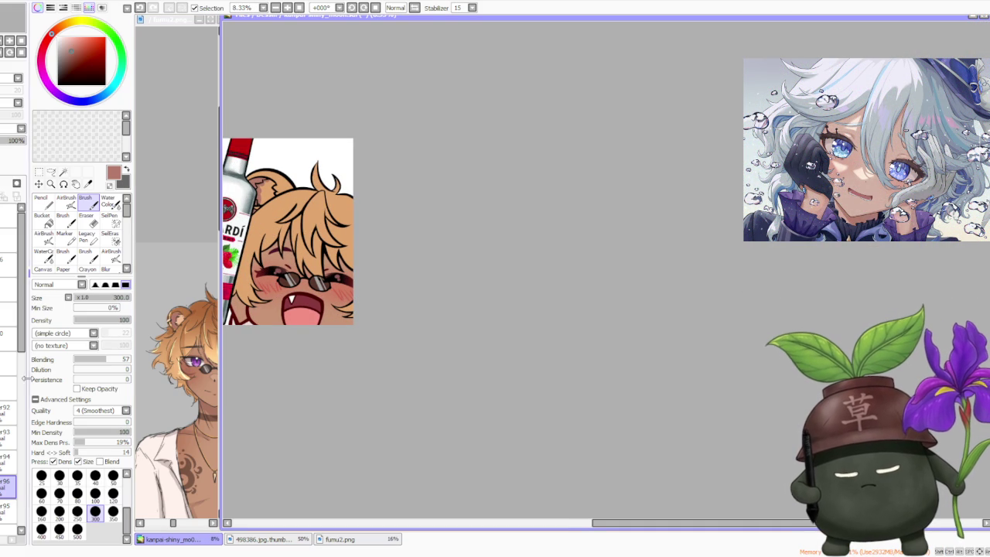
alt+click(182, 325)
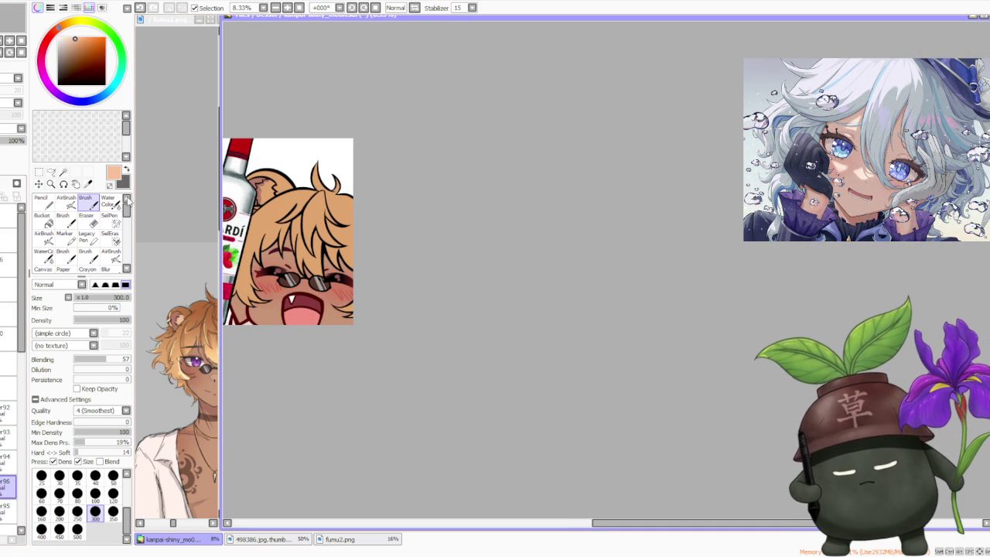
scroll(264, 160, up, 2)
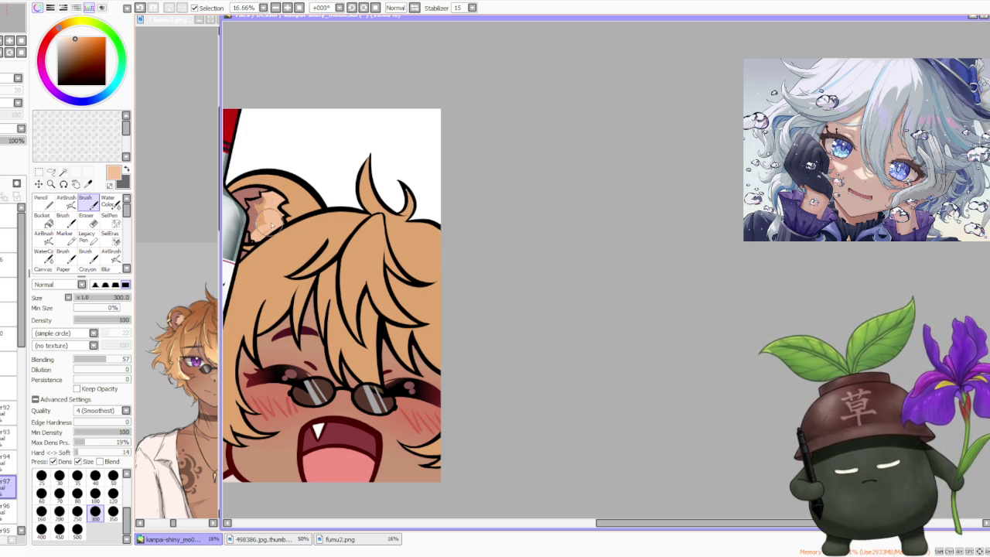
drag(249, 205, 264, 203)
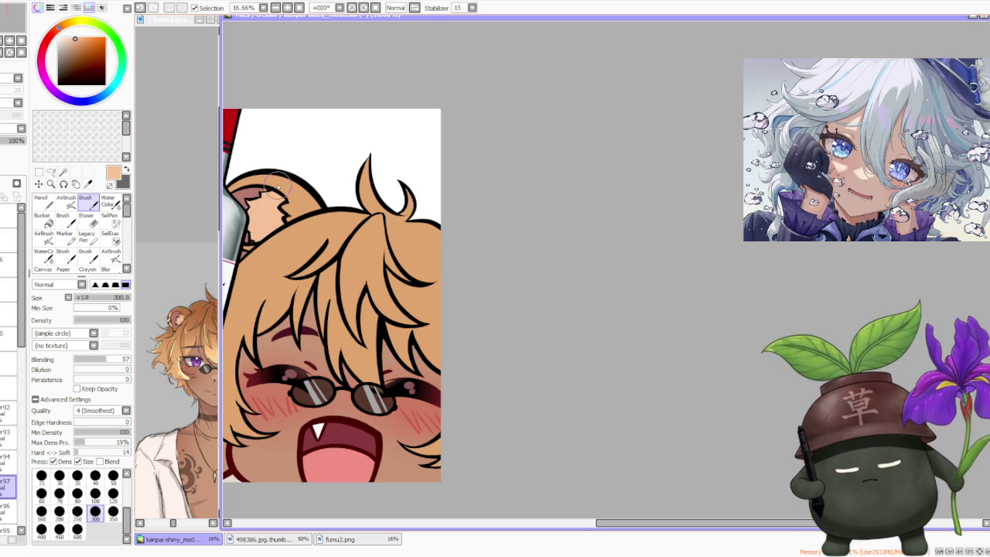
scroll(278, 194, down, 4)
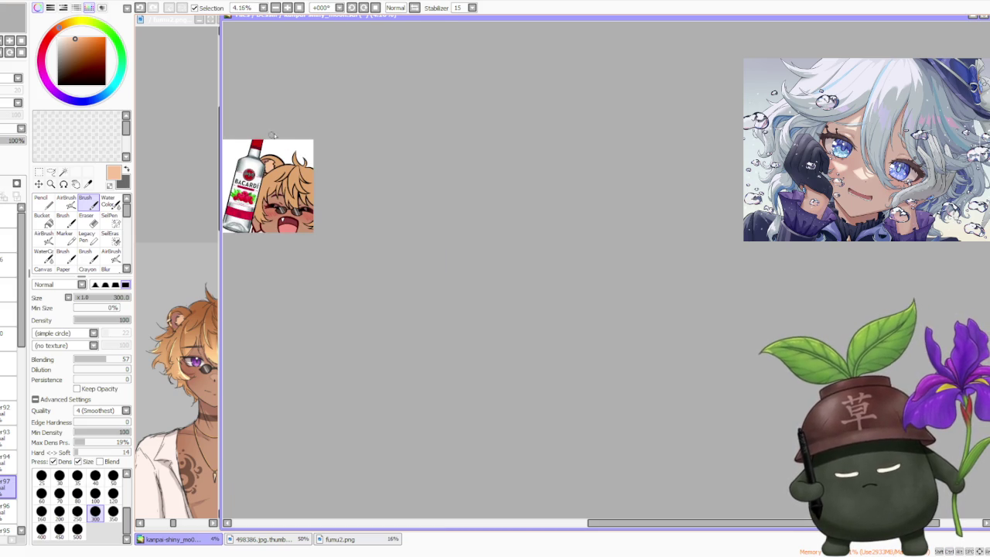
scroll(271, 135, up, 1)
scroll(271, 135, up, 1)
scroll(271, 136, up, 1)
scroll(271, 136, up, 1)
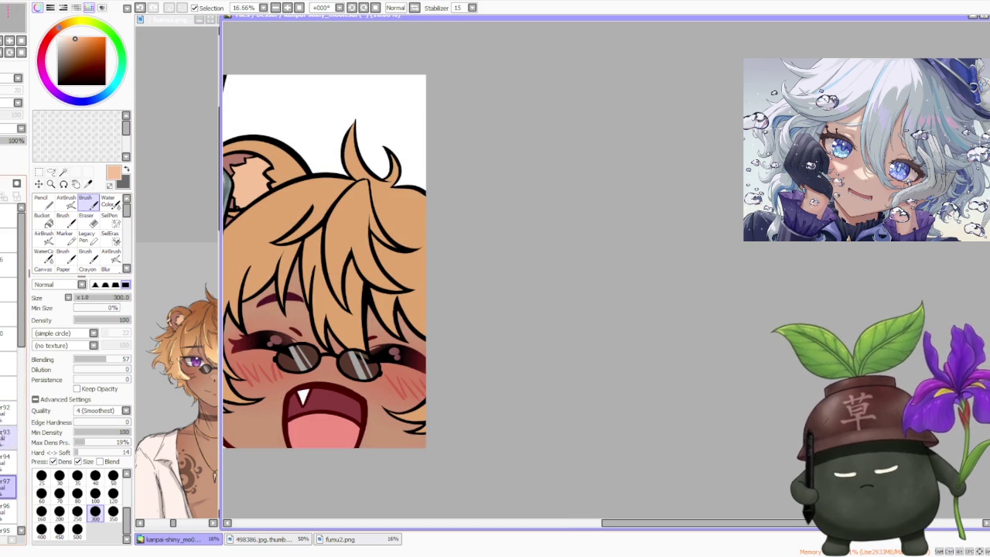
scroll(235, 208, up, 3)
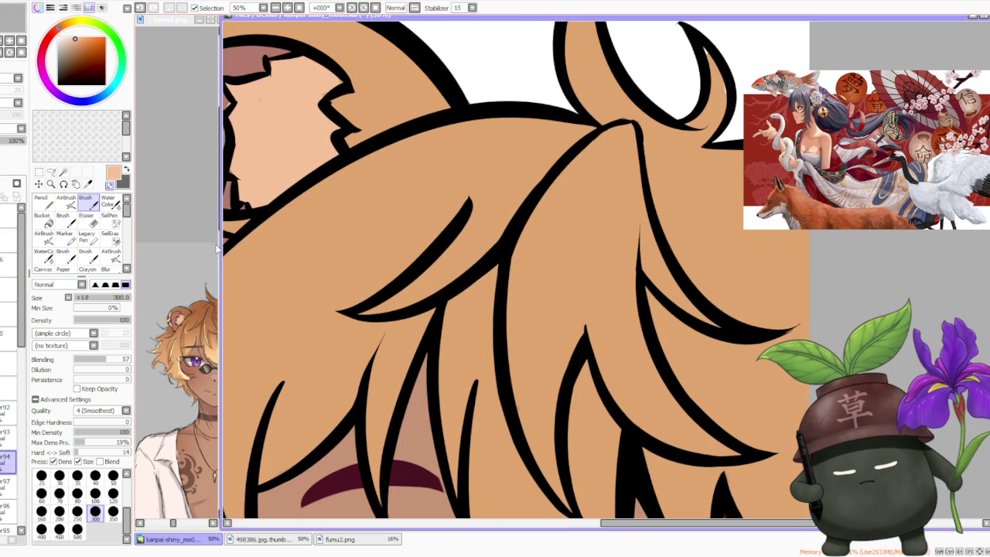
key(ctrl+Tab)
scroll(384, 163, down, 1)
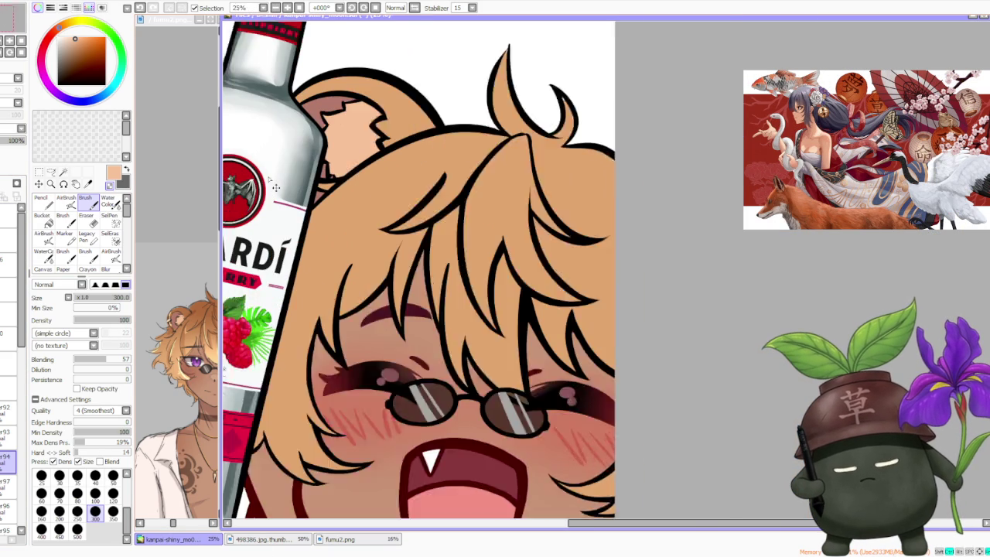
scroll(385, 162, up, 1)
ctrl+click(373, 167)
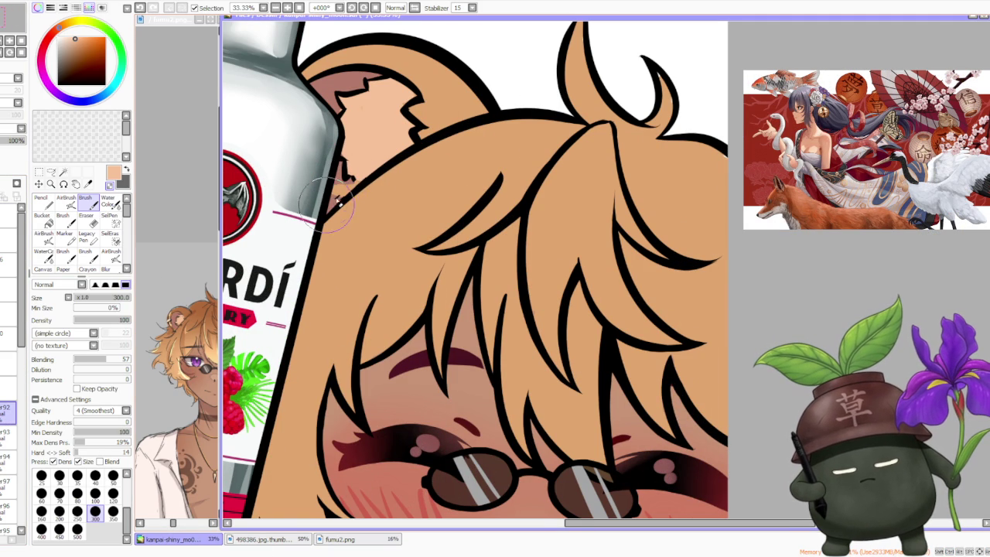
scroll(306, 219, down, 2)
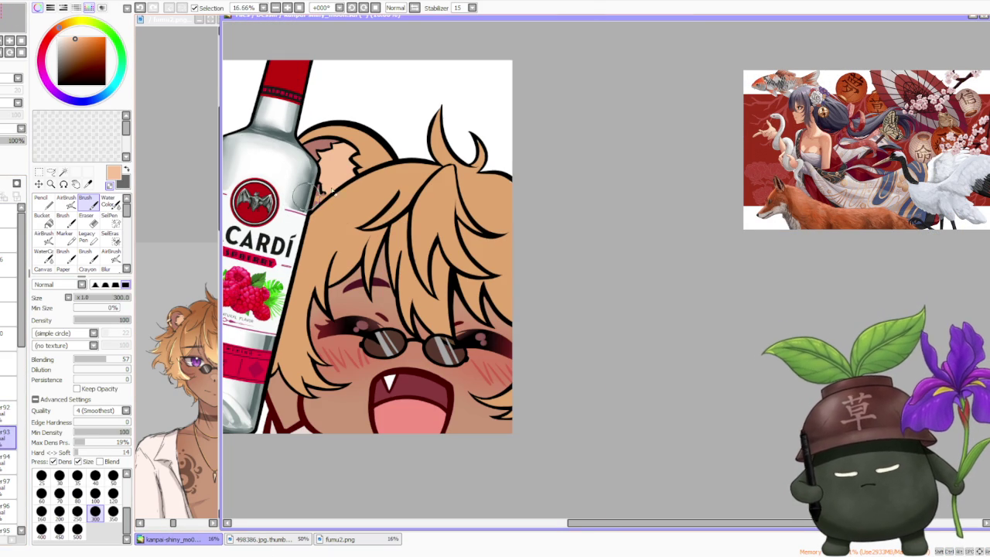
scroll(313, 193, up, 2)
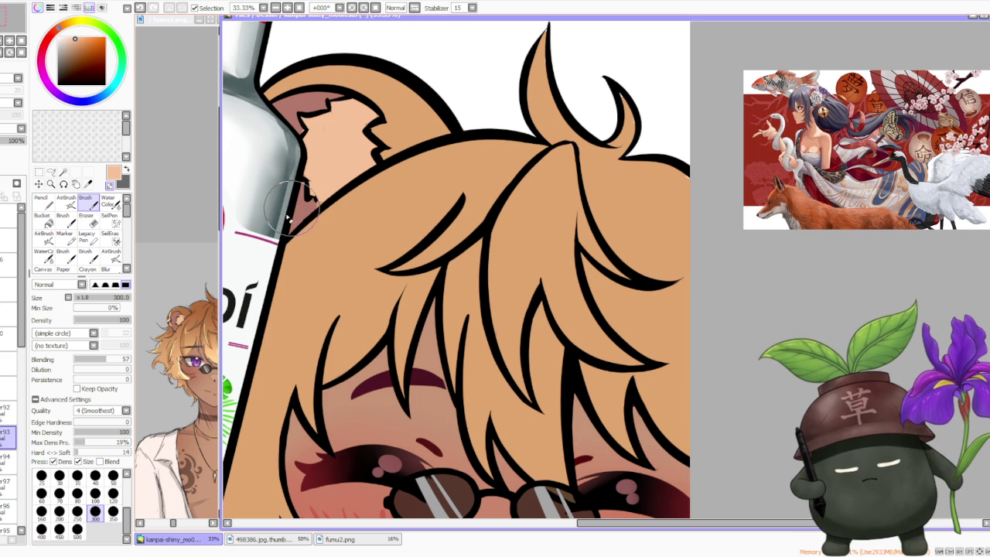
click(6, 413)
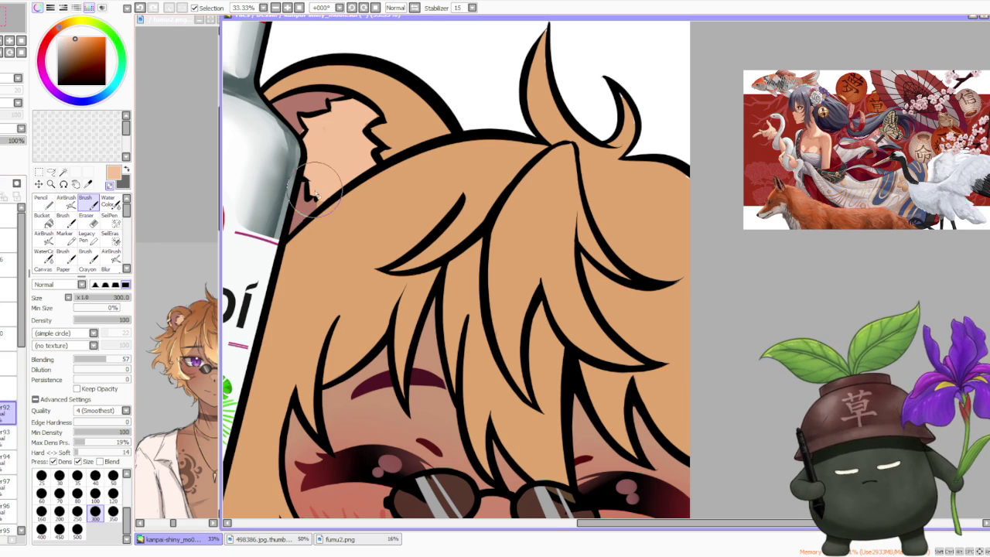
scroll(312, 187, down, 3)
scroll(371, 88, down, 2)
scroll(355, 91, up, 2)
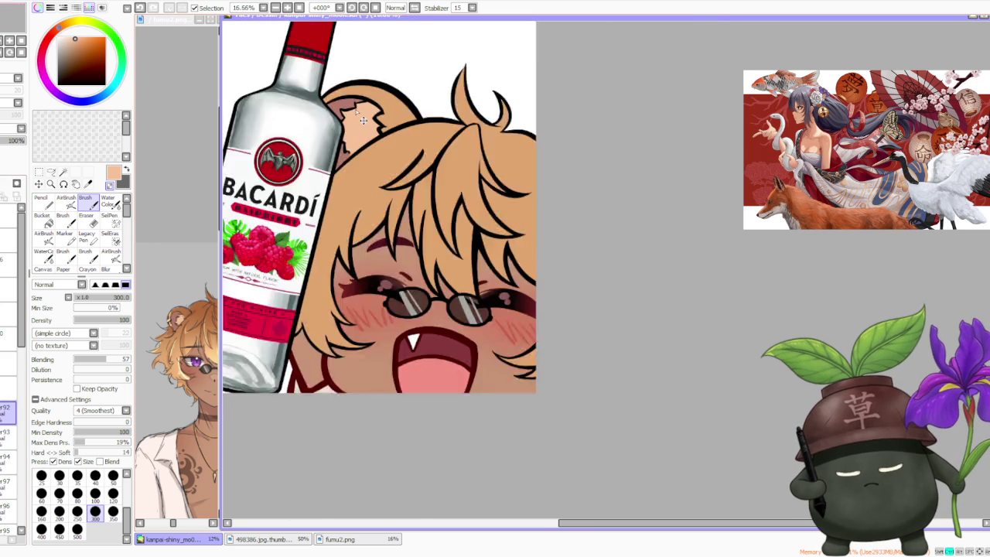
scroll(344, 147, up, 1)
scroll(341, 167, up, 1)
scroll(338, 166, down, 1)
scroll(401, 77, down, 1)
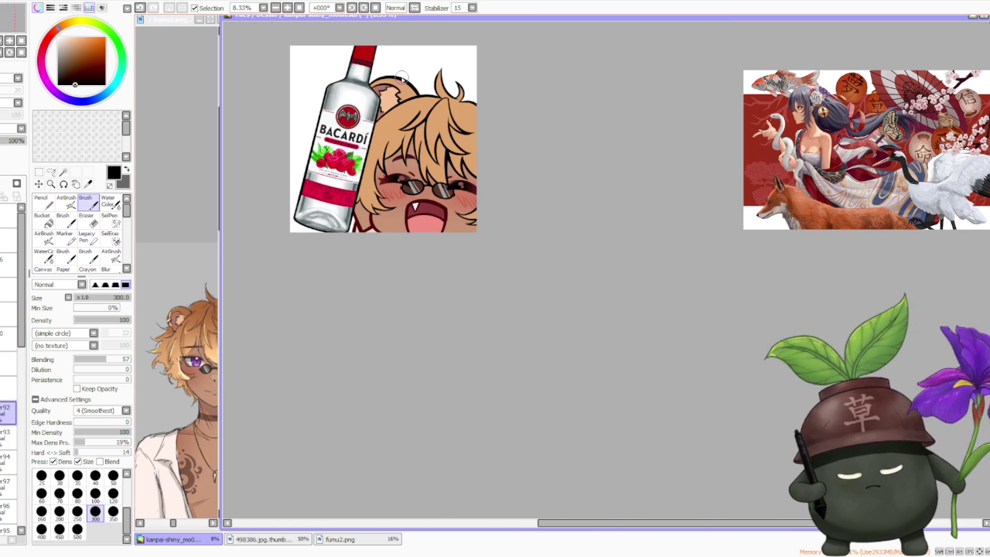
scroll(396, 64, up, 3)
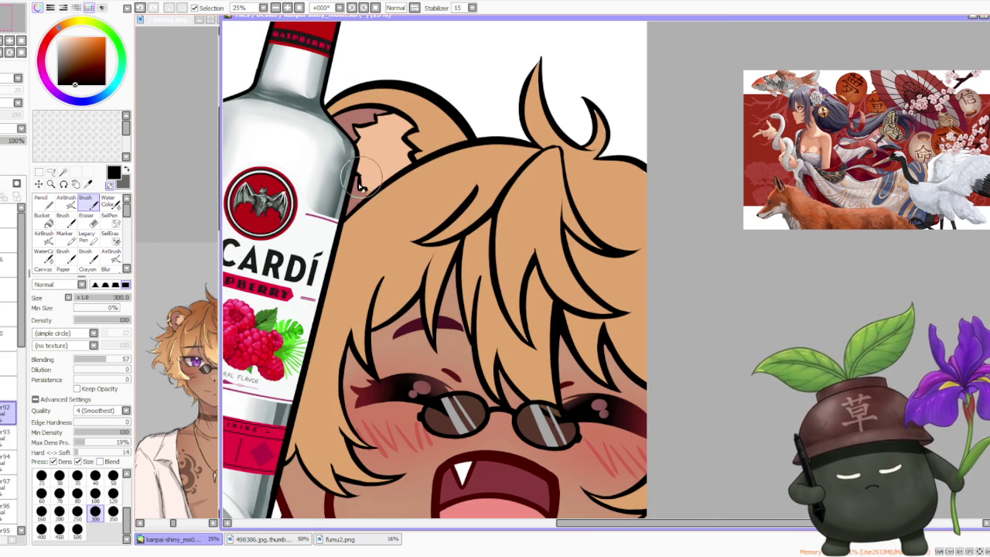
click(8, 462)
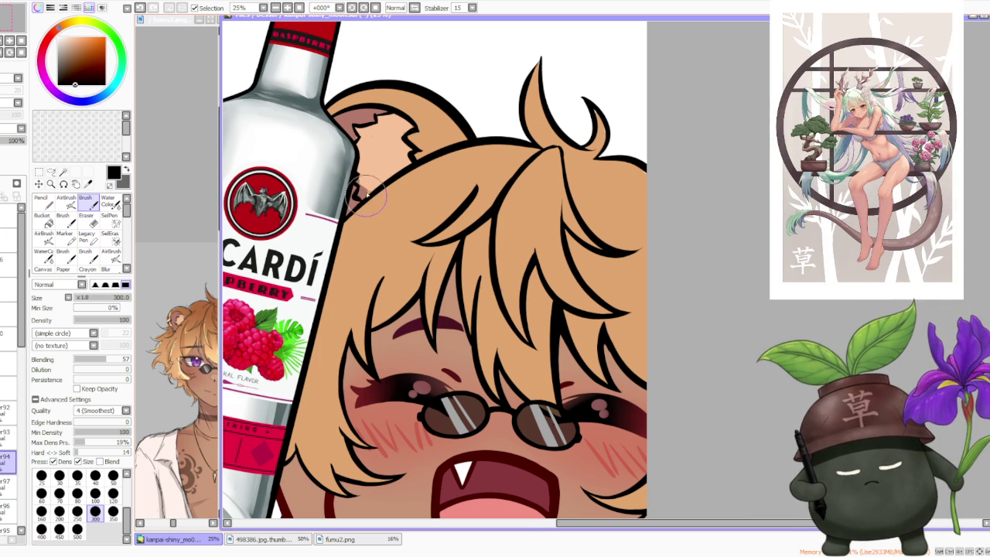
scroll(363, 201, down, 5)
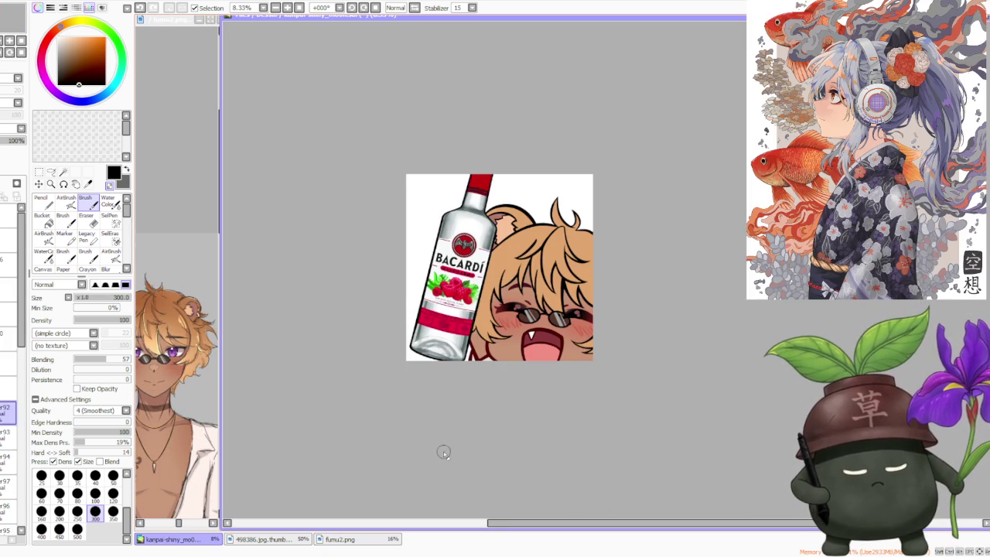
Airbrush a darker brown shade along the hair edge
scroll(426, 426, down, 2)
scroll(556, 333, up, 1)
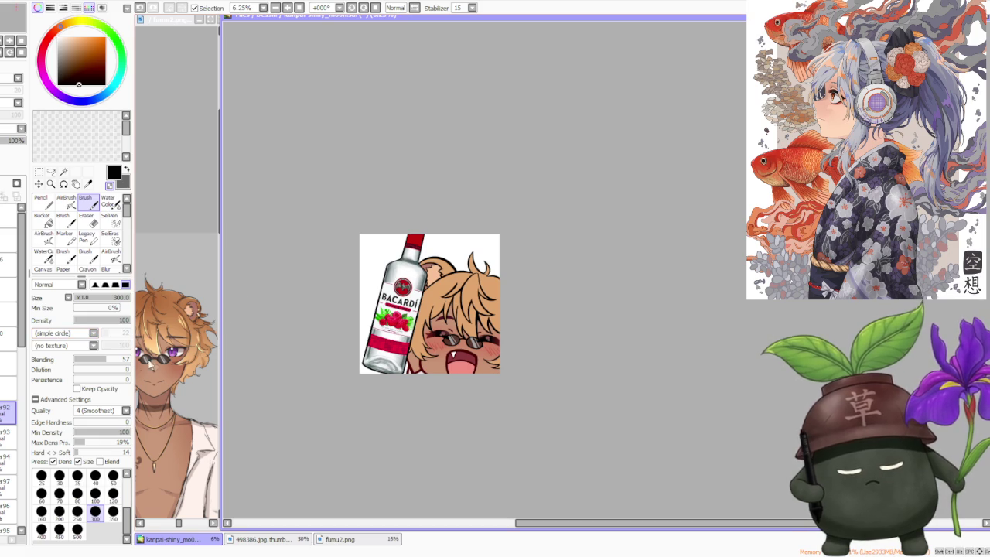
alt+click(142, 375)
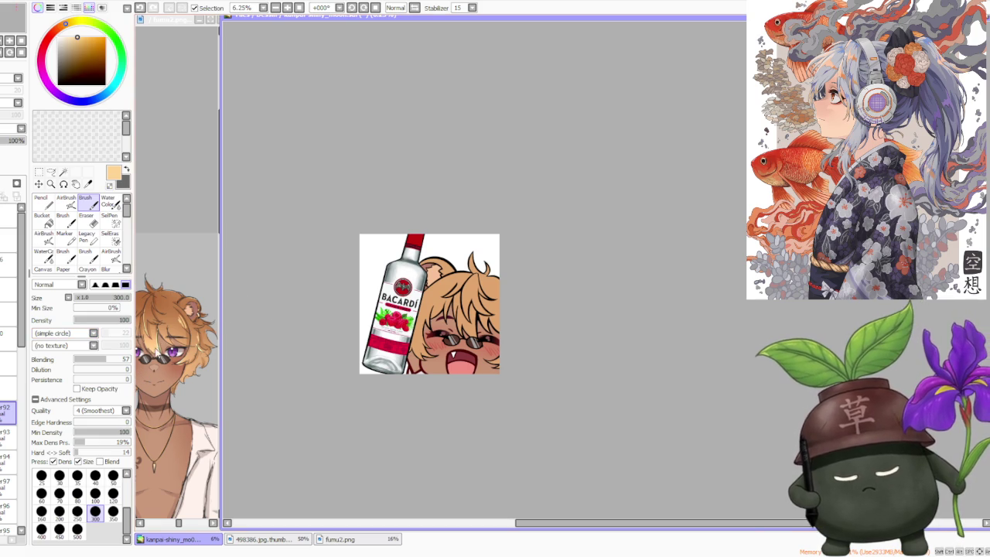
click(66, 202)
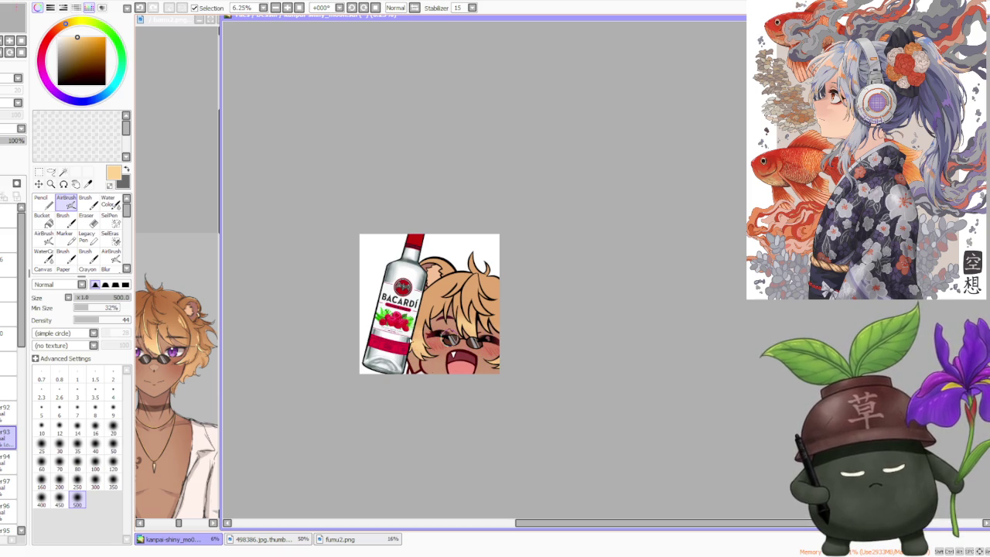
alt+click(161, 301)
drag(463, 265, 416, 274)
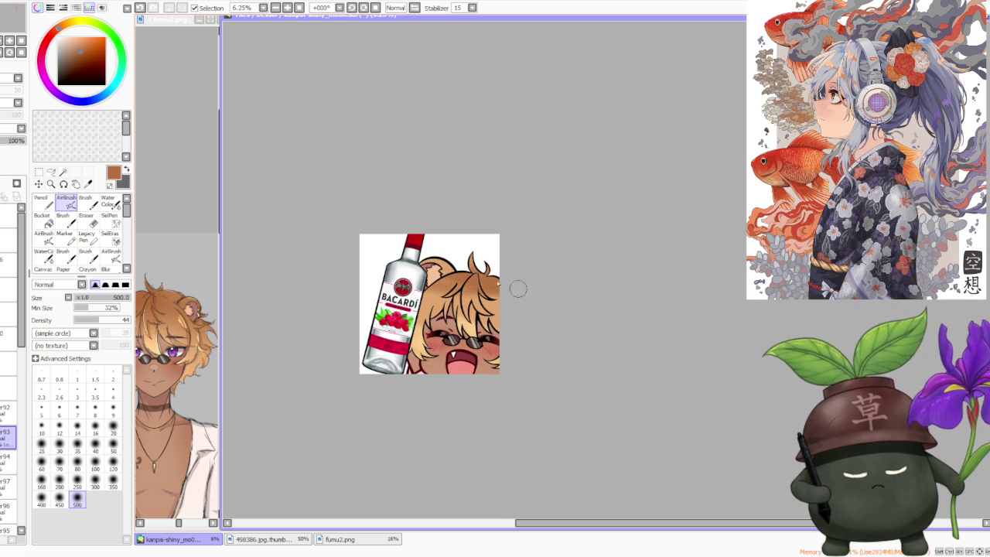
Load the light peach hair colour on the Brush at size 500
click(109, 202)
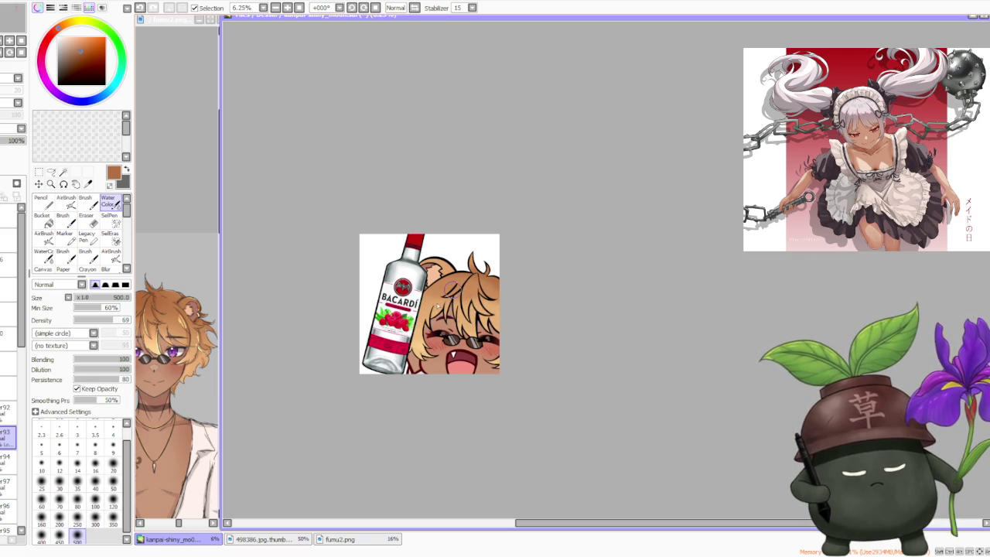
alt+click(470, 280)
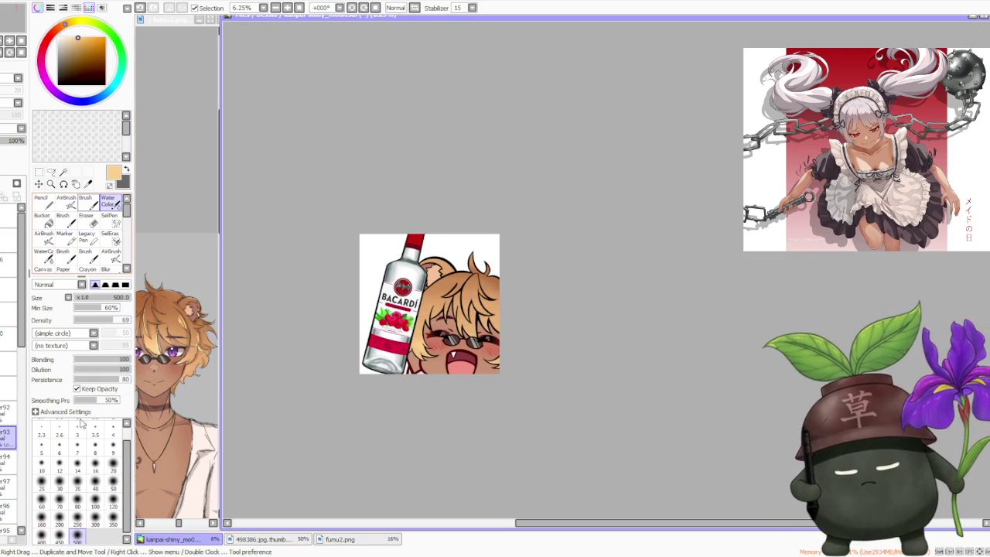
key(b)
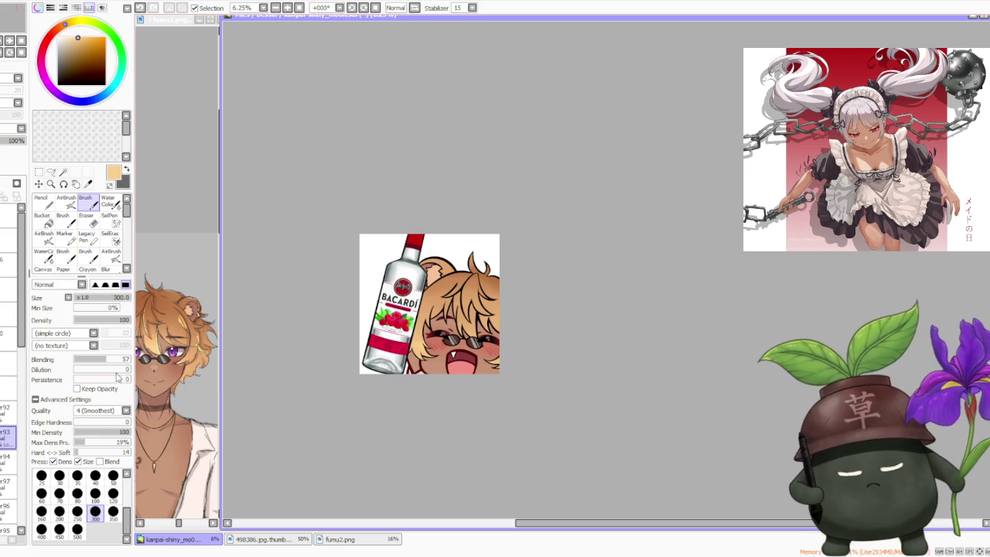
click(77, 529)
Try a darker strand on the hair, then undo it
scroll(456, 284, up, 1)
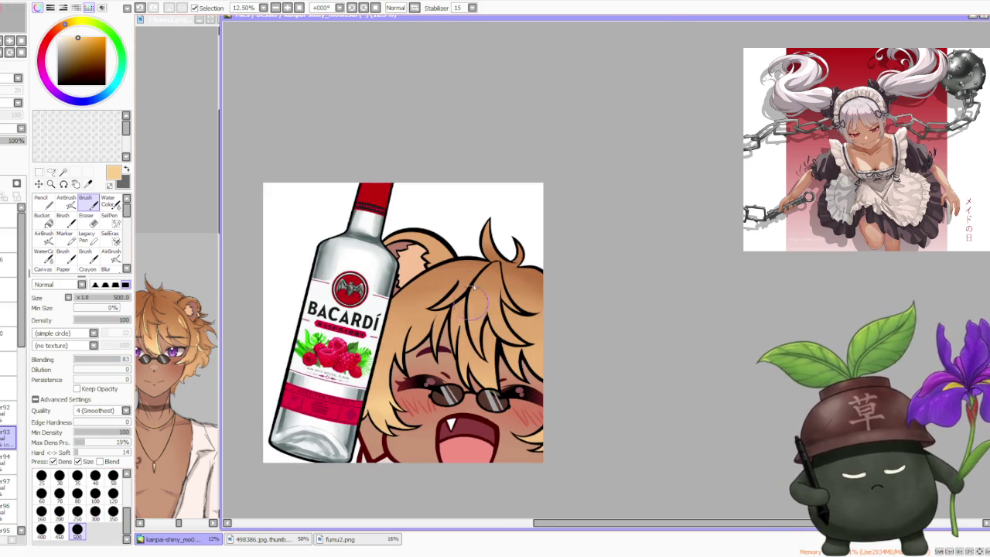
scroll(280, 309, down, 1)
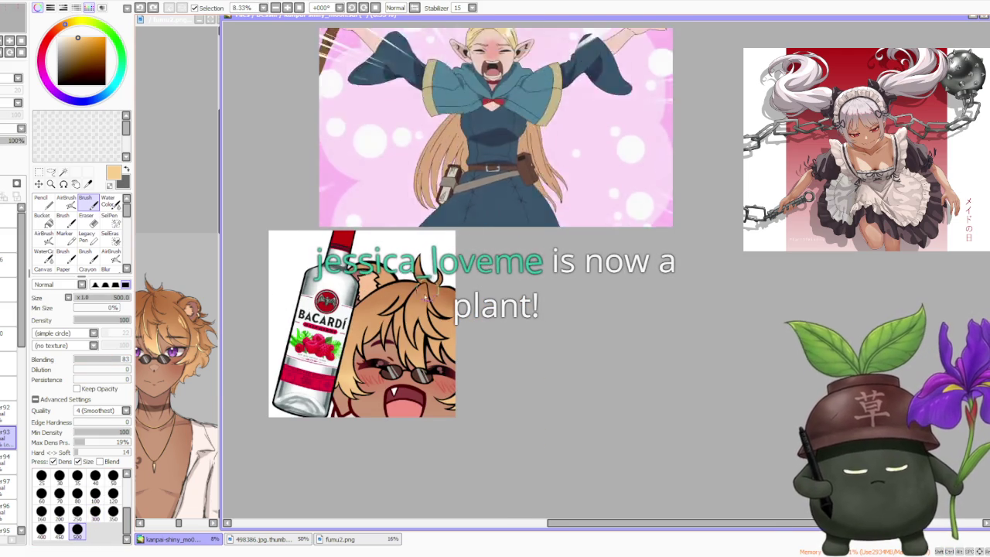
scroll(427, 290, up, 1)
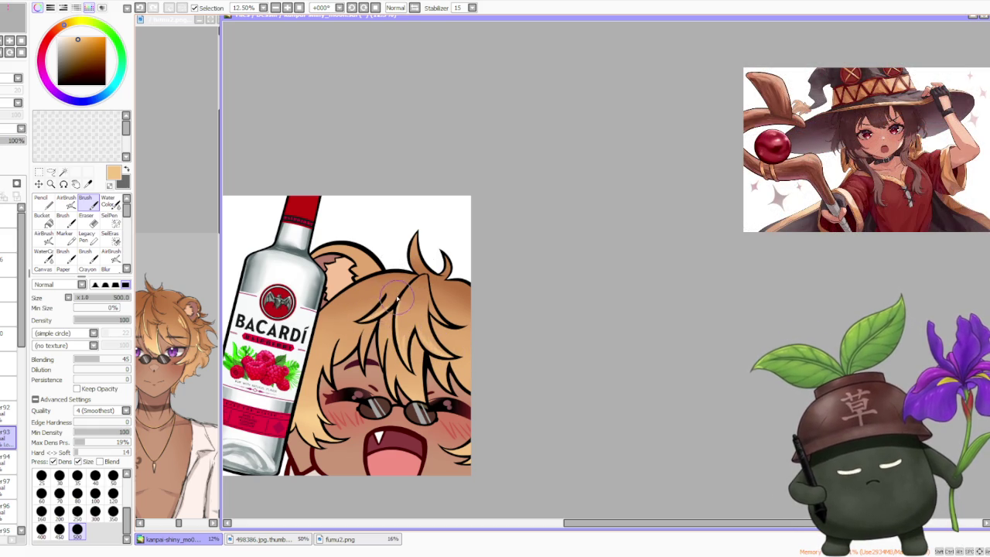
drag(393, 296, 368, 331)
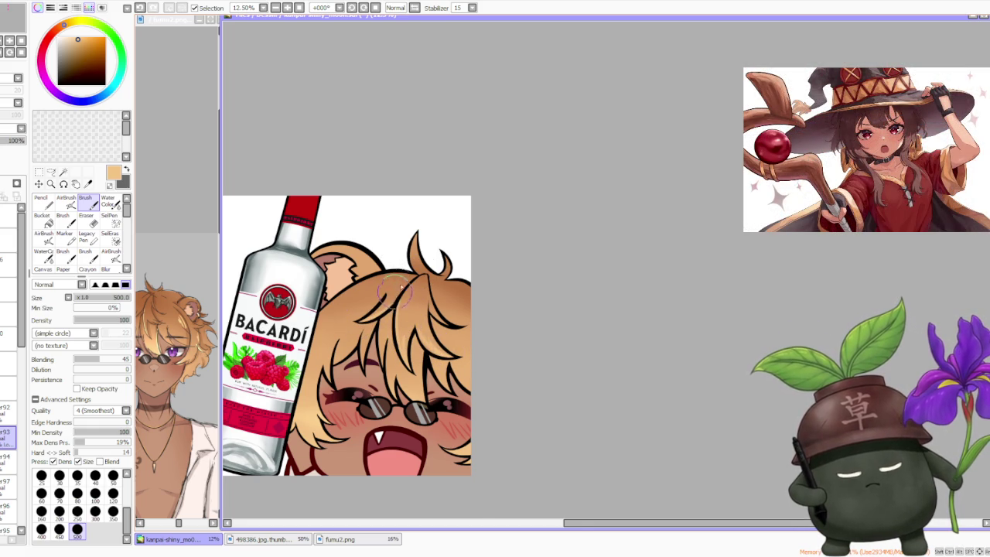
scroll(439, 309, up, 1)
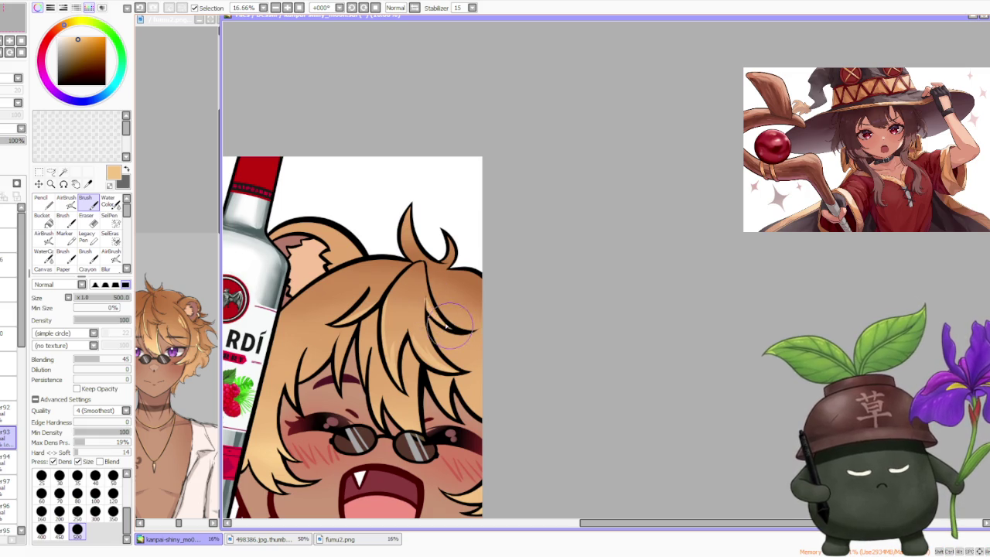
scroll(445, 317, down, 2)
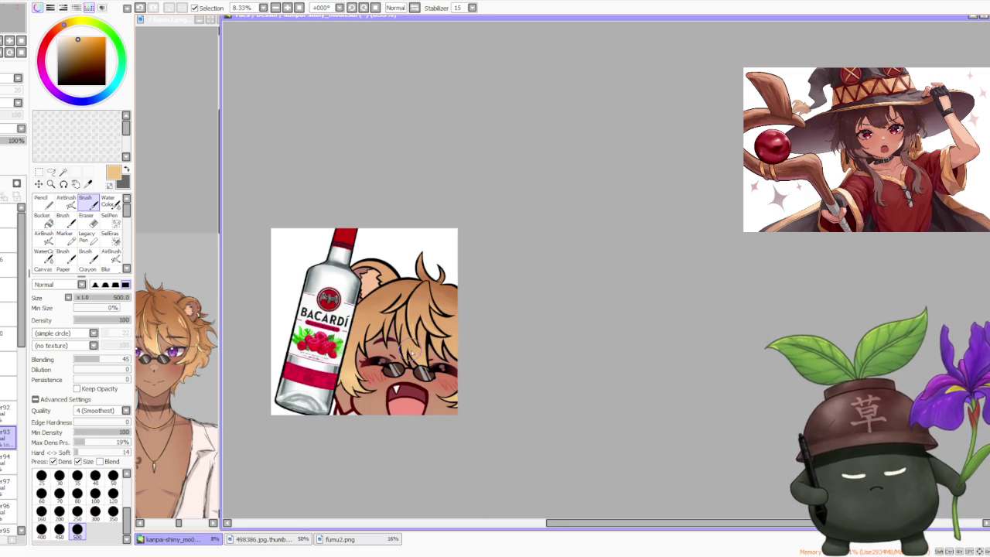
scroll(406, 345, up, 1)
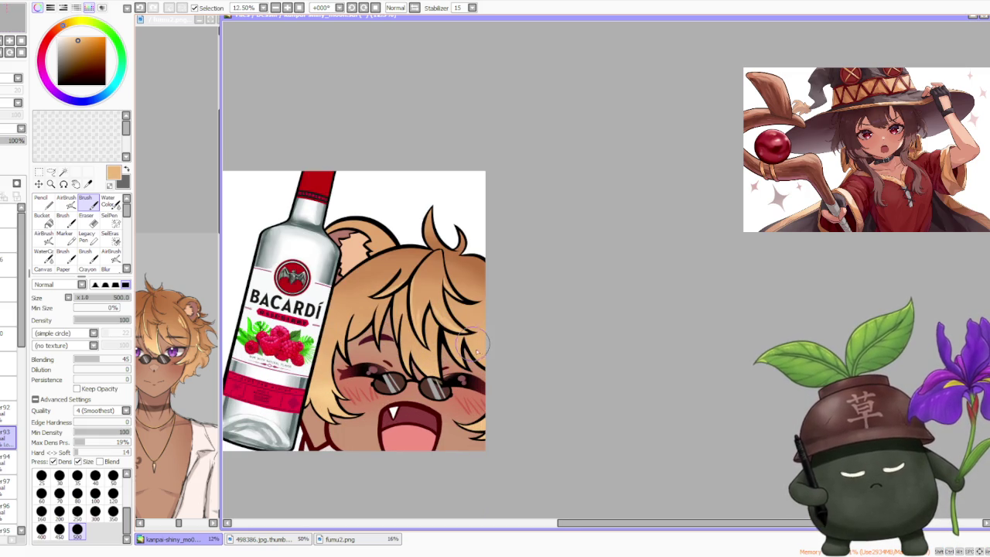
key(ctrl+z)
scroll(456, 302, up, 1)
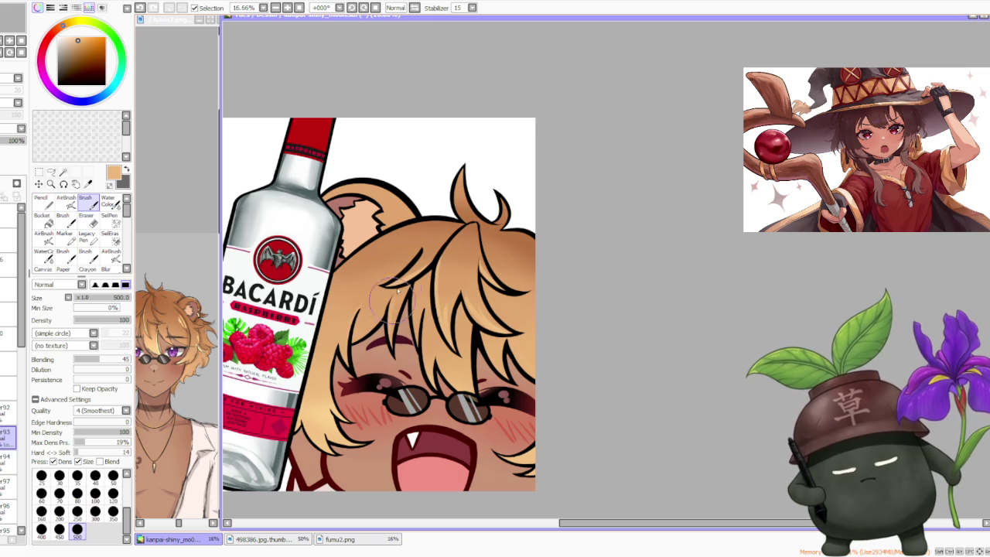
Paint light peach highlights on the hair strands beside the cheek and near the face
alt+click(321, 406)
drag(321, 406, 348, 441)
alt+click(306, 402)
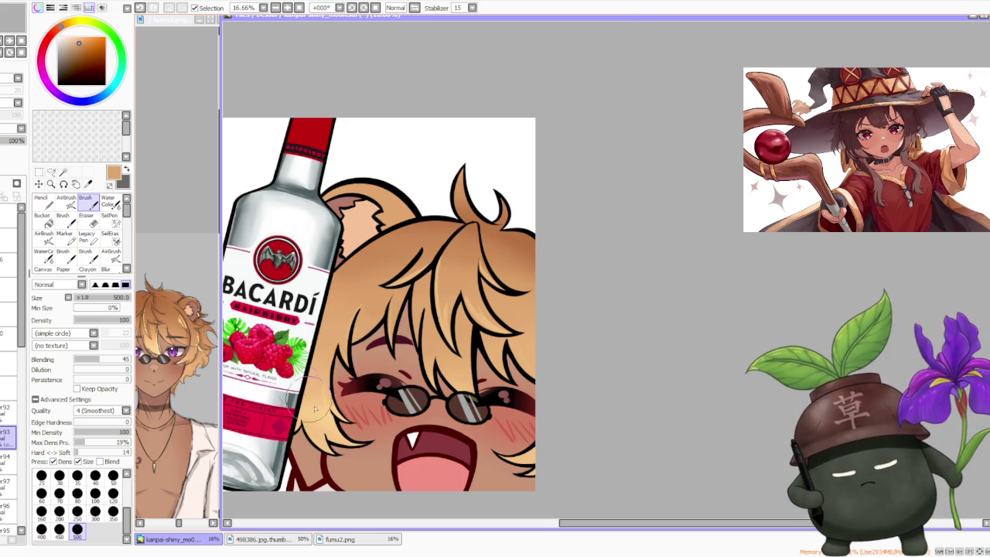
scroll(337, 433, up, 1)
mouse_move(371, 449)
mouse_down()
mouse_move(310, 433)
mouse_move(325, 418)
mouse_move(294, 418)
mouse_move(325, 464)
mouse_move(337, 465)
mouse_move(294, 421)
mouse_up()
drag(317, 468, 340, 422)
mouse_move(287, 445)
mouse_down()
mouse_move(325, 348)
mouse_move(349, 415)
mouse_move(309, 387)
mouse_move(348, 426)
mouse_move(302, 356)
mouse_up()
drag(325, 410, 317, 356)
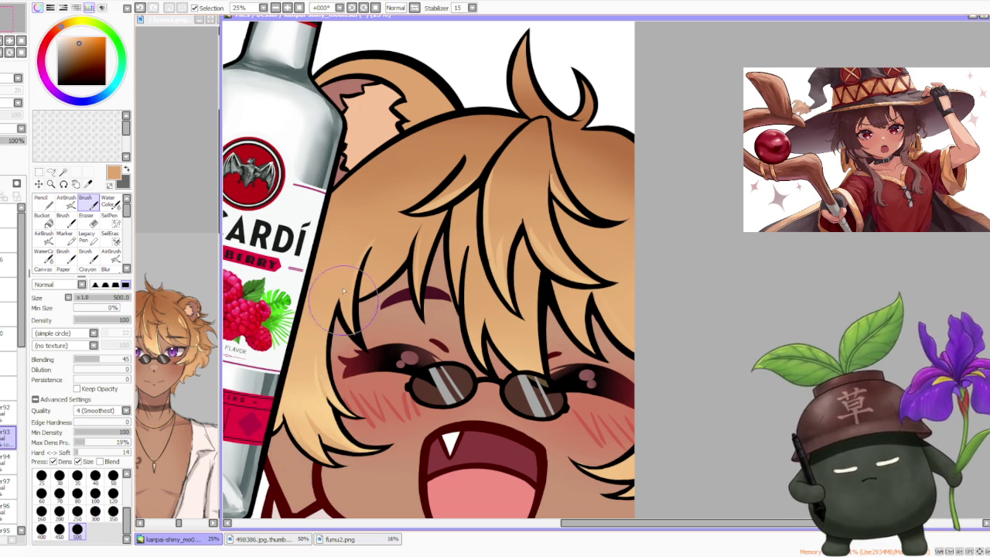
scroll(426, 217, down, 1)
scroll(423, 219, up, 1)
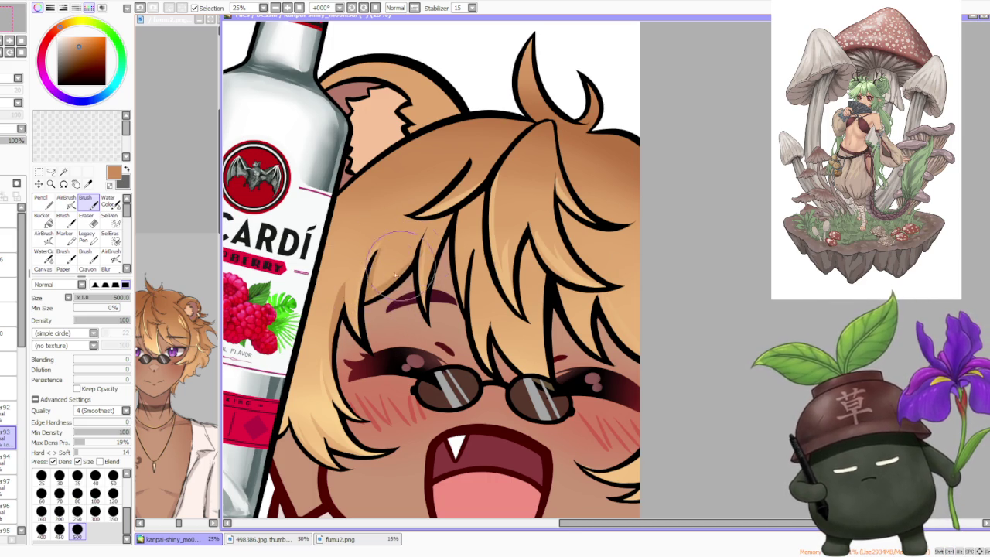
scroll(460, 246, down, 4)
scroll(433, 340, up, 5)
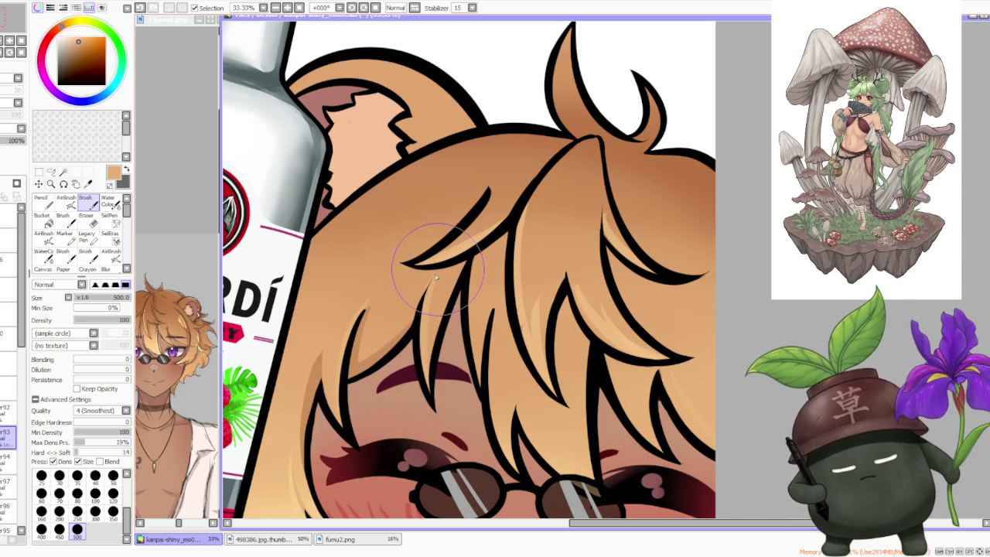
scroll(425, 288, down, 4)
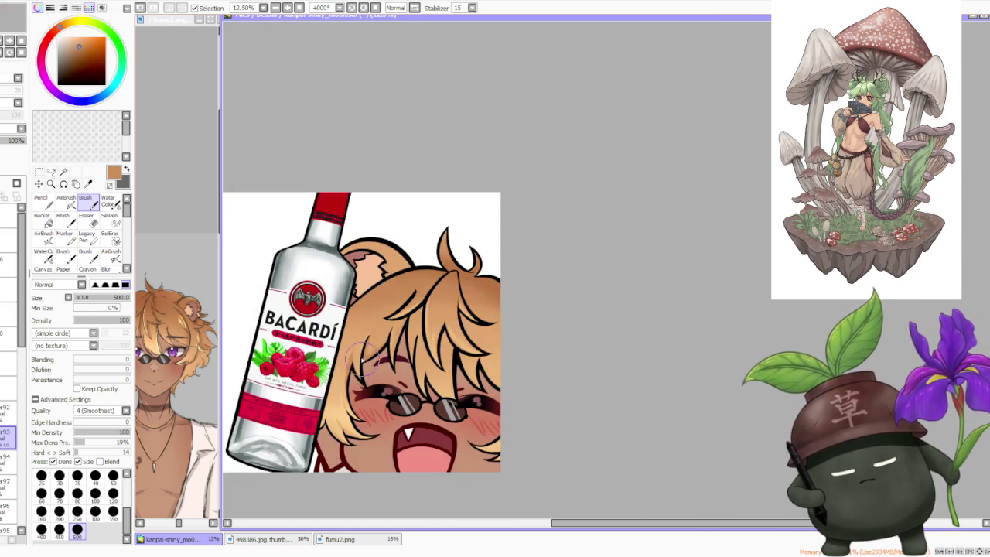
scroll(425, 287, down, 1)
scroll(421, 298, up, 4)
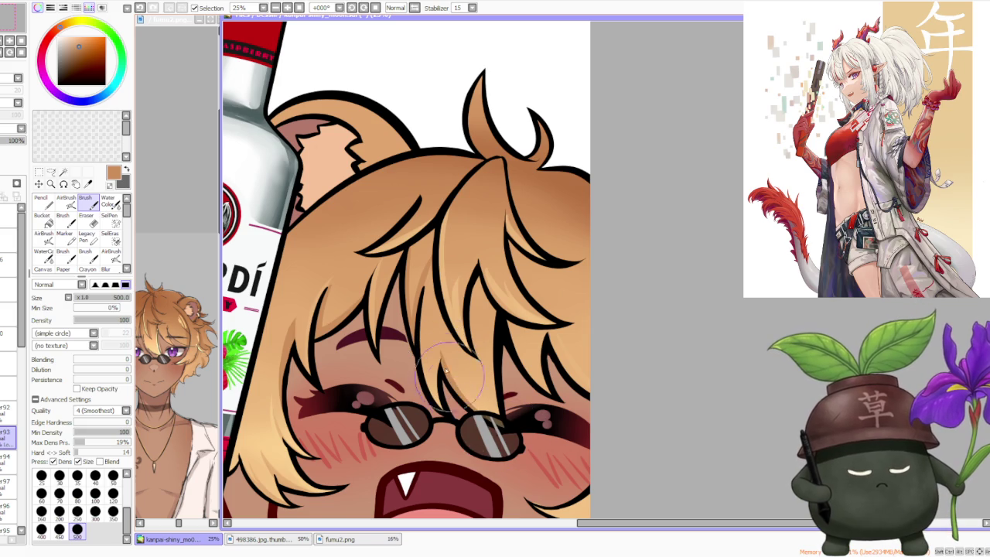
scroll(511, 286, down, 3)
scroll(524, 267, up, 1)
scroll(523, 267, up, 2)
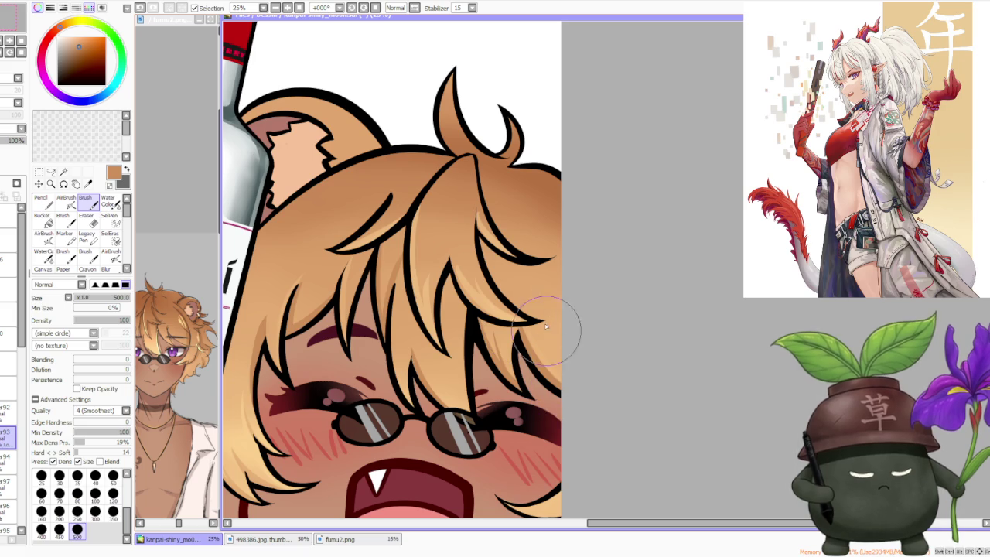
scroll(549, 319, down, 4)
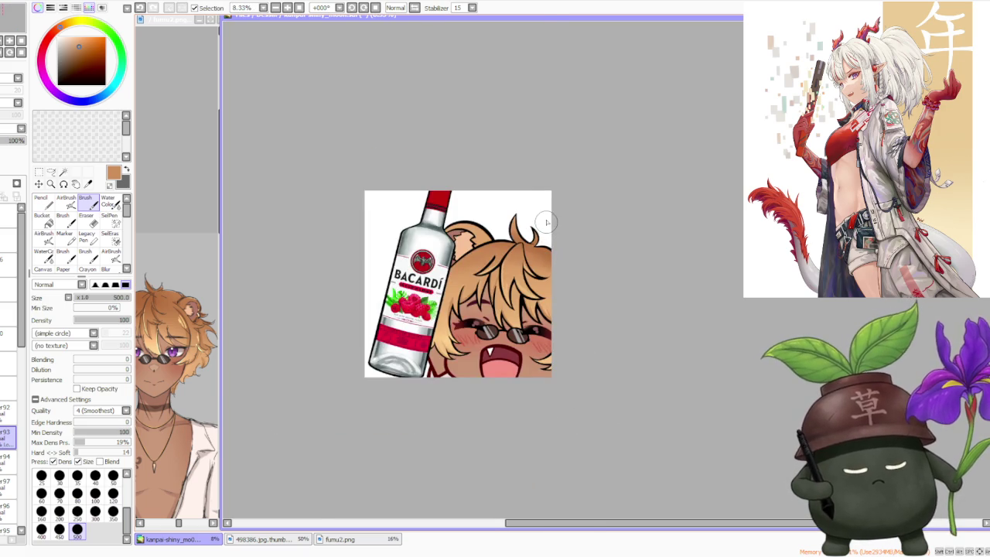
scroll(535, 307, up, 3)
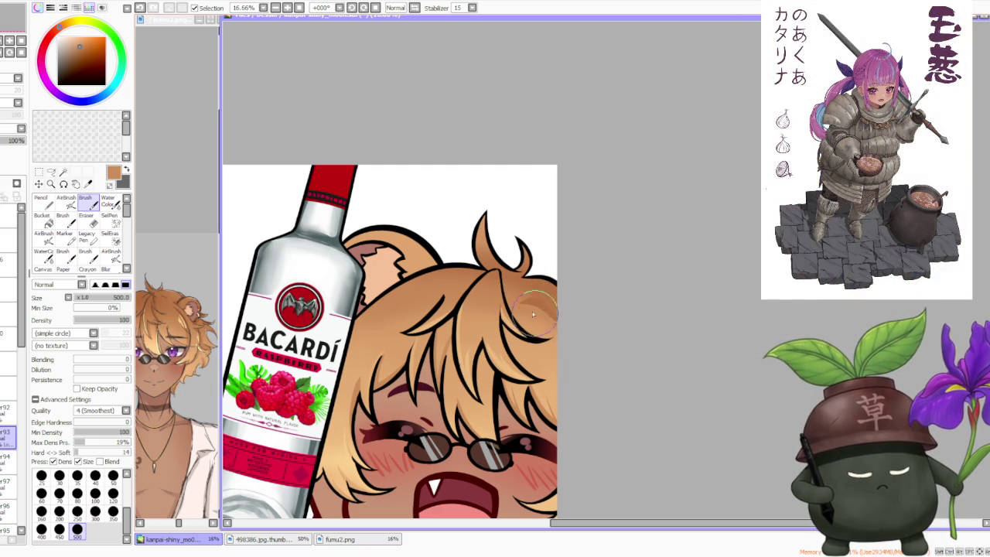
Sample light peach, then darker brown, from the hair, undoing two trial hair strokes
alt+click(481, 342)
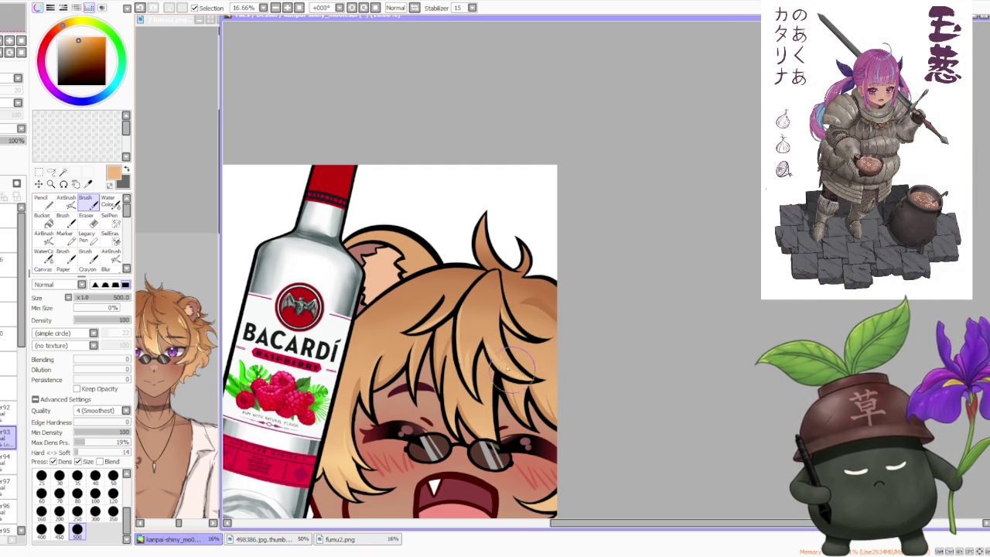
key(ctrl+z)
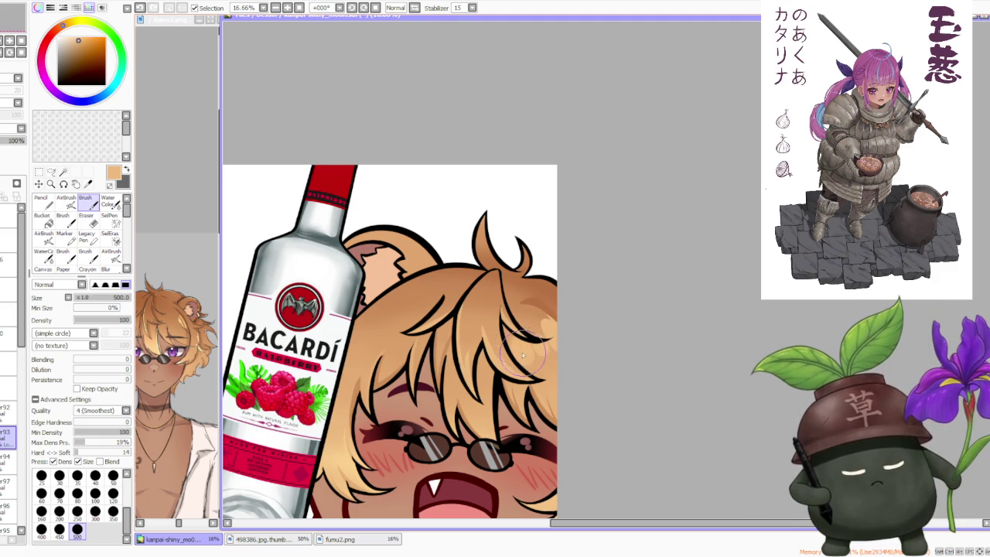
scroll(508, 230, down, 2)
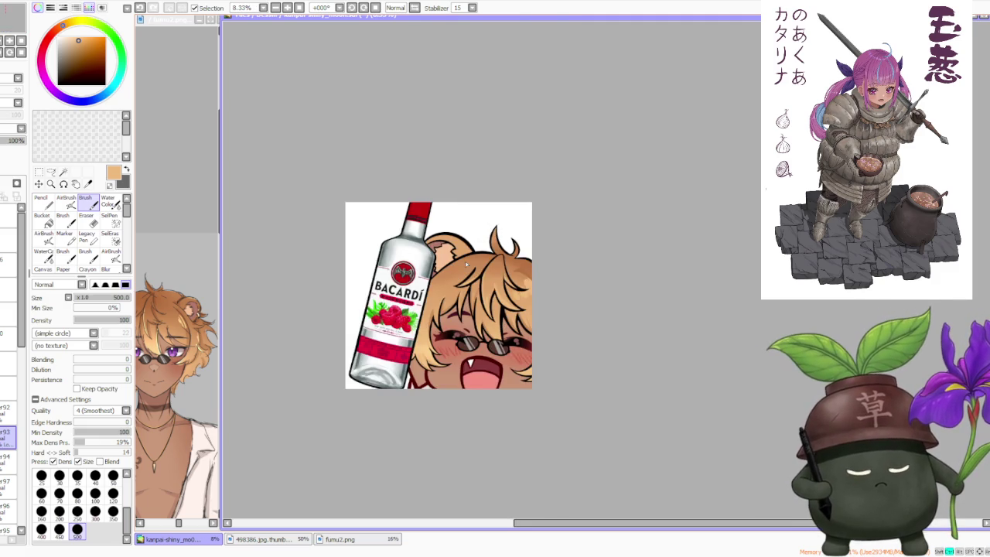
scroll(468, 260, up, 1)
alt+click(548, 277)
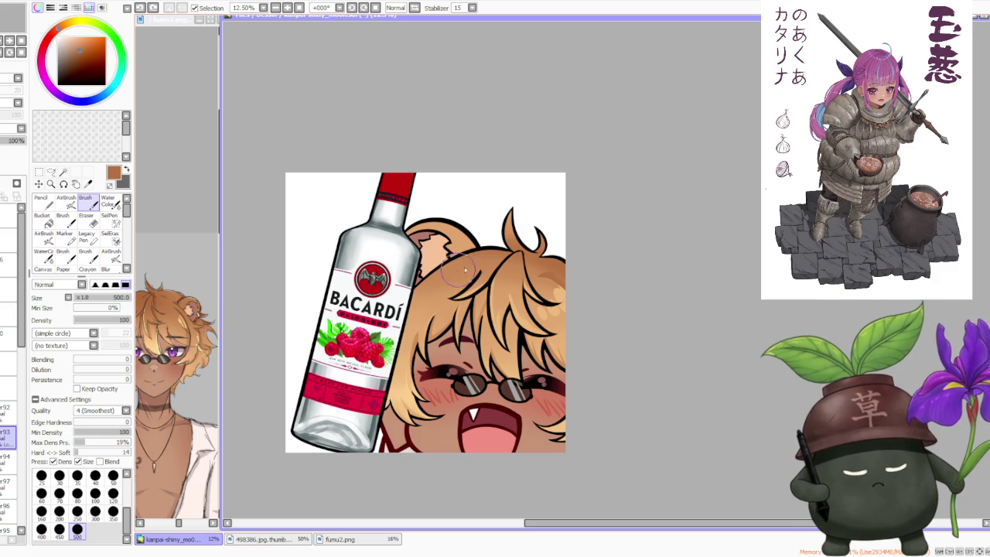
key(ctrl+z)
key(ctrl+z)
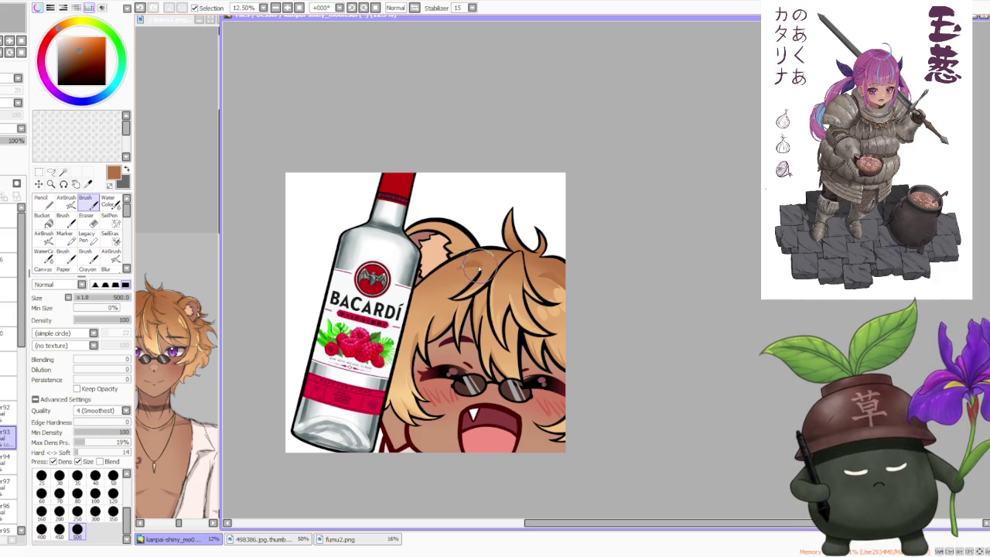
Tilt the canvas view step by step to -45°
scroll(474, 205, down, 2)
key(Delete)
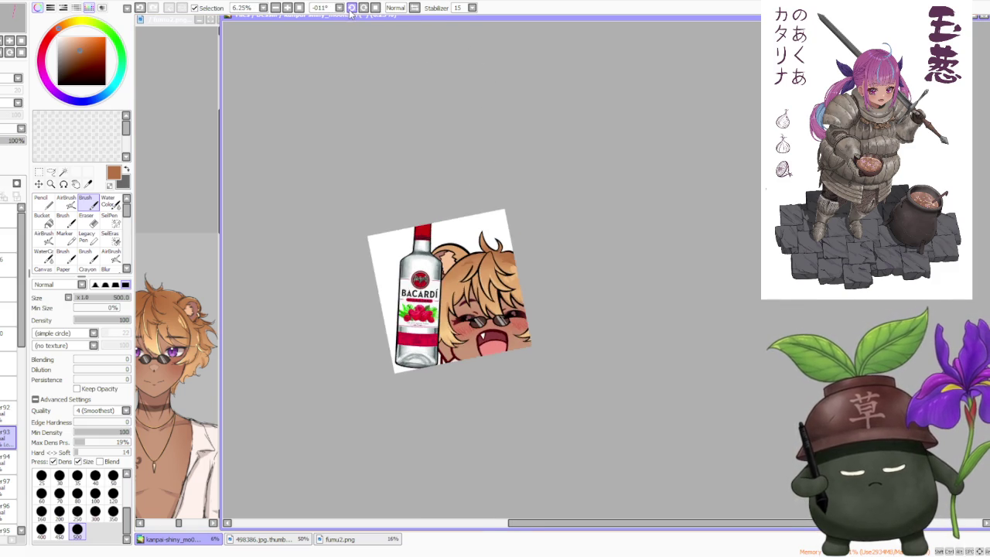
key(Delete)
key(Delete)
Paint a light peach highlight stroke on the hair beside the bear ear
scroll(480, 389, up, 2)
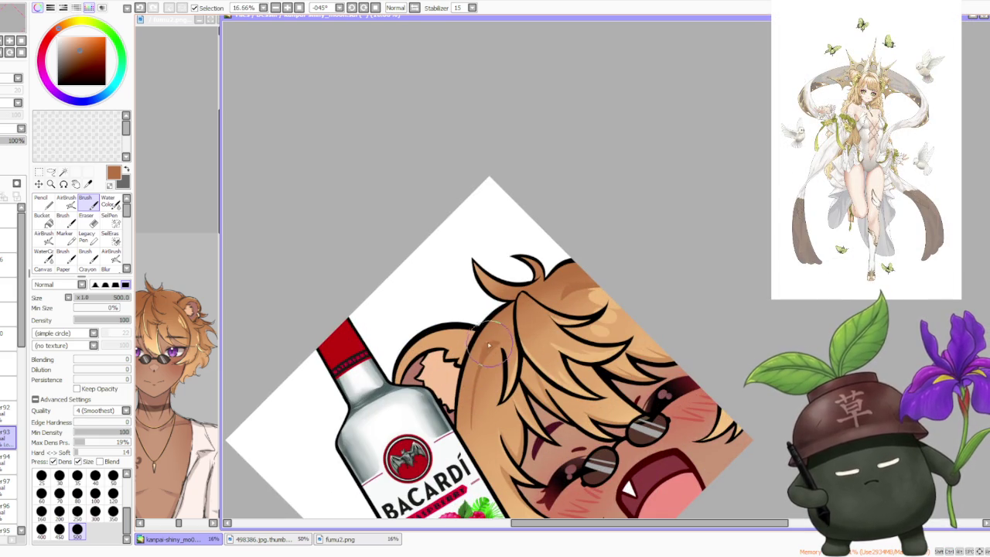
alt+click(600, 293)
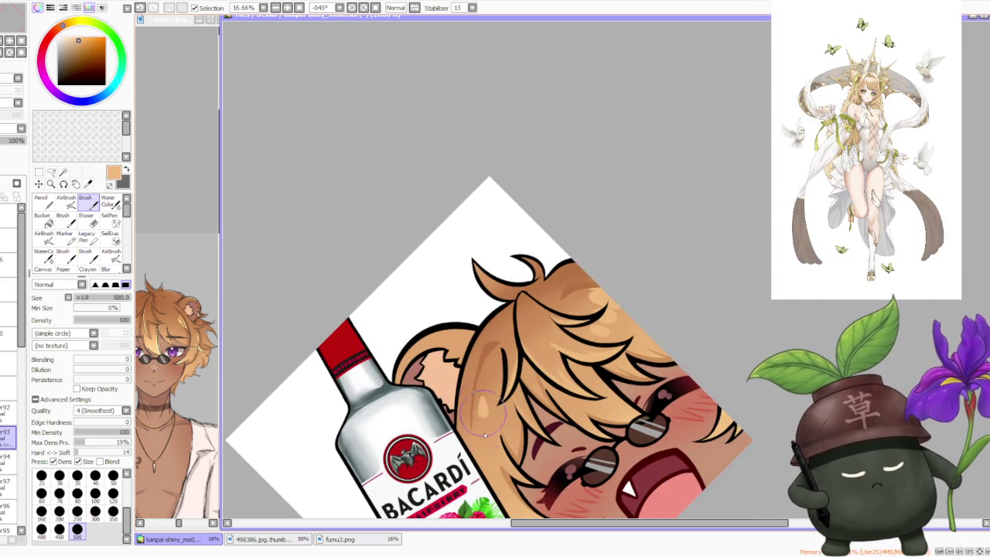
mouse_move(481, 410)
mouse_down()
mouse_move(489, 427)
mouse_move(499, 410)
mouse_move(468, 387)
mouse_move(464, 416)
mouse_up()
scroll(464, 348, down, 1)
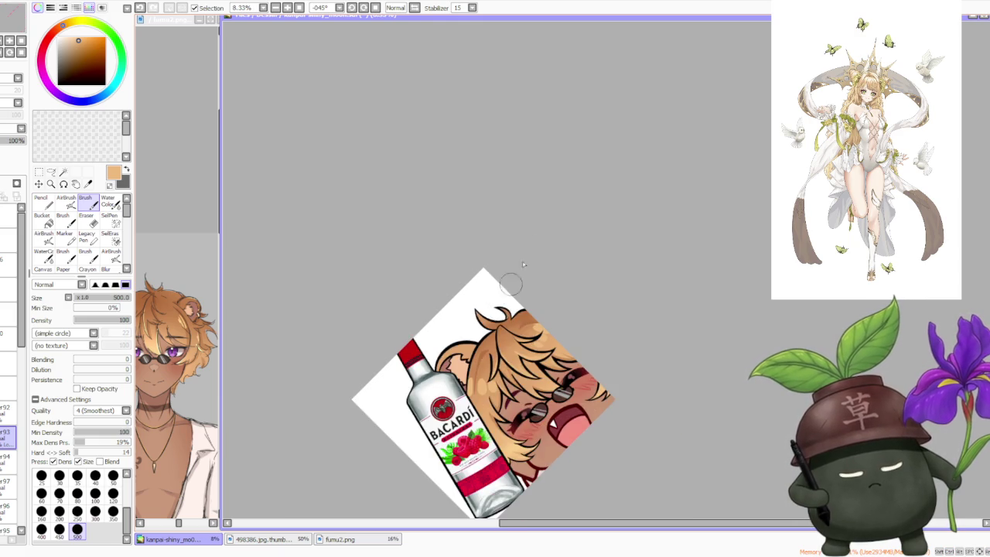
scroll(466, 170, down, 1)
Reset the canvas rotation upright, sample darker brown, switch layers, and resample light peach
click(376, 10)
scroll(508, 152, down, 1)
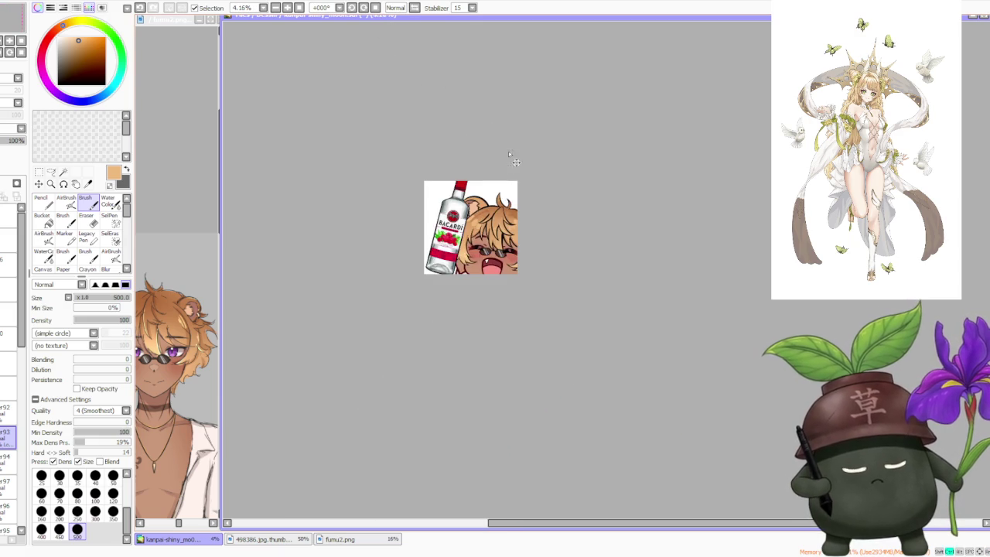
scroll(514, 156, down, 1)
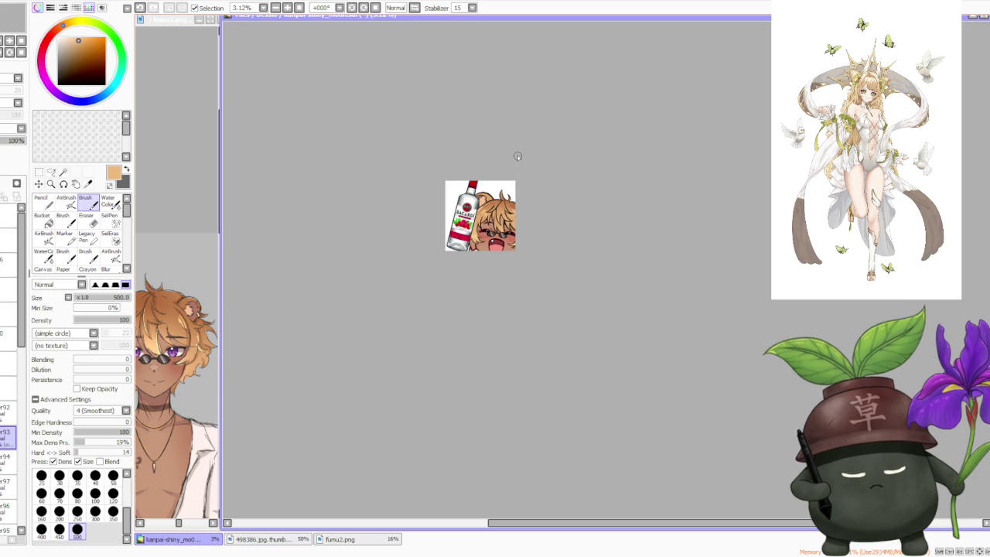
scroll(513, 177, up, 1)
scroll(513, 177, up, 2)
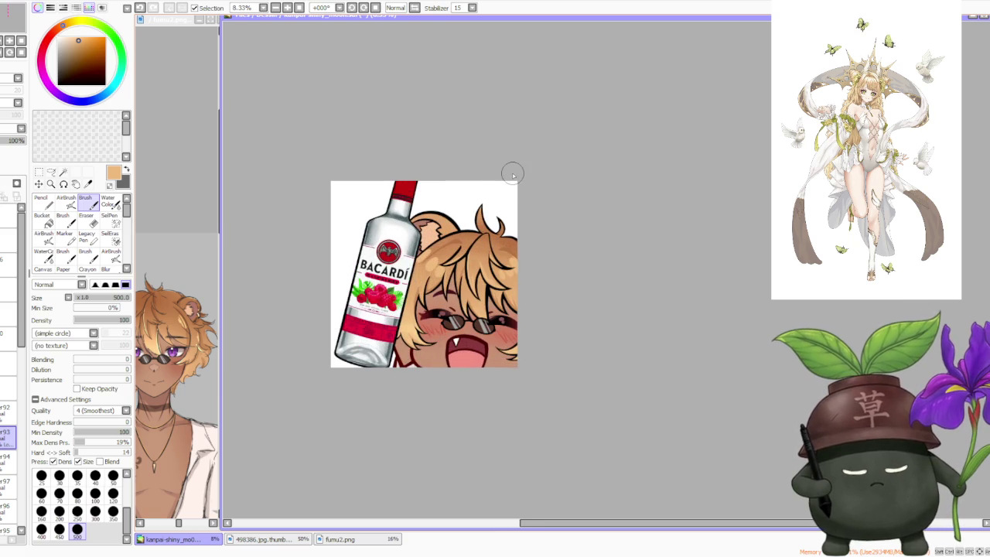
alt+click(471, 235)
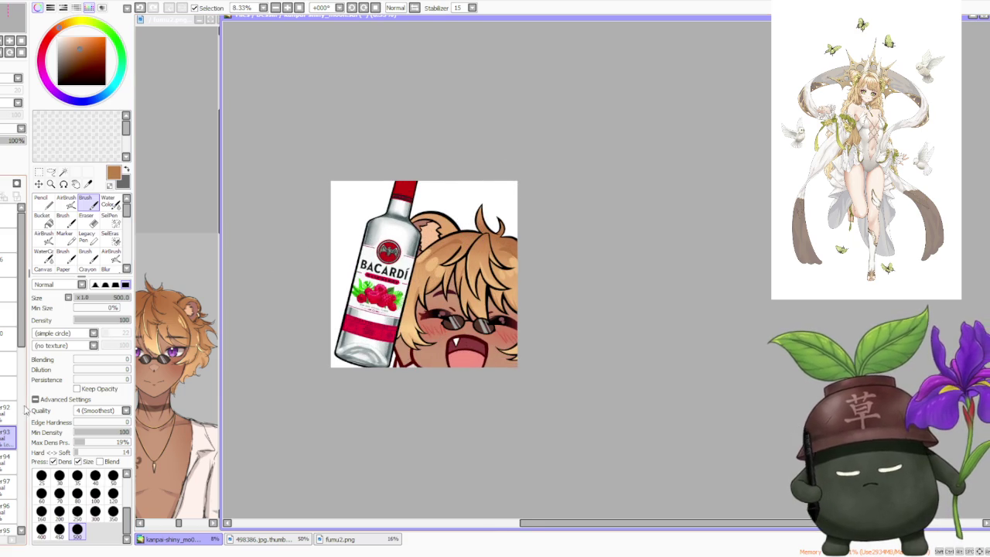
click(6, 521)
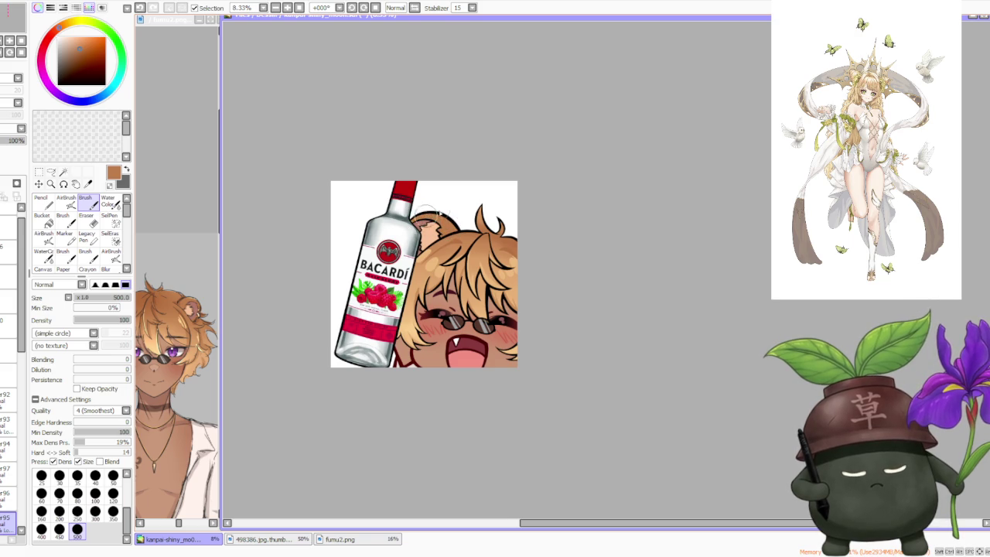
alt+click(433, 259)
Add a small peach touch on the bear ear, then sample a darker tan from the hair tuft
drag(456, 226, 446, 219)
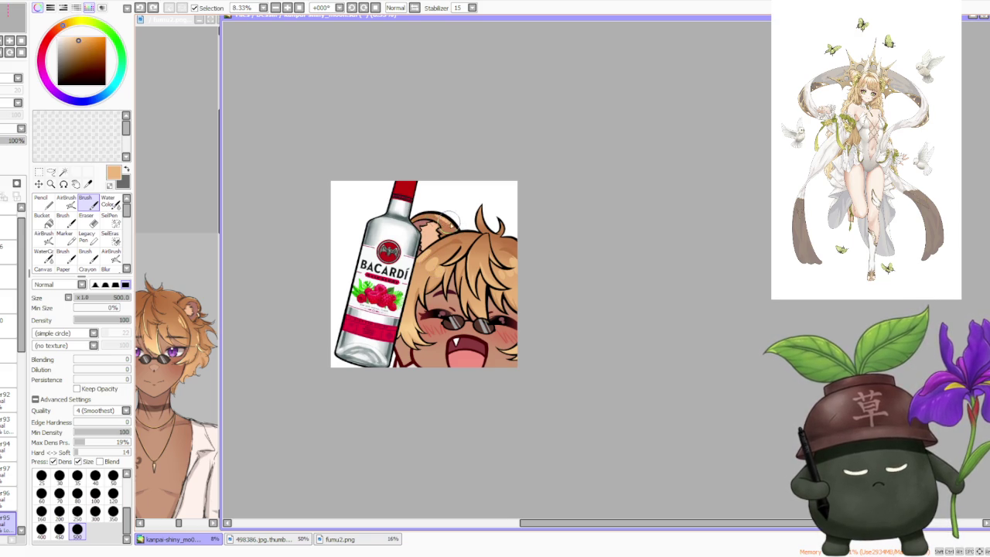
scroll(481, 205, down, 2)
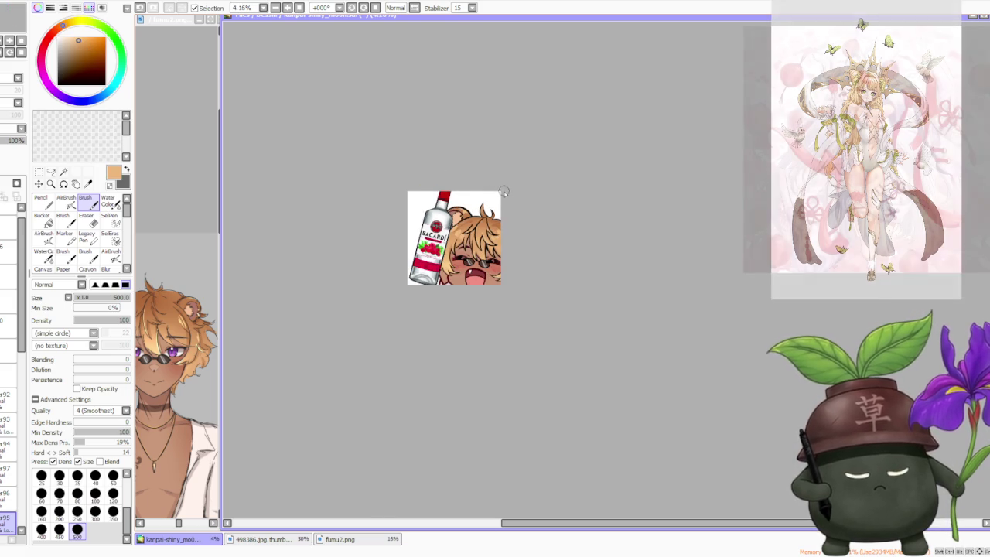
scroll(488, 204, up, 3)
scroll(529, 267, up, 1)
alt+click(508, 232)
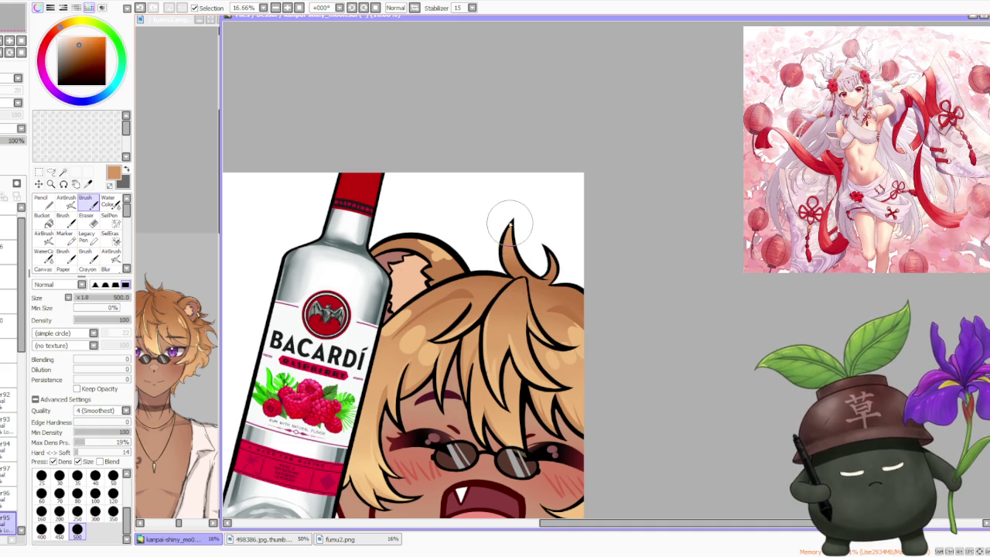
scroll(519, 247, down, 3)
scroll(544, 202, down, 1)
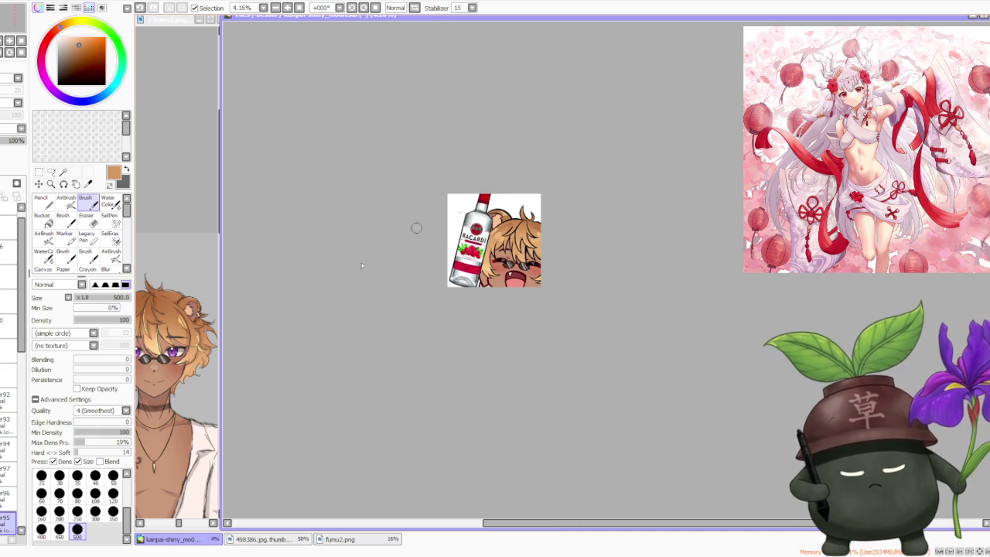
Check the fumu2.png character reference, then return to the kanpai-shiny emote canvas
click(187, 407)
scroll(204, 373, down, 3)
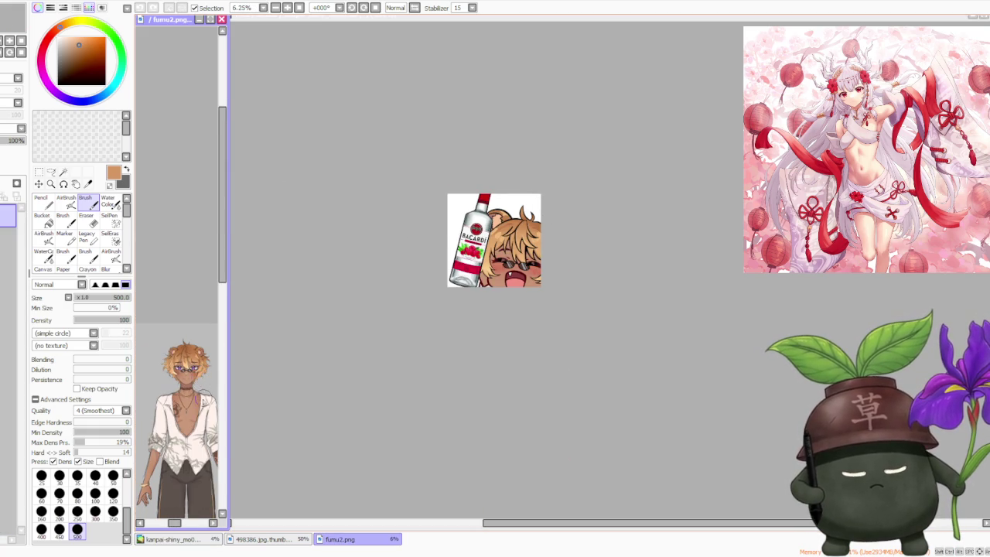
scroll(194, 380, up, 1)
scroll(189, 379, up, 1)
click(305, 431)
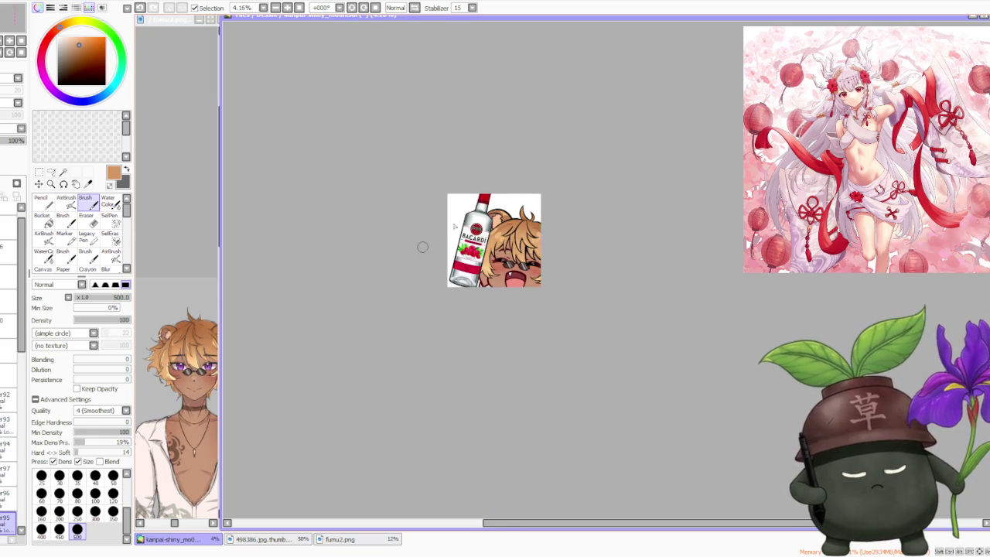
scroll(511, 244, up, 3)
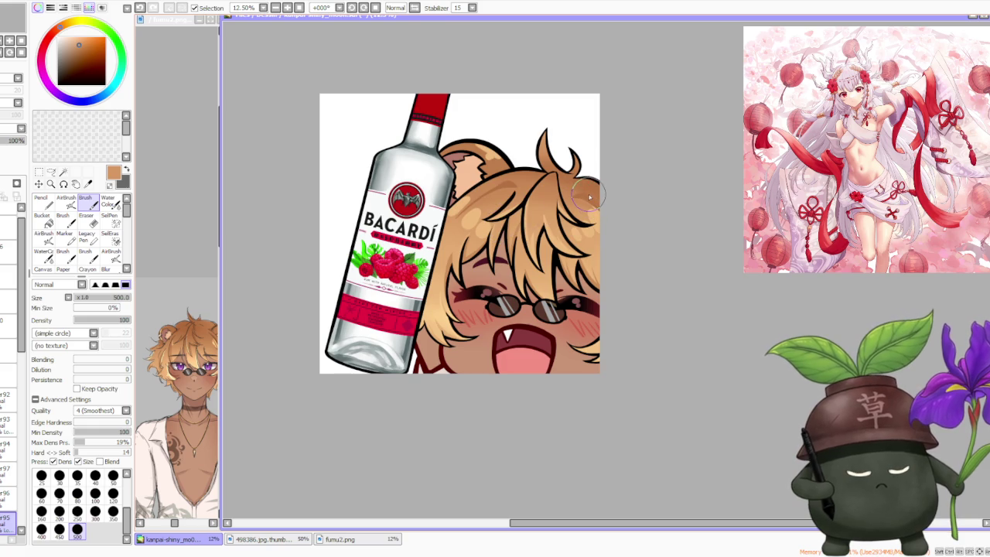
scroll(587, 201, down, 1)
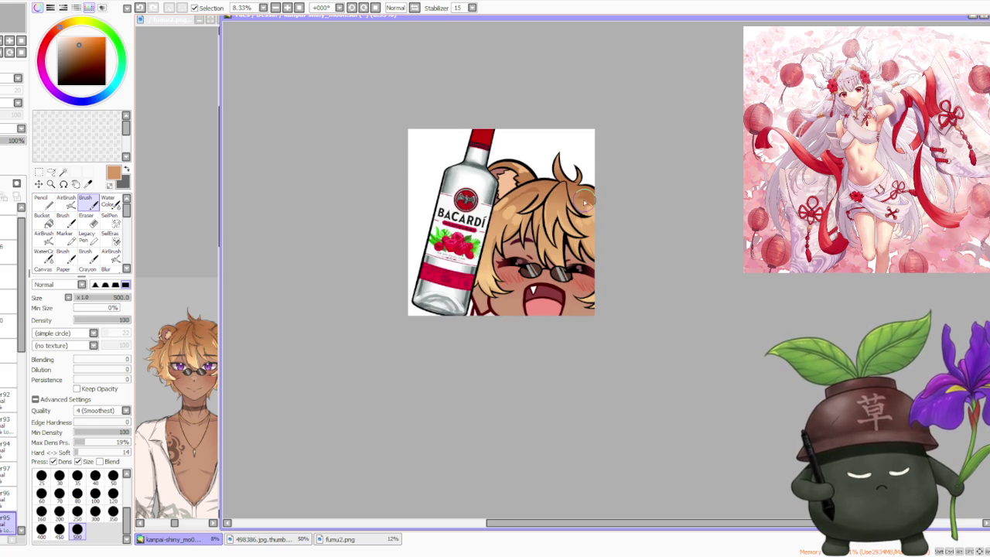
scroll(584, 202, down, 2)
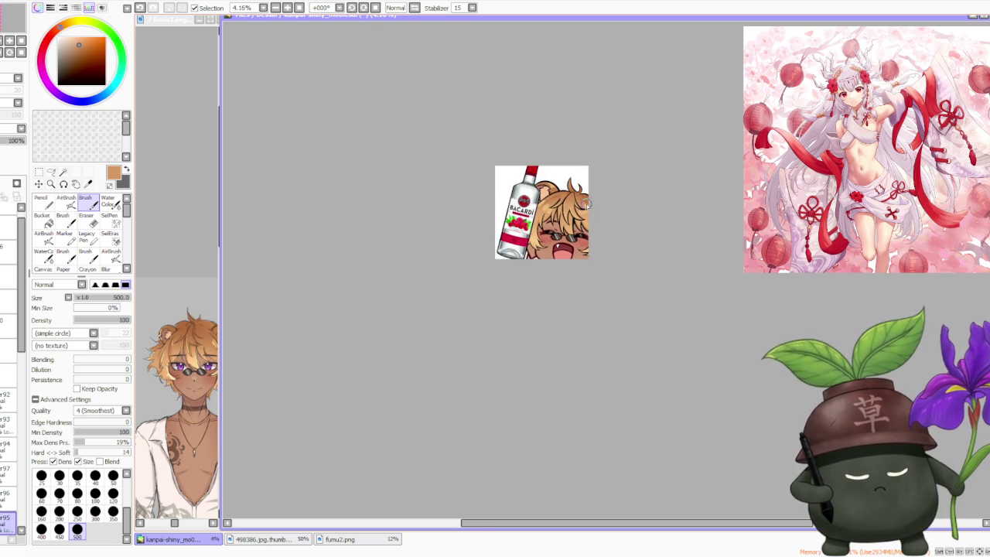
scroll(586, 203, up, 1)
scroll(585, 202, up, 1)
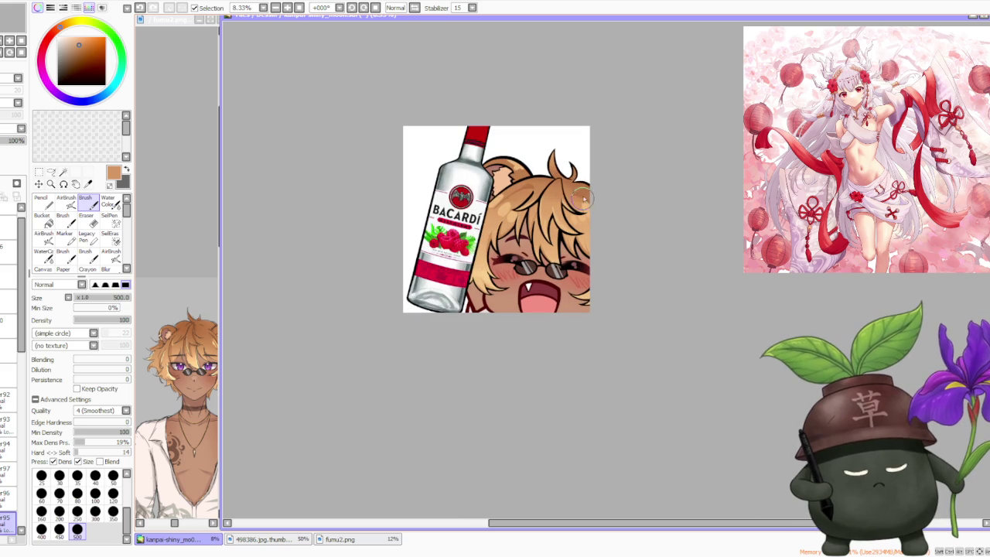
scroll(585, 180, down, 3)
scroll(597, 170, up, 4)
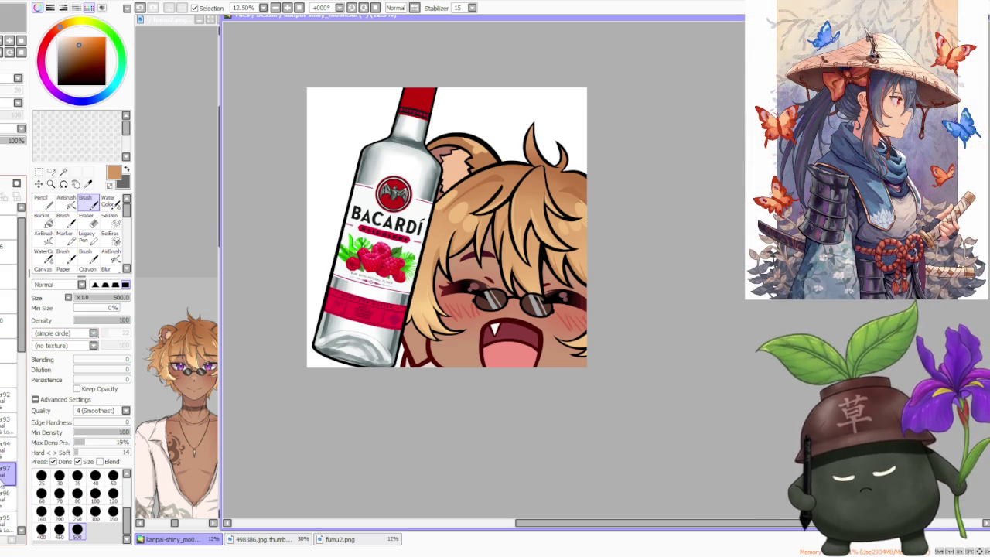
Shade the upper right hair with a darker brown sampled from the hair
right_click(447, 164)
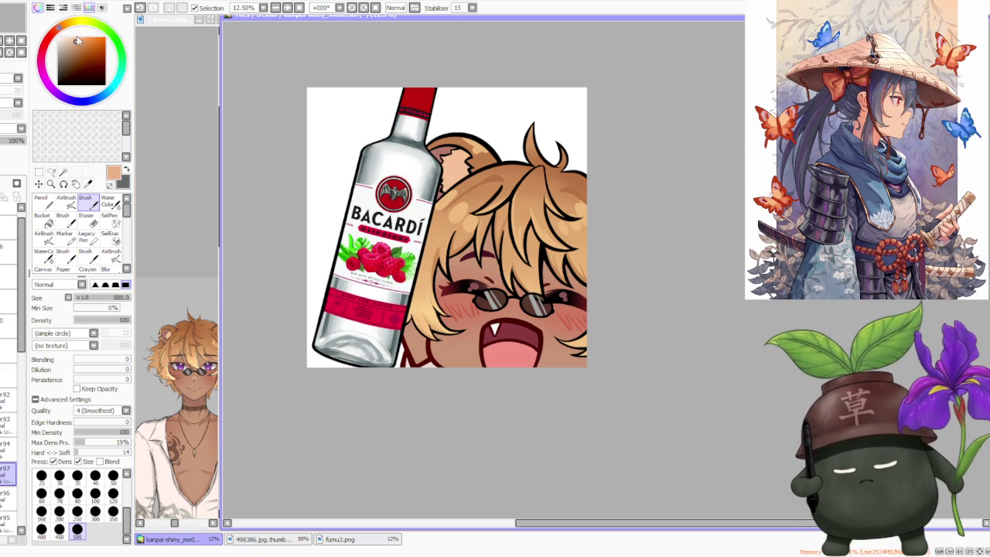
scroll(457, 165, up, 1)
scroll(457, 165, up, 1)
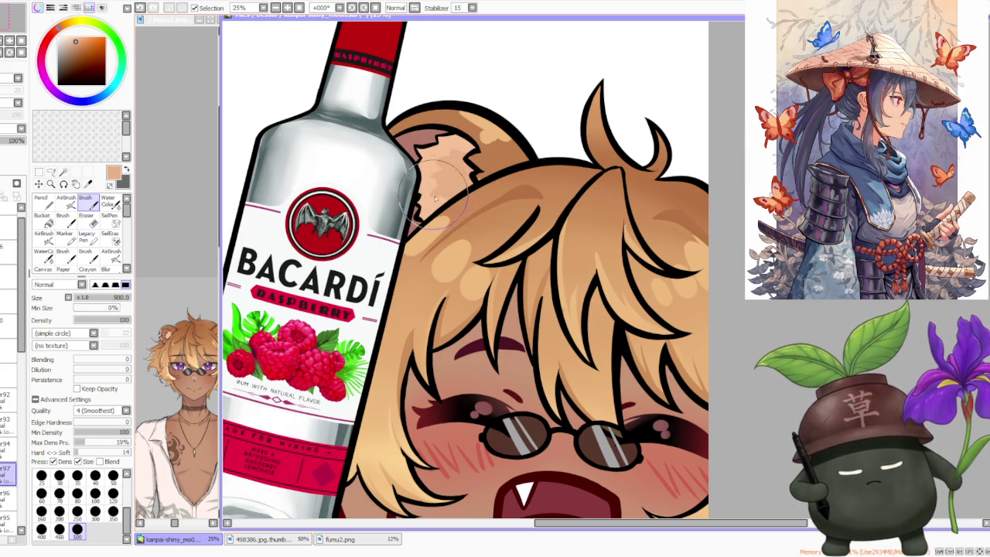
scroll(472, 162, down, 2)
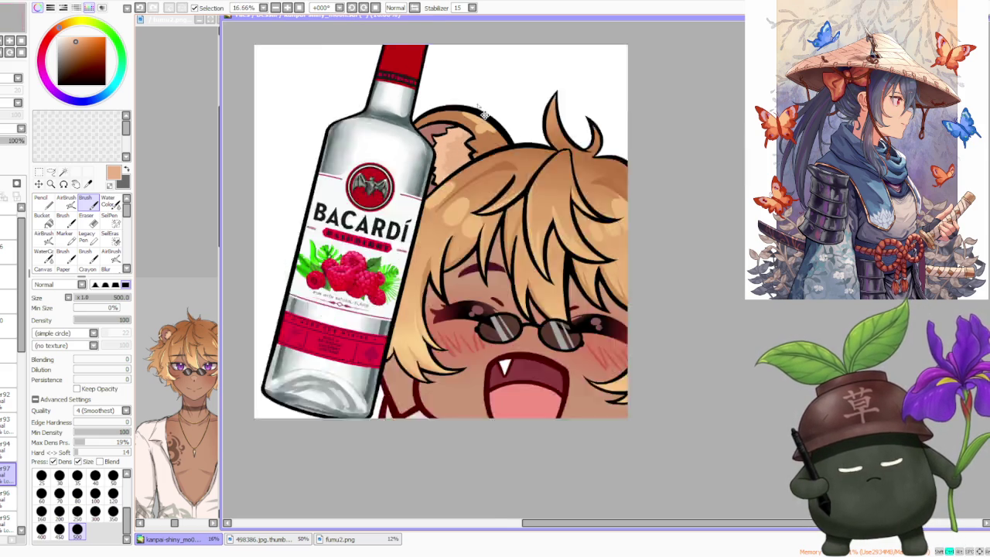
scroll(526, 132, down, 2)
scroll(584, 107, down, 4)
scroll(584, 108, up, 1)
scroll(580, 110, up, 2)
scroll(582, 113, down, 2)
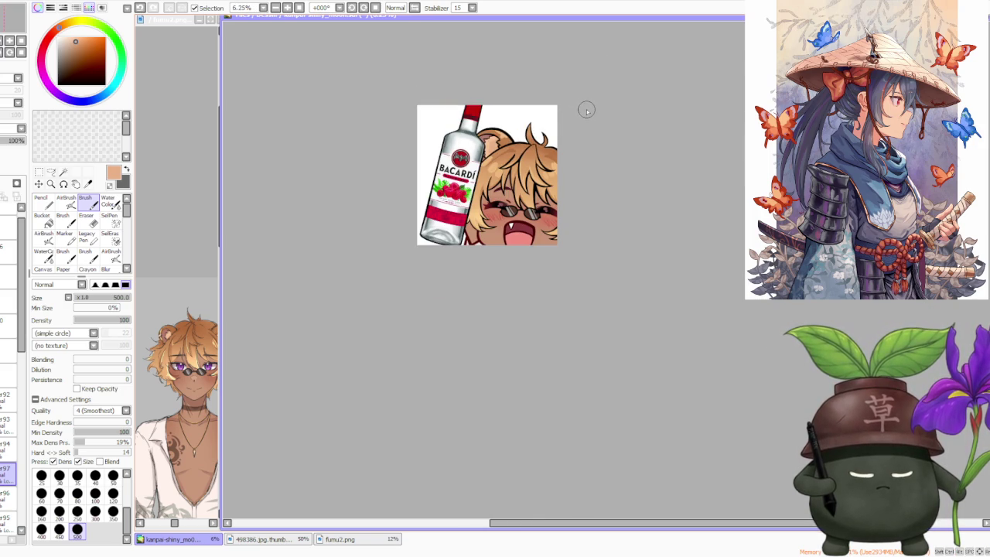
scroll(588, 108, down, 2)
scroll(577, 107, up, 1)
scroll(567, 110, up, 2)
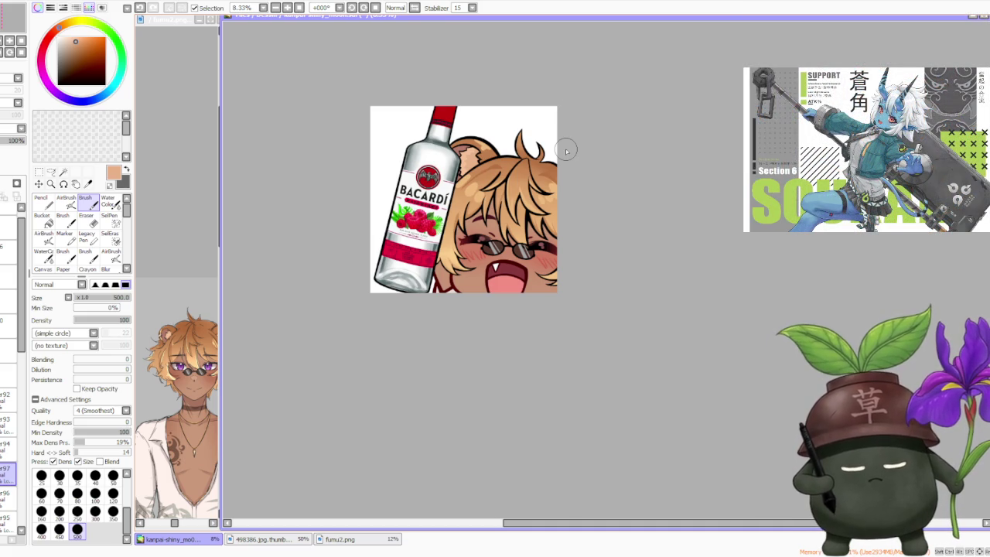
scroll(572, 164, down, 1)
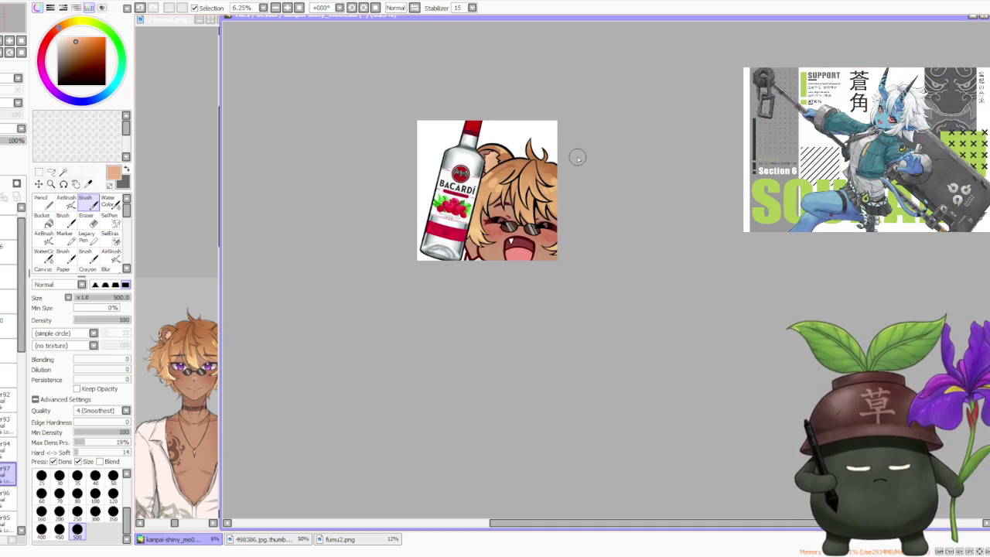
scroll(577, 158, down, 1)
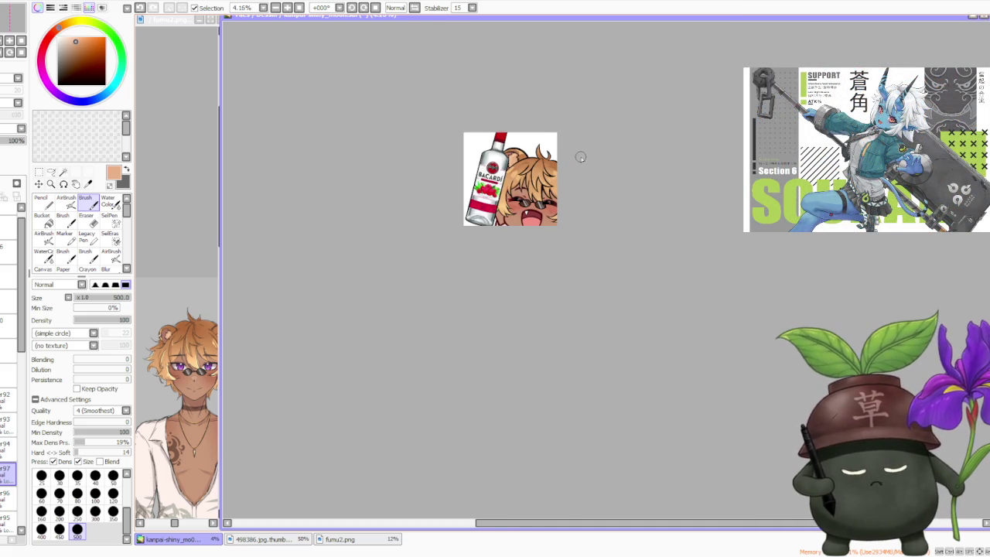
scroll(556, 165, up, 4)
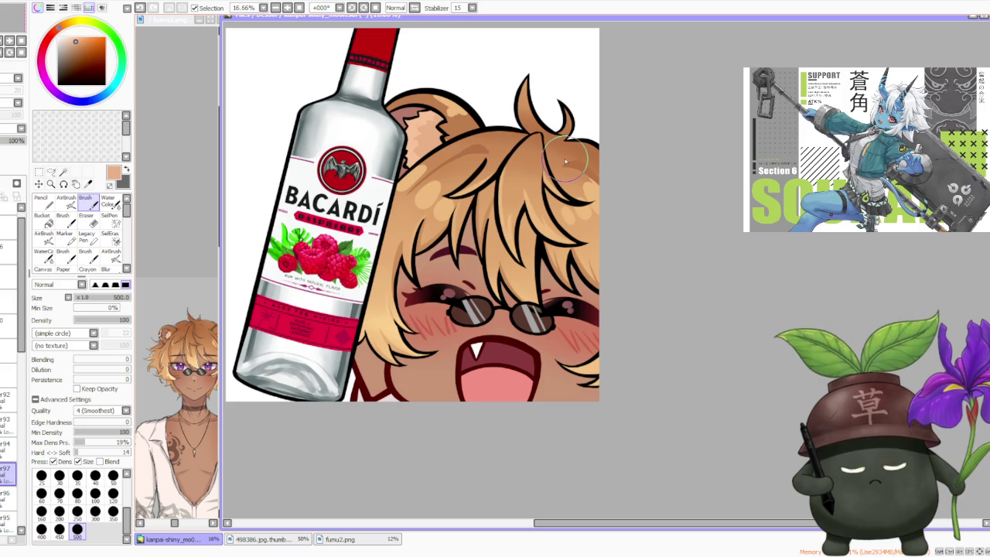
scroll(565, 158, down, 1)
scroll(616, 140, up, 2)
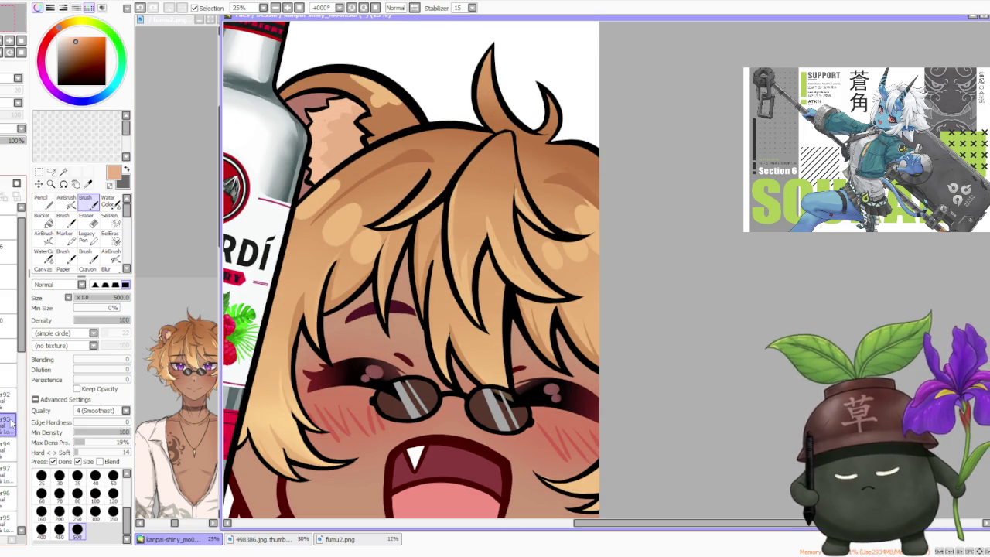
alt+click(566, 189)
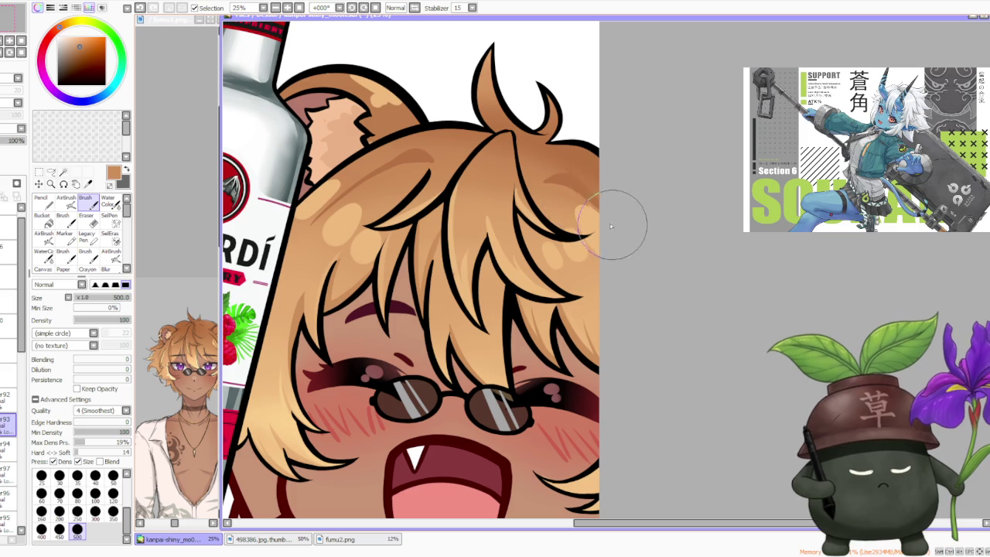
mouse_move(615, 229)
mouse_down()
mouse_move(567, 159)
mouse_move(567, 173)
mouse_move(589, 184)
mouse_move(572, 164)
mouse_move(591, 158)
mouse_move(574, 181)
mouse_move(594, 202)
mouse_up()
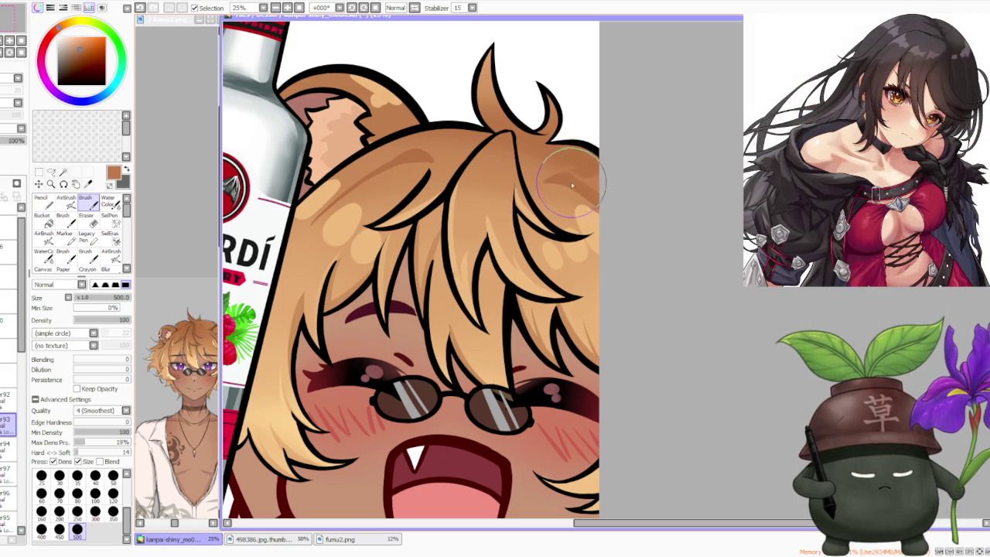
Repaint the hair along the top curl with light tan tones sampled from the hair
alt+click(485, 60)
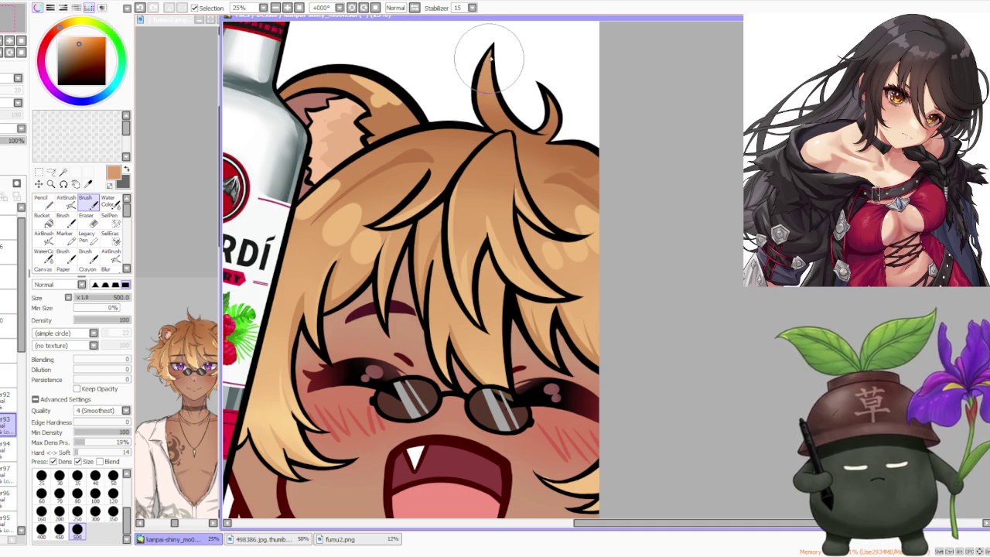
mouse_move(486, 103)
mouse_down()
mouse_move(475, 49)
mouse_move(542, 116)
mouse_up()
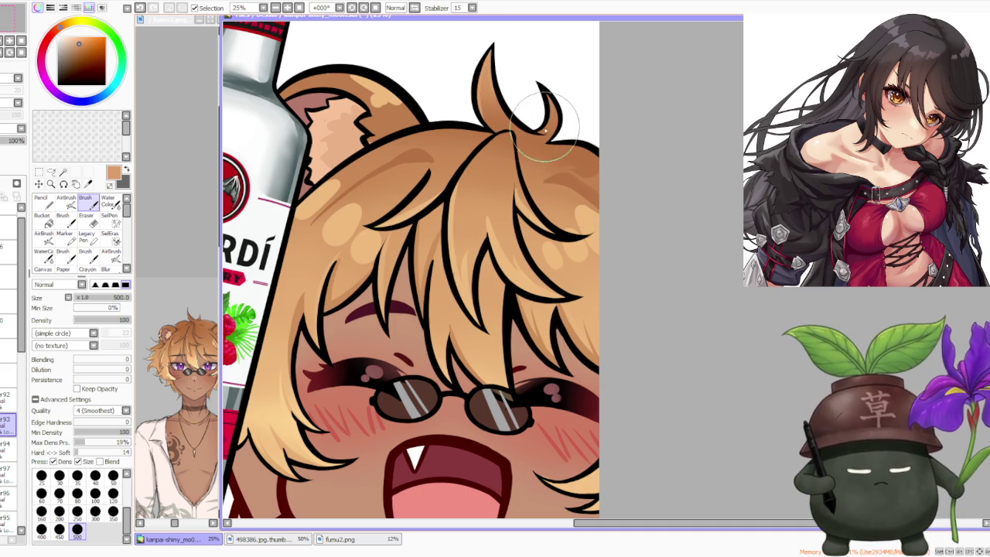
scroll(480, 54, down, 2)
scroll(479, 54, down, 1)
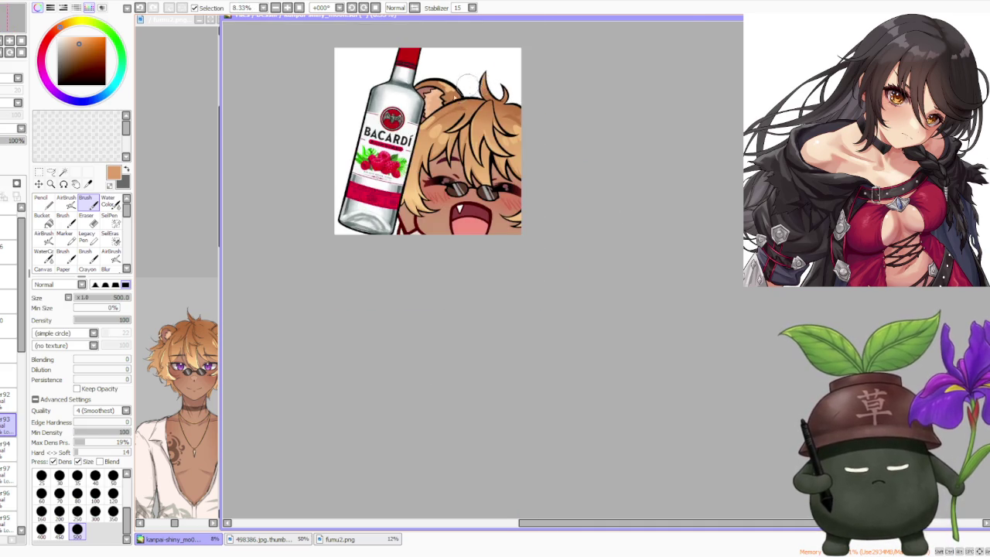
scroll(429, 136, up, 4)
alt+click(421, 108)
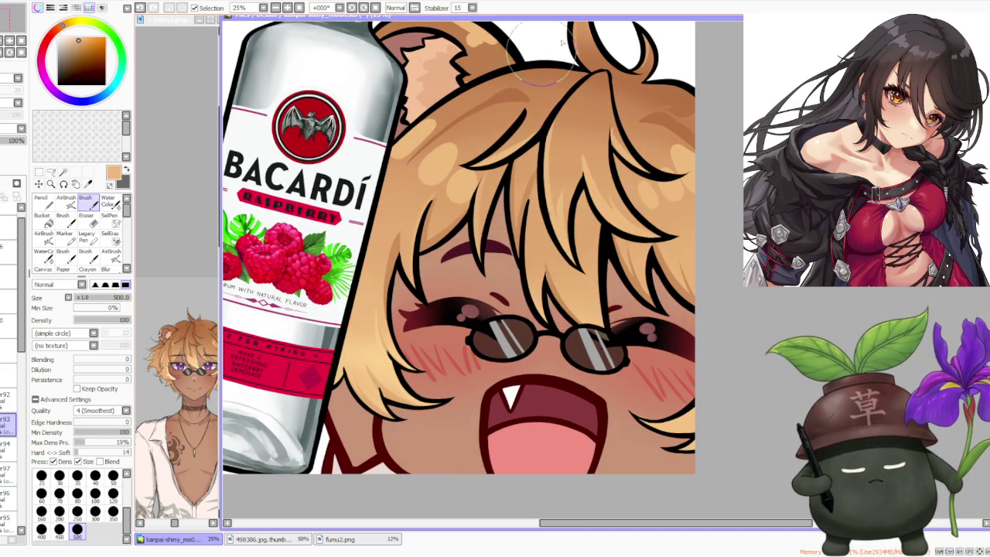
drag(584, 36, 576, 77)
Add darker brown shading along the right hair edge and near the ear tuft
alt+click(642, 85)
mouse_move(650, 77)
mouse_down()
mouse_move(669, 109)
mouse_move(629, 103)
mouse_move(642, 98)
mouse_up()
drag(645, 95, 631, 82)
mouse_move(648, 113)
mouse_down()
mouse_move(665, 109)
mouse_move(657, 132)
mouse_up()
drag(626, 101, 697, 130)
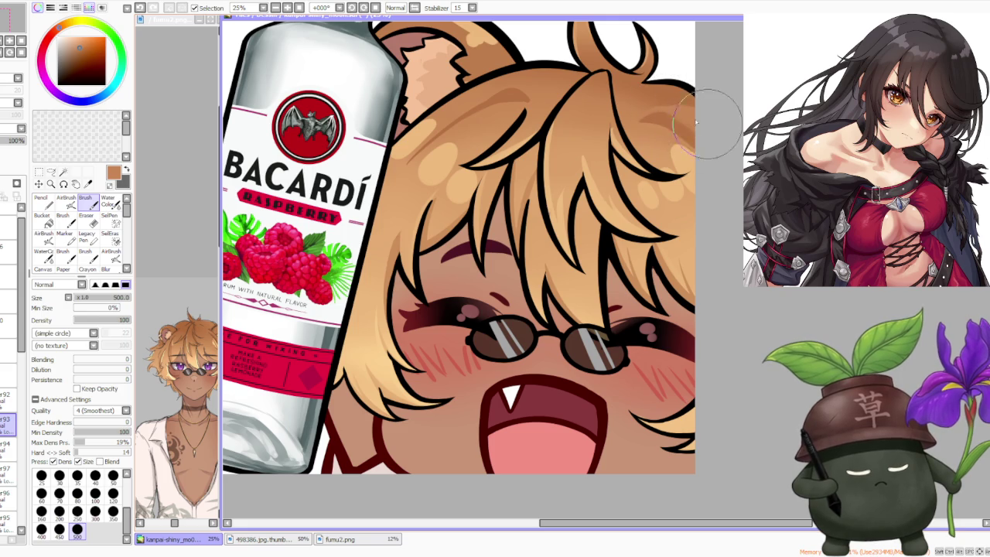
scroll(692, 101, down, 3)
scroll(685, 77, down, 1)
scroll(650, 77, up, 5)
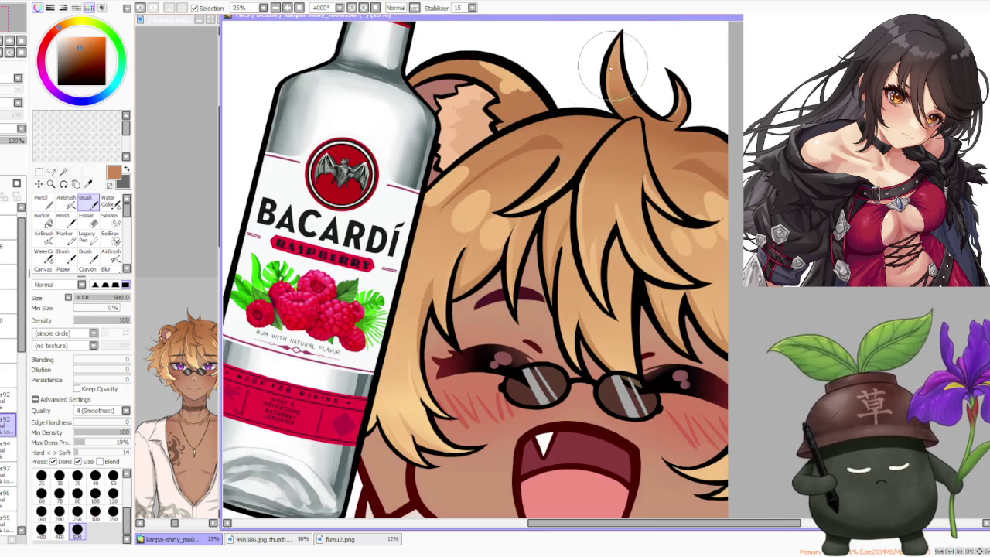
drag(533, 116, 548, 132)
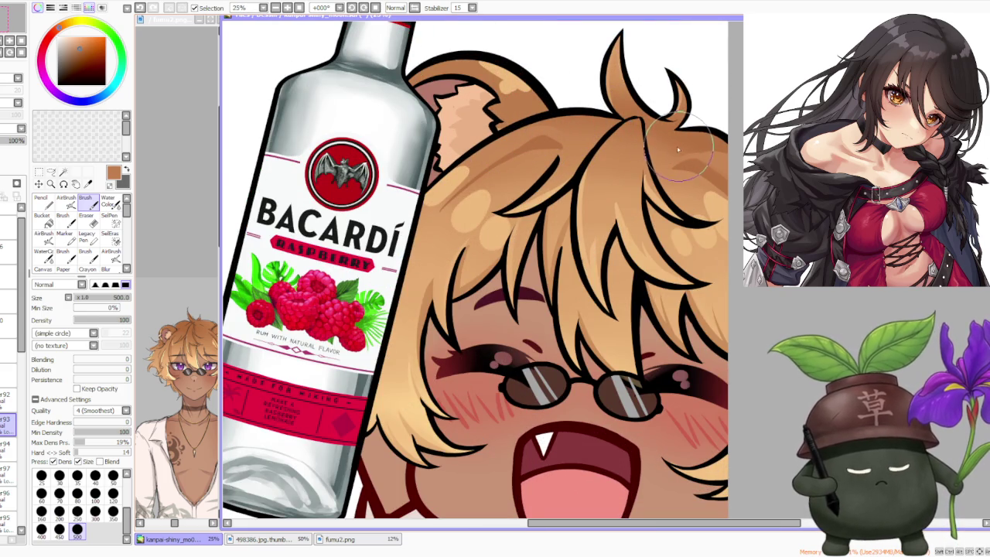
click(109, 201)
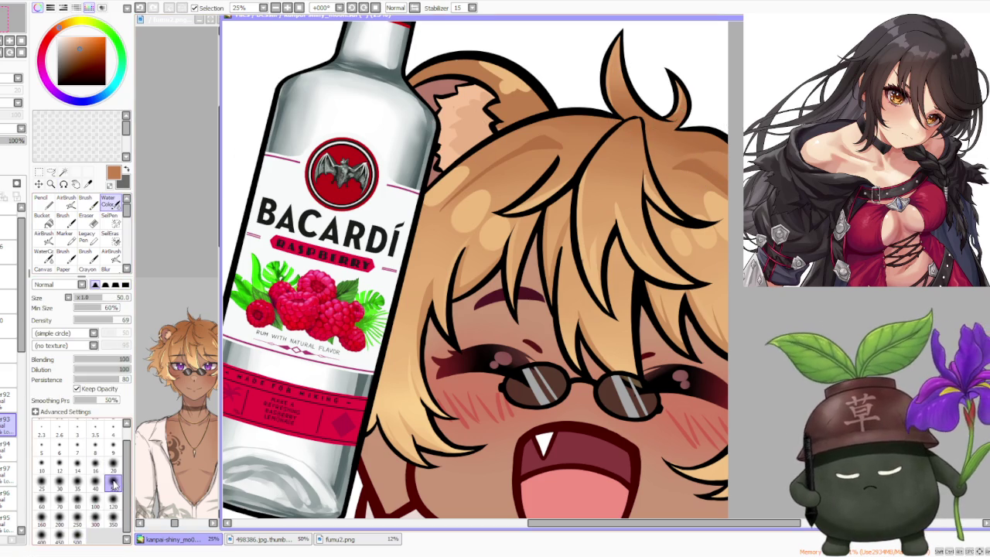
click(113, 505)
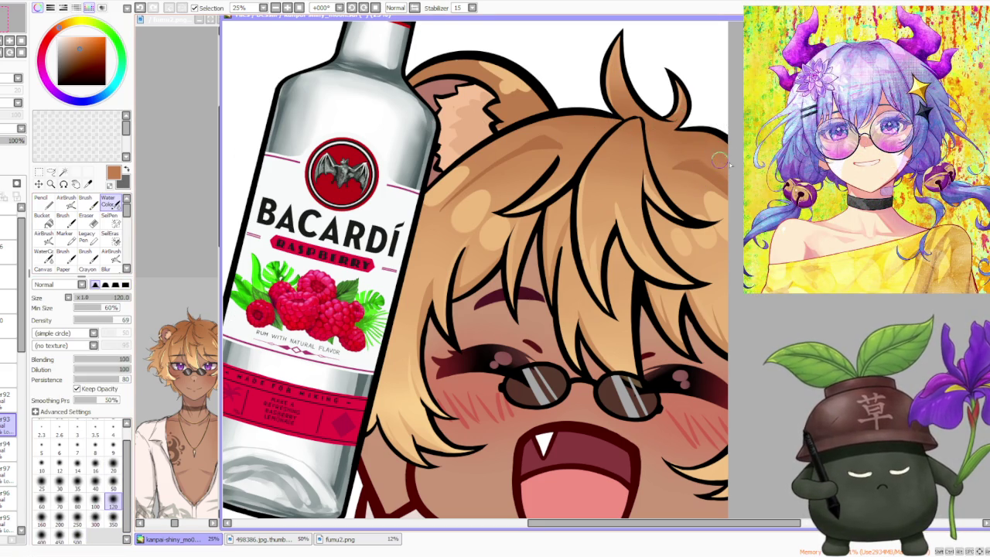
scroll(605, 134, down, 2)
scroll(657, 139, down, 1)
scroll(696, 149, down, 1)
scroll(712, 128, up, 1)
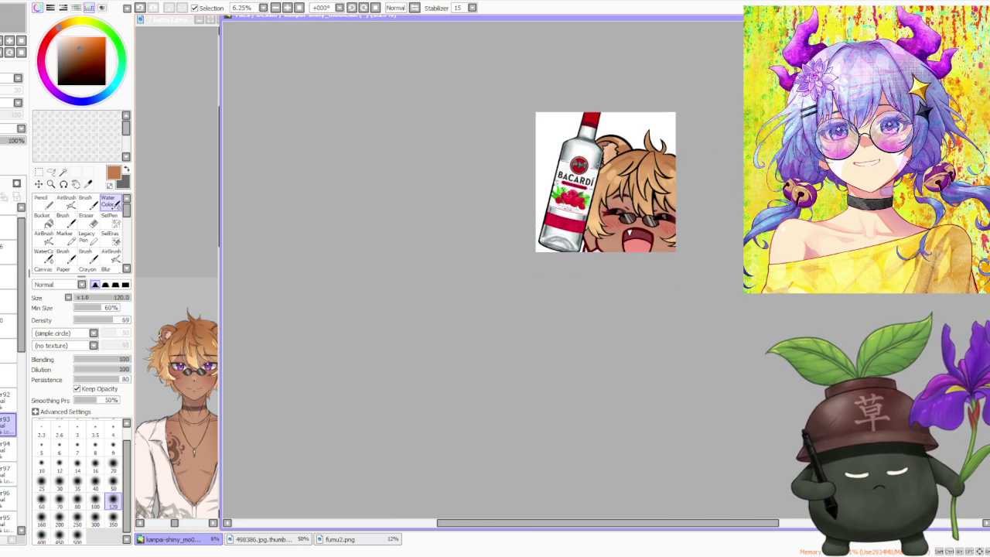
scroll(675, 188, up, 1)
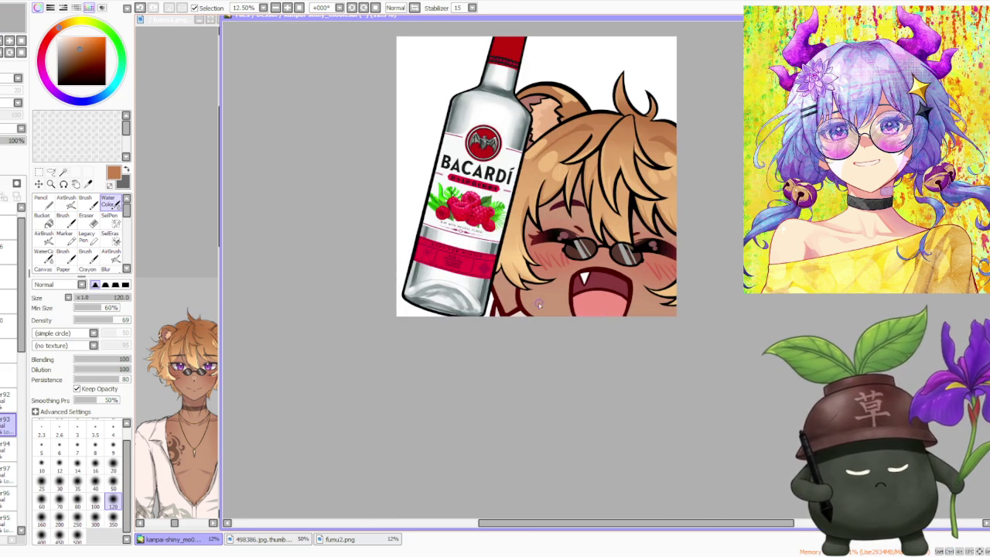
key(b)
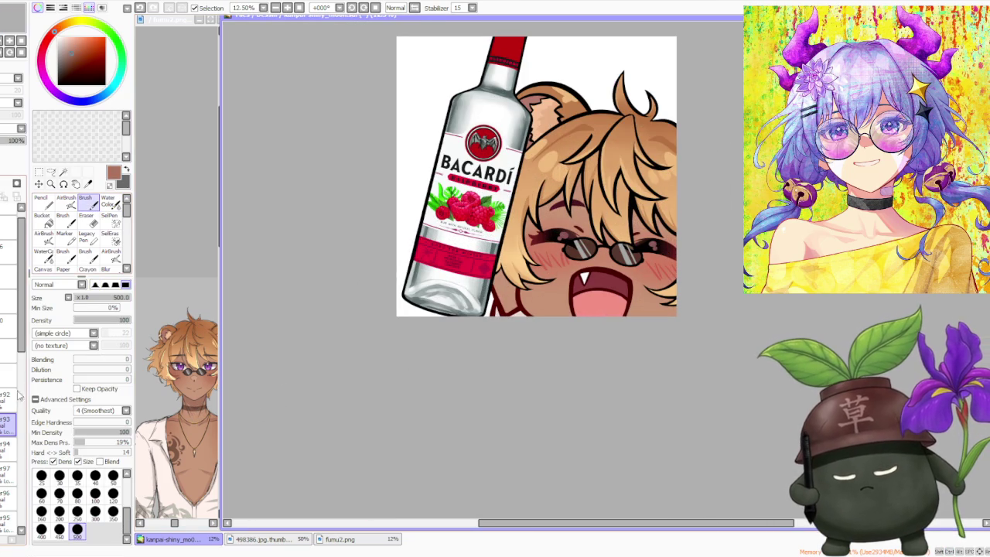
Sample peach, darker and lighter tan skin tones from the cheek
scroll(22, 331, down, 3)
scroll(25, 371, down, 2)
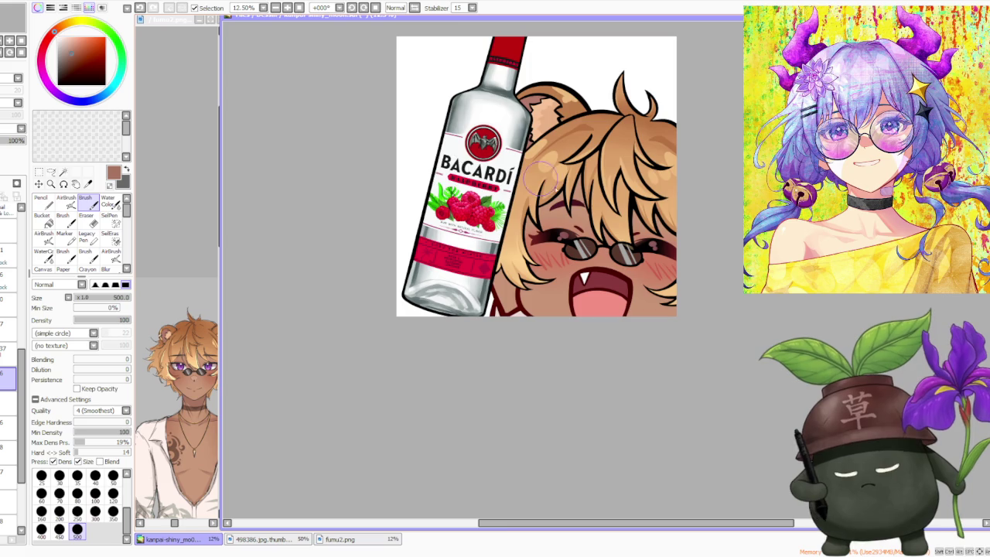
scroll(586, 203, up, 1)
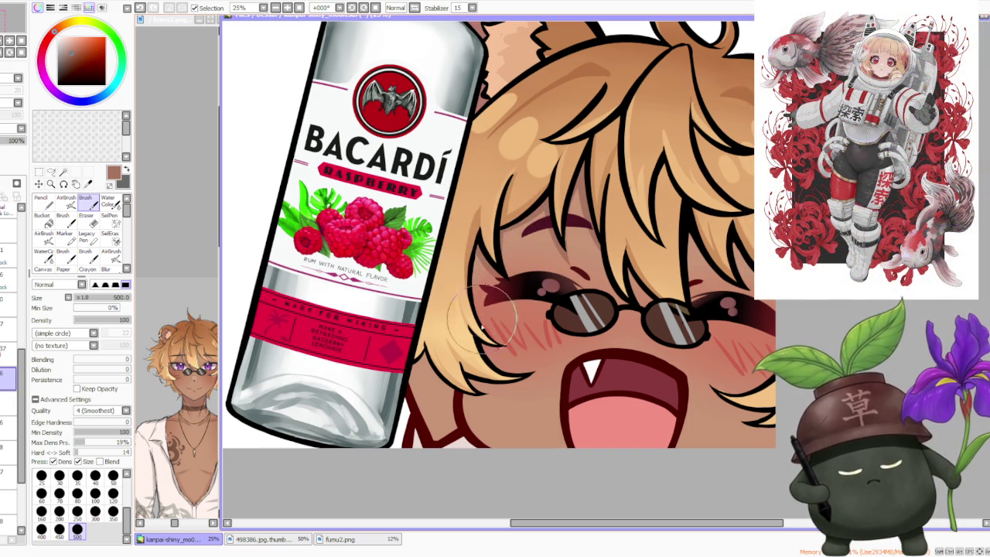
scroll(476, 296, down, 2)
scroll(595, 178, up, 2)
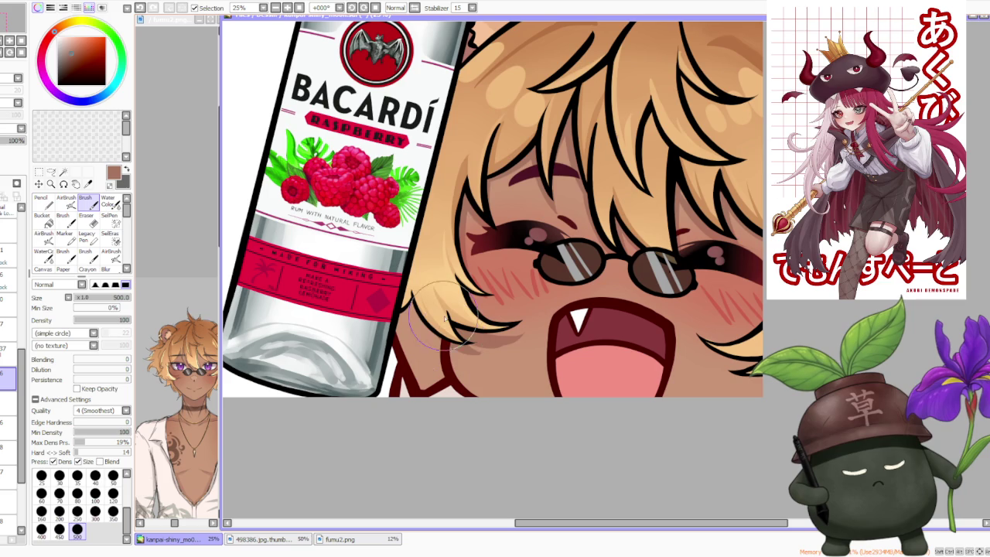
alt+click(527, 346)
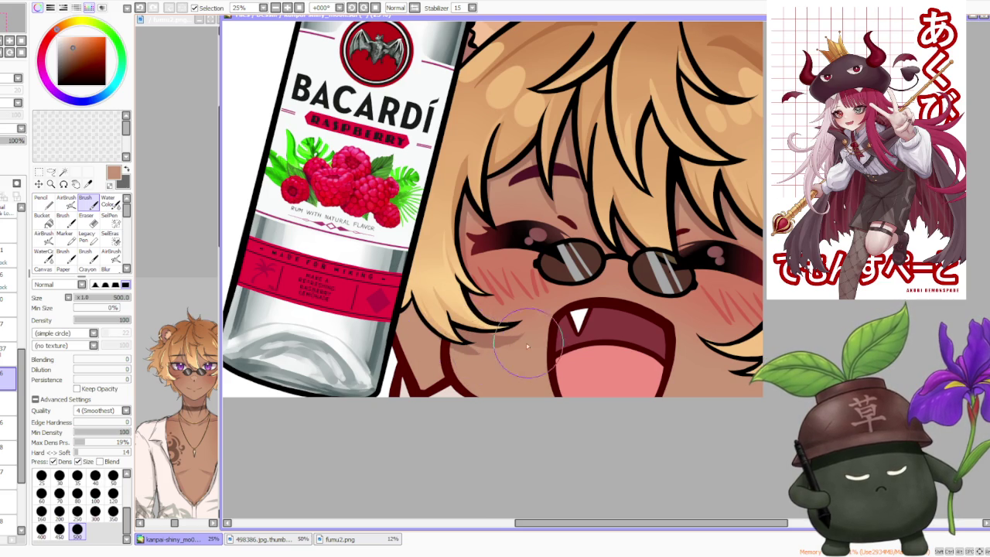
alt+click(477, 341)
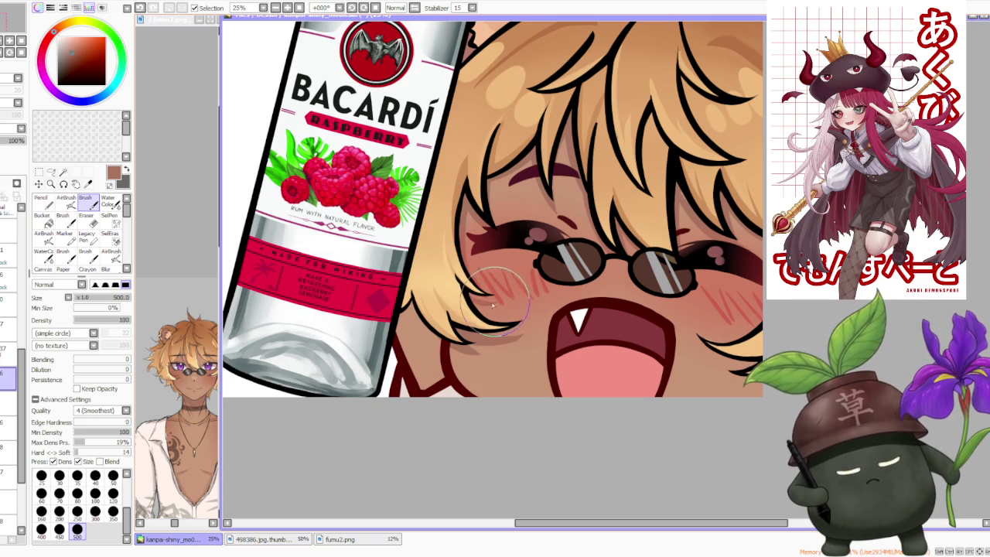
alt+click(484, 334)
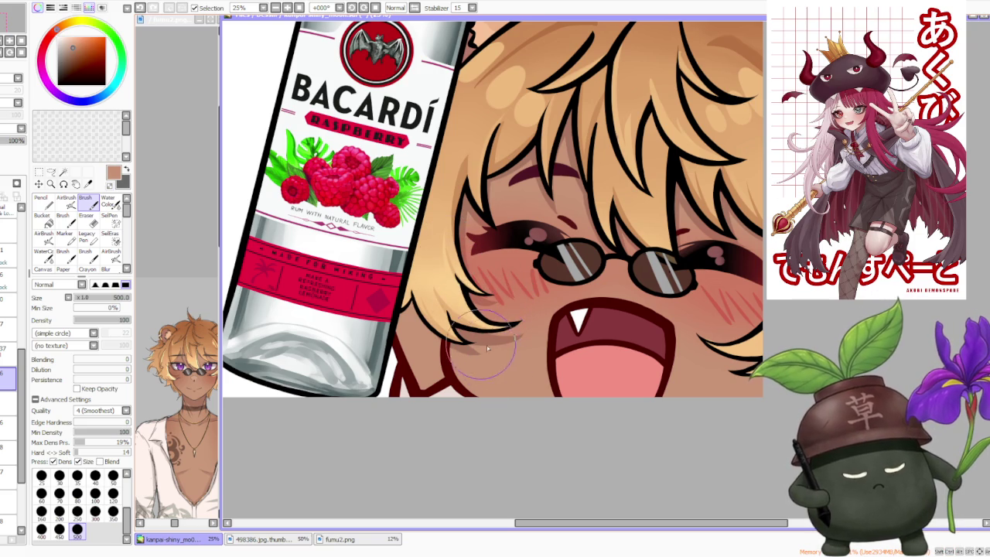
Blend a lighter tan stroke into the cheek beneath the hair tips
drag(506, 346, 512, 335)
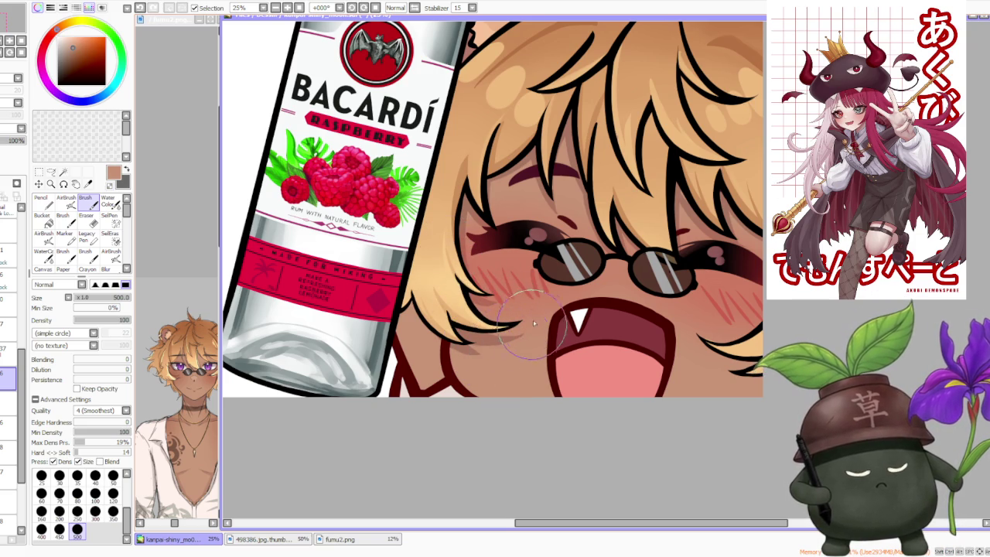
scroll(495, 310, down, 3)
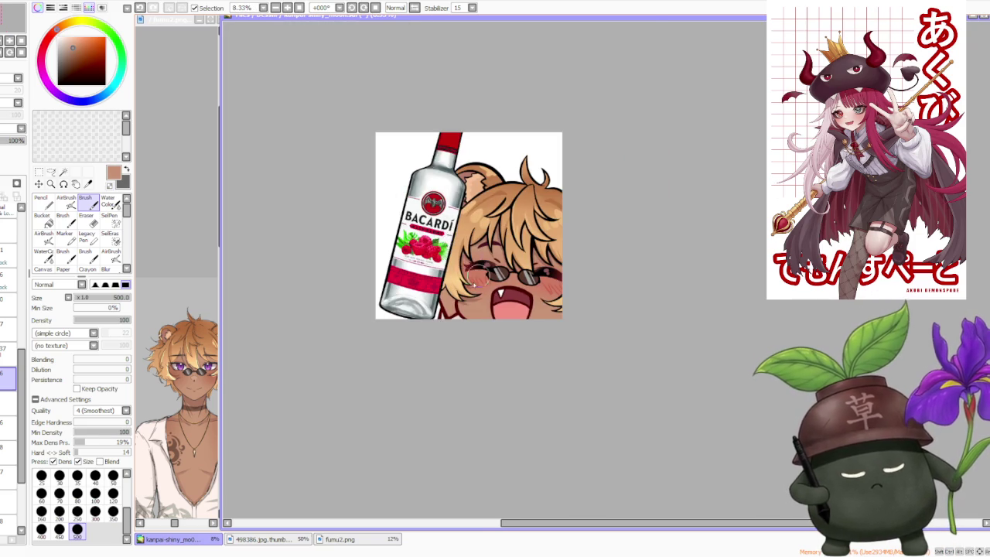
scroll(480, 277, up, 1)
scroll(480, 279, down, 1)
scroll(541, 302, up, 2)
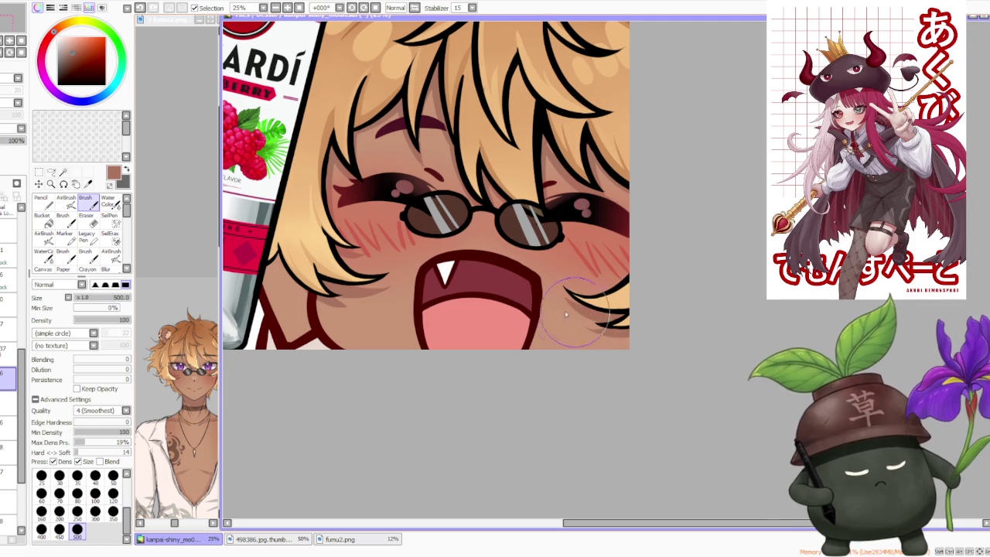
scroll(581, 290, down, 2)
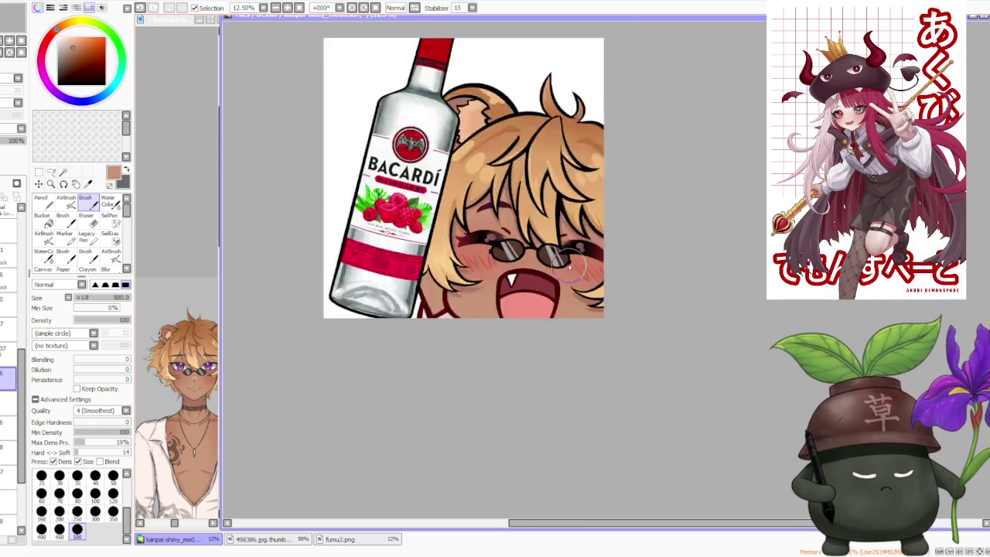
scroll(582, 290, down, 1)
scroll(545, 224, up, 1)
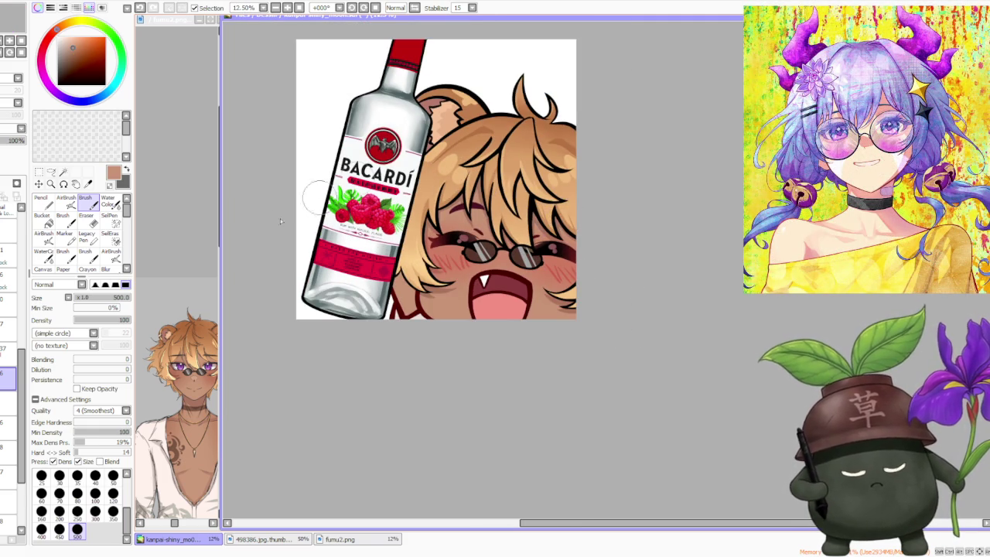
scroll(16, 332, down, 3)
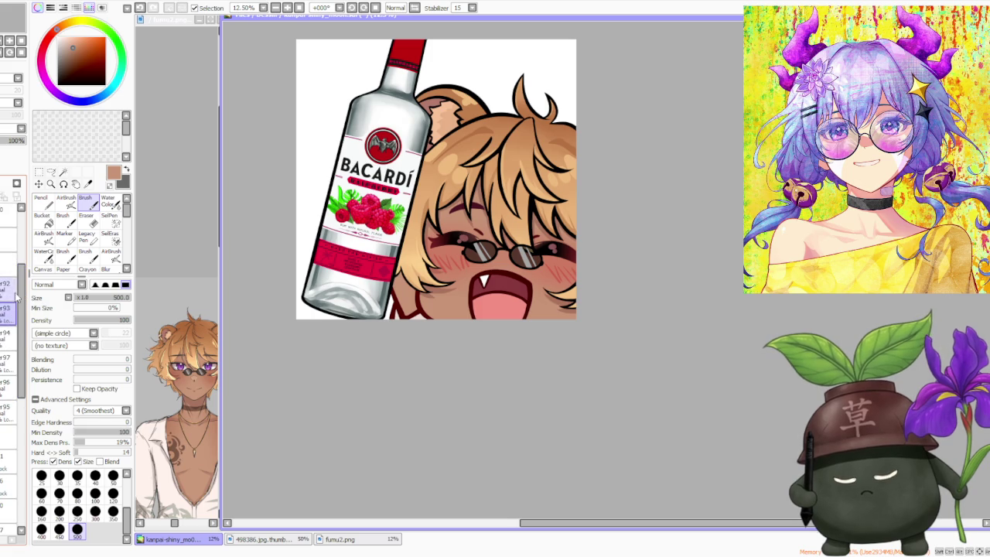
scroll(433, 232, up, 1)
scroll(433, 224, up, 1)
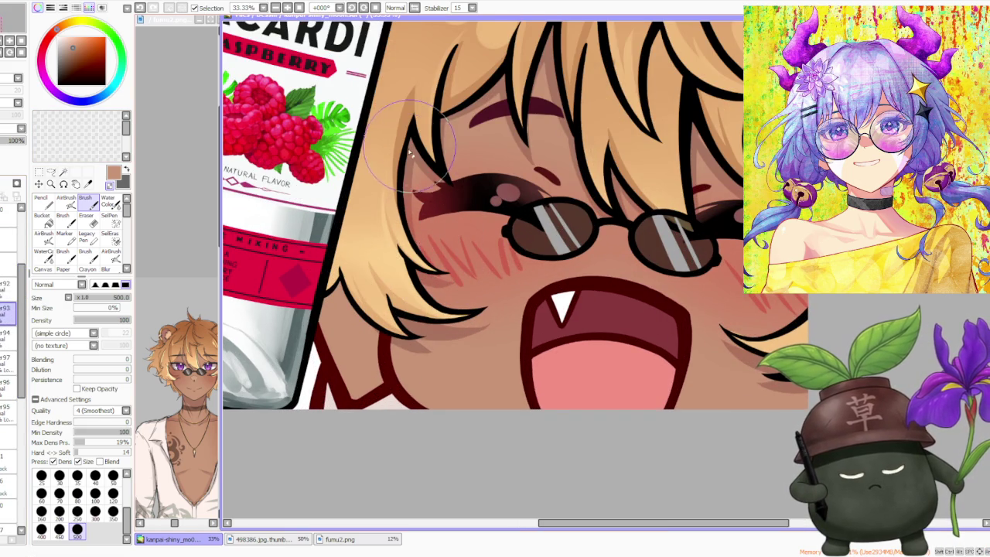
scroll(414, 257, down, 2)
scroll(480, 193, down, 2)
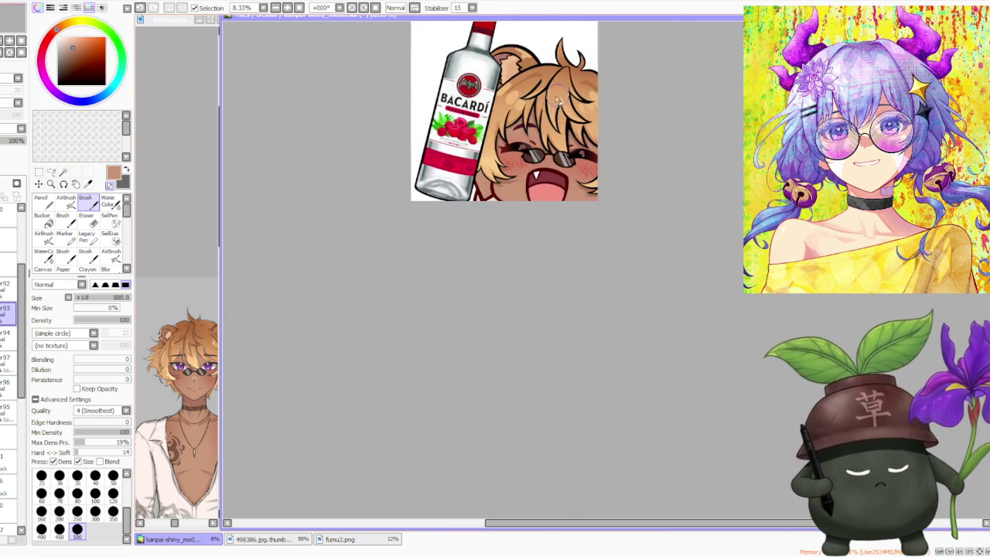
scroll(528, 116, up, 3)
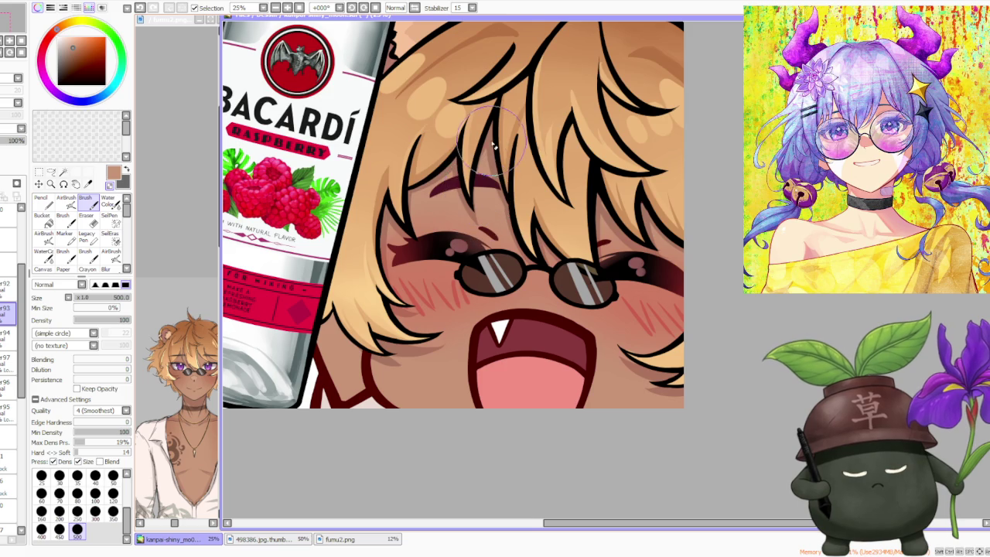
scroll(513, 135, down, 1)
scroll(582, 136, up, 2)
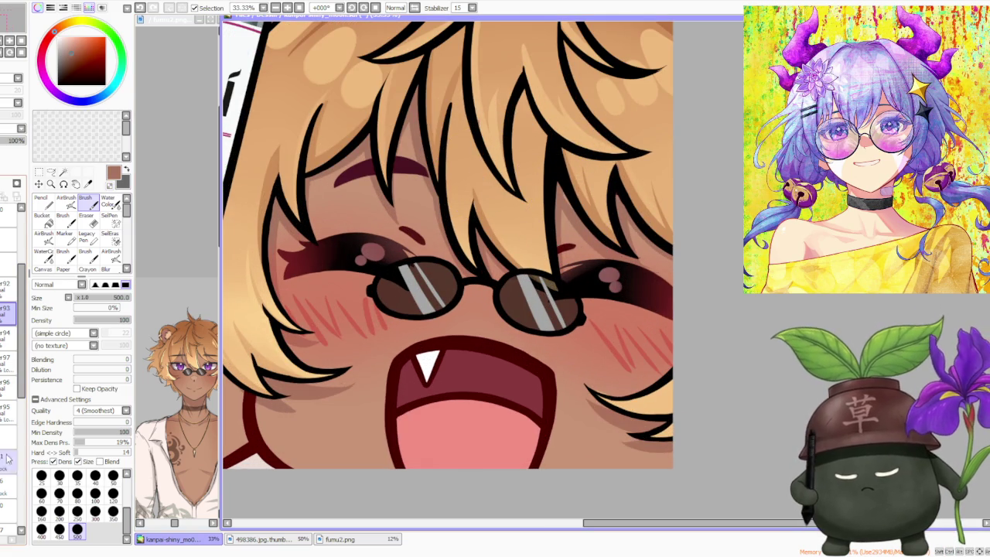
scroll(17, 495, down, 5)
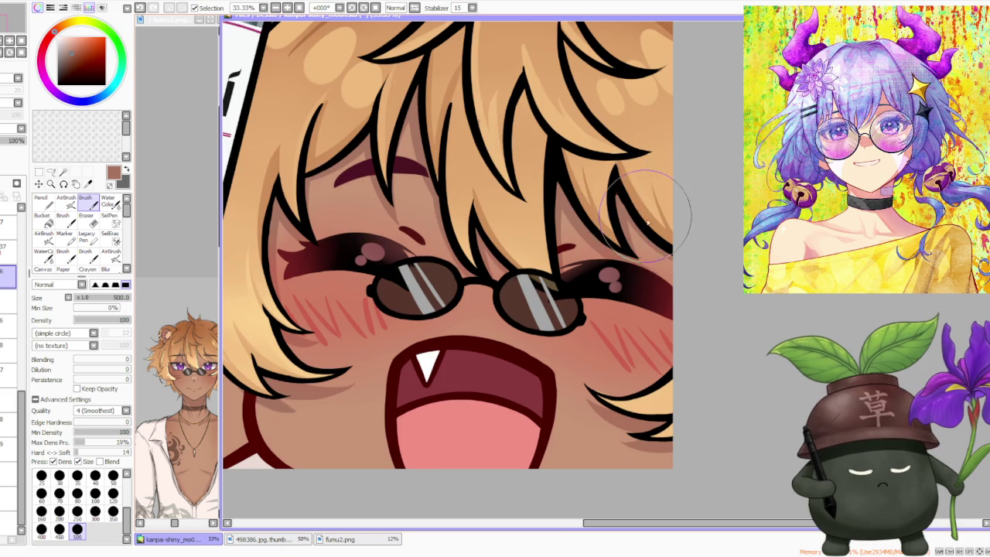
scroll(636, 207, down, 2)
scroll(636, 207, down, 3)
scroll(650, 221, down, 1)
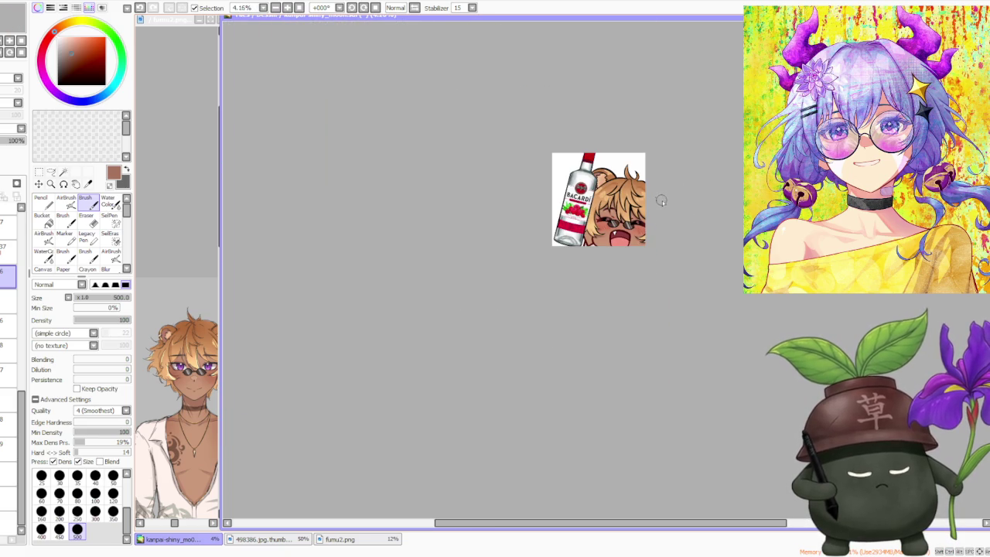
scroll(665, 201, up, 1)
scroll(666, 201, up, 1)
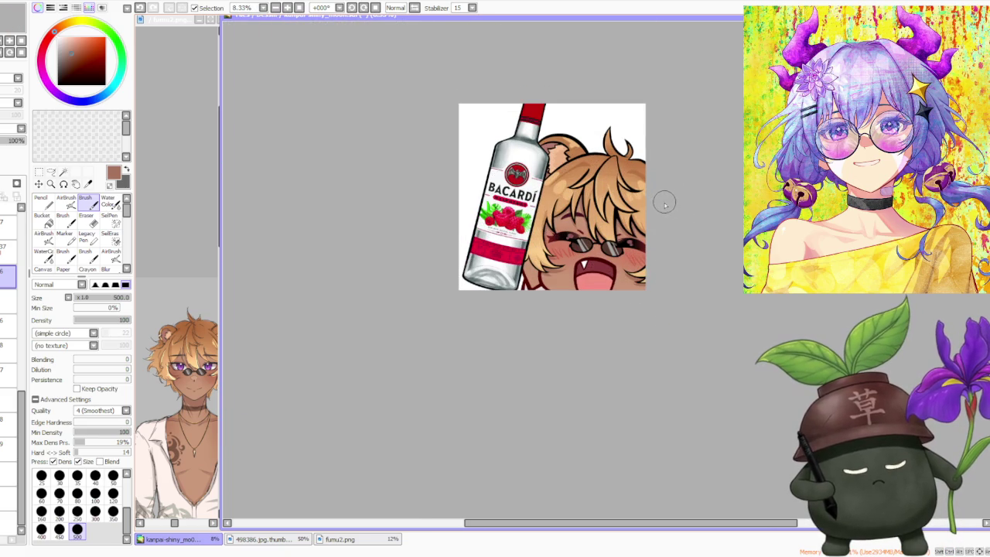
scroll(663, 203, up, 1)
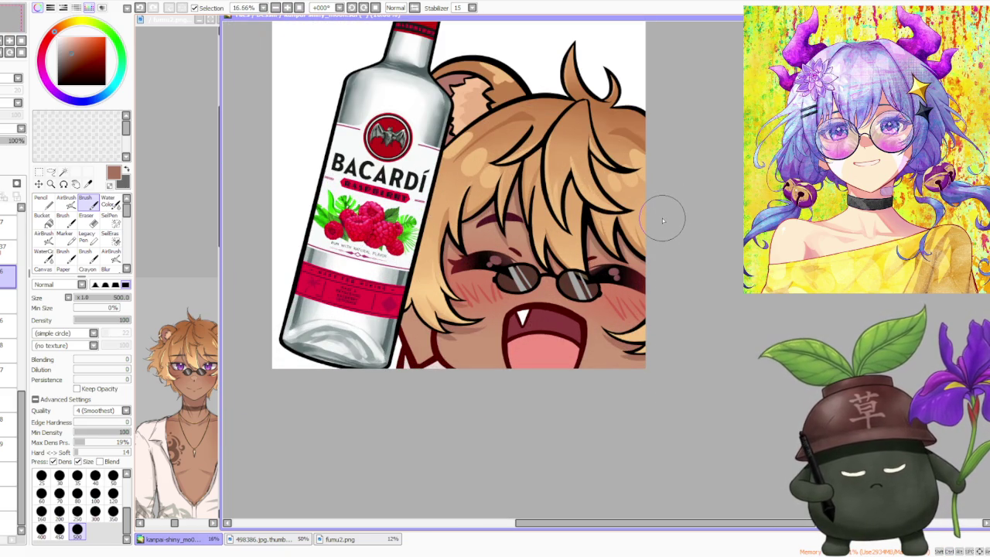
scroll(662, 221, down, 3)
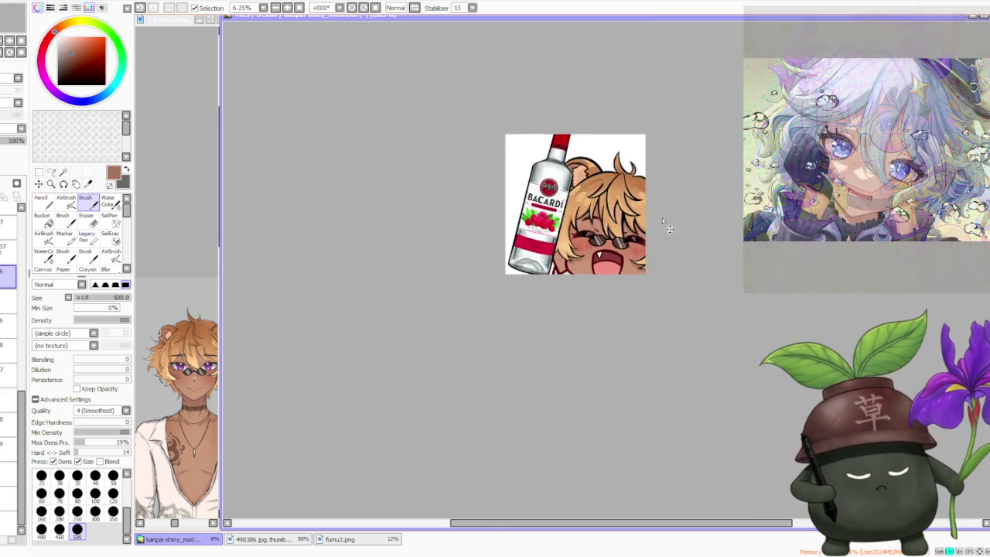
scroll(662, 219, down, 1)
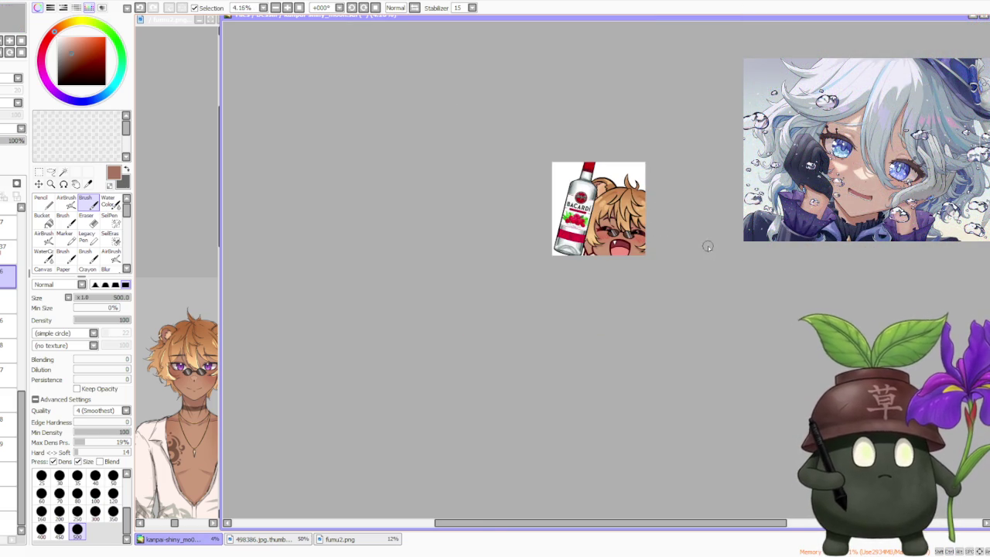
scroll(719, 254, up, 1)
scroll(711, 252, up, 1)
scroll(699, 193, down, 3)
scroll(665, 232, up, 3)
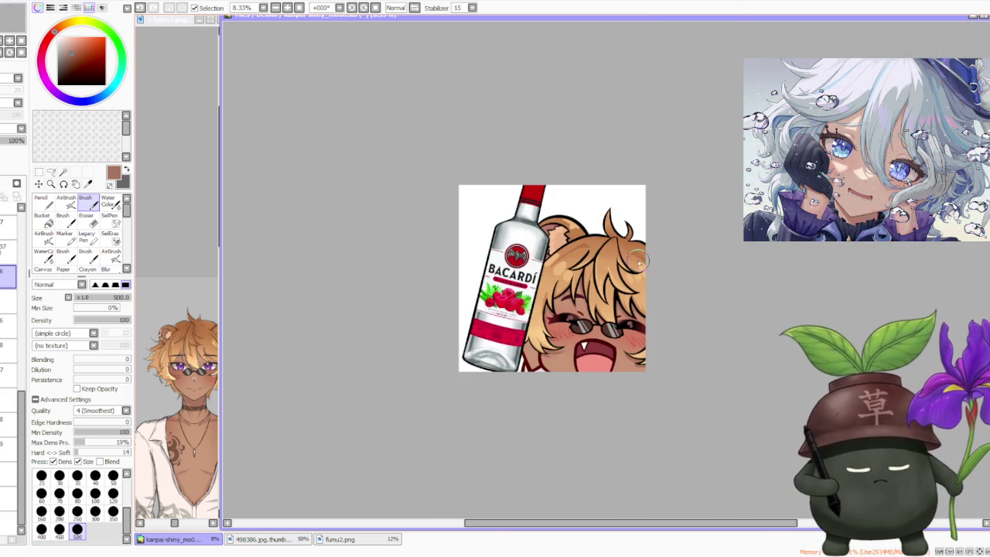
click(8, 523)
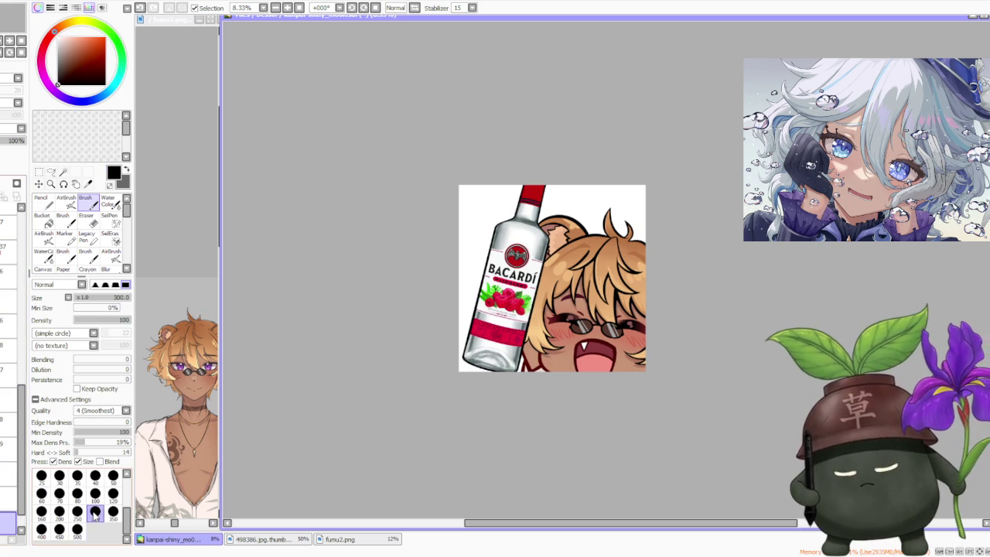
Try black outline strokes along the bottle's base, undoing and redrawing them
scroll(523, 351, up, 1)
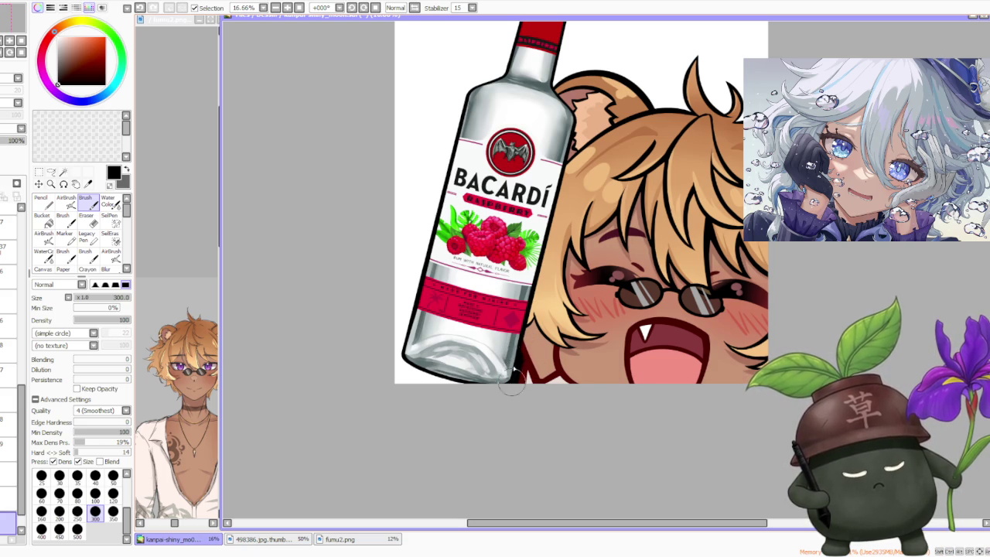
key(ctrl+z)
drag(487, 388, 403, 360)
key(ctrl+z)
mouse_move(464, 383)
mouse_down()
mouse_move(403, 360)
mouse_move(492, 389)
mouse_move(401, 358)
mouse_up()
key(ctrl+z)
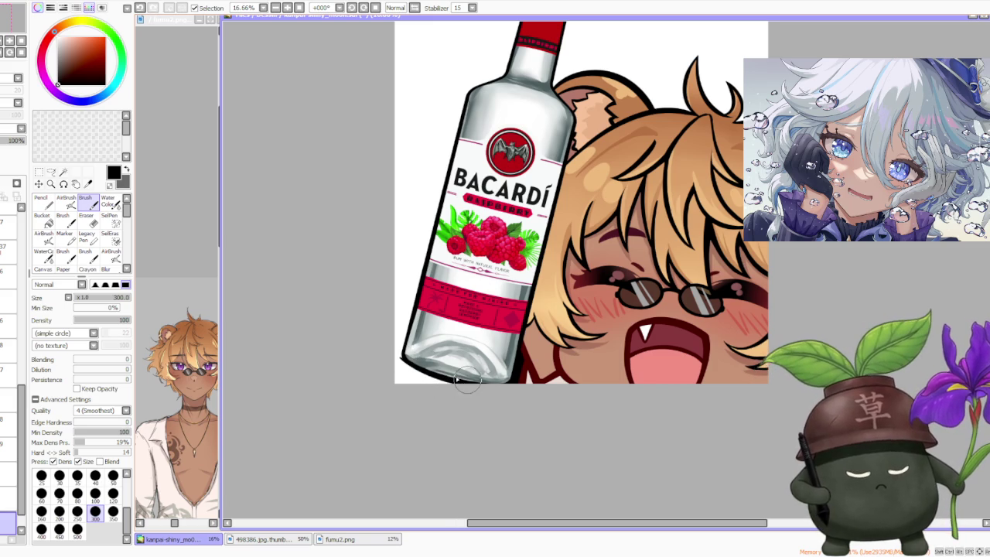
key(ctrl+z)
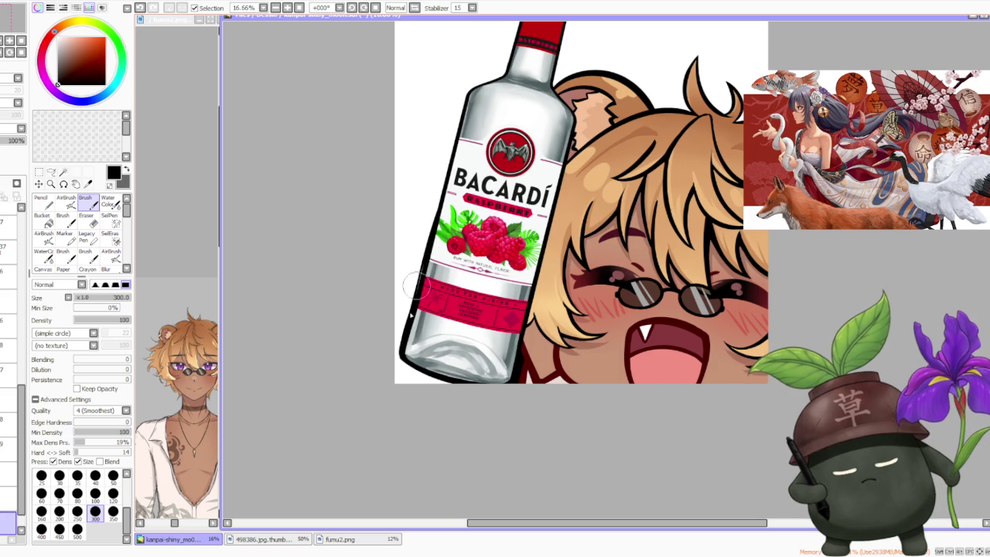
key(ctrl+z)
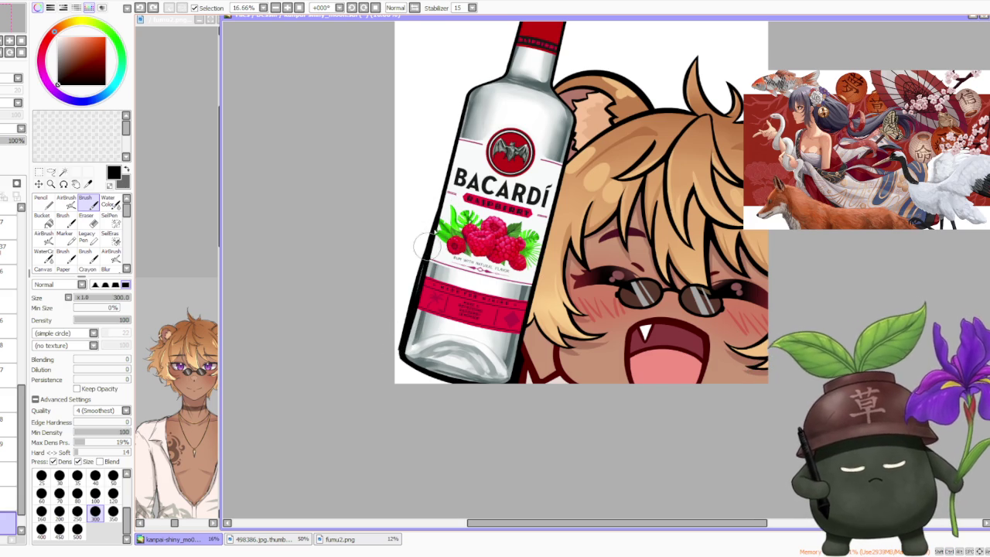
Ink a thick black outline along the bottle's left edge
scroll(428, 245, down, 1)
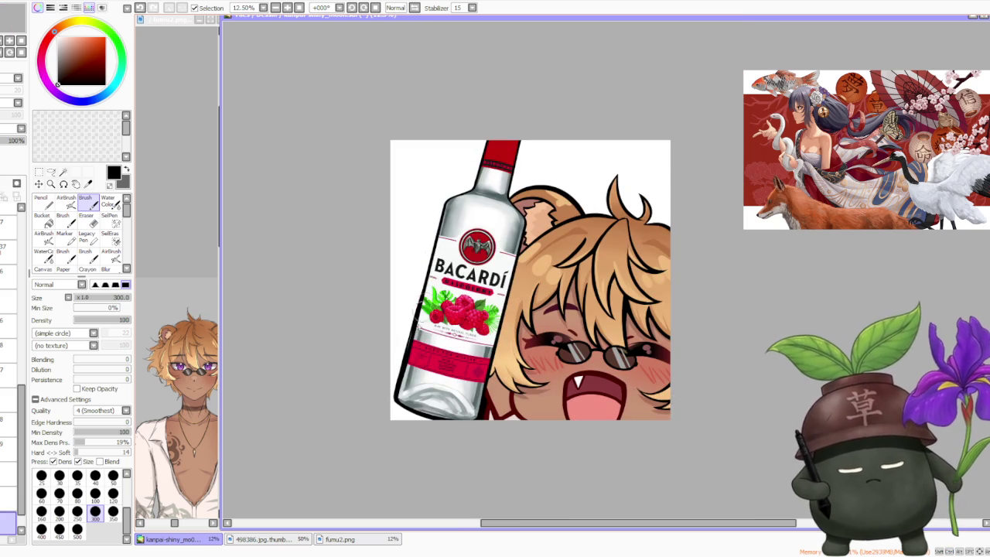
key(ctrl+z)
mouse_move(432, 241)
mouse_down()
mouse_move(399, 351)
mouse_move(435, 226)
mouse_up()
key(ctrl+z)
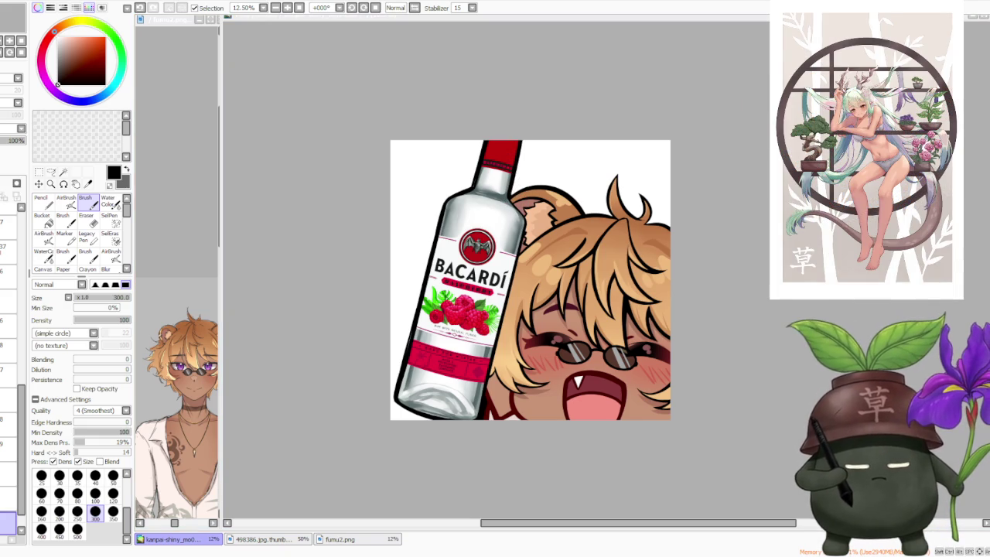
Re-ink thicker black outlines around the upward hair tips on top of the head
drag(542, 232, 501, 308)
scroll(501, 308, up, 2)
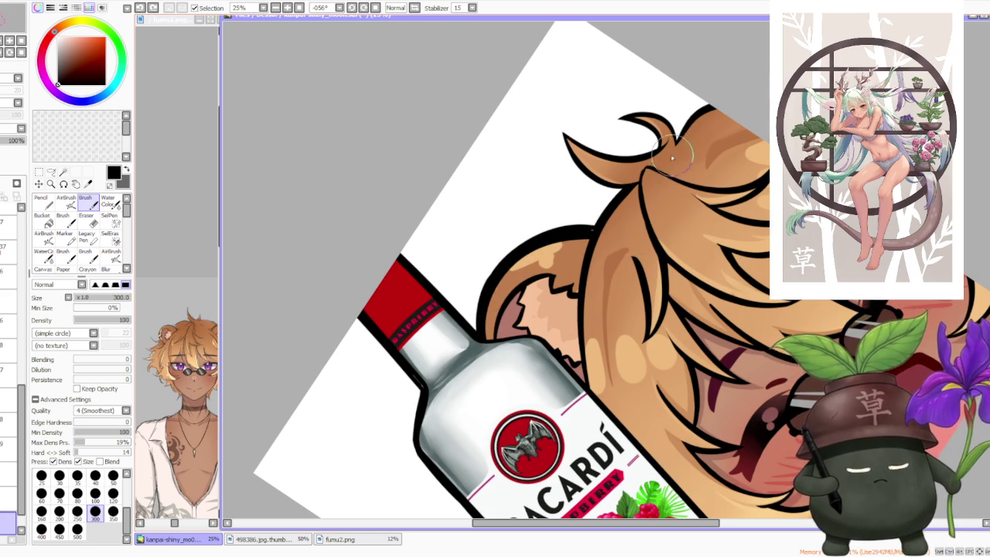
scroll(679, 141, down, 3)
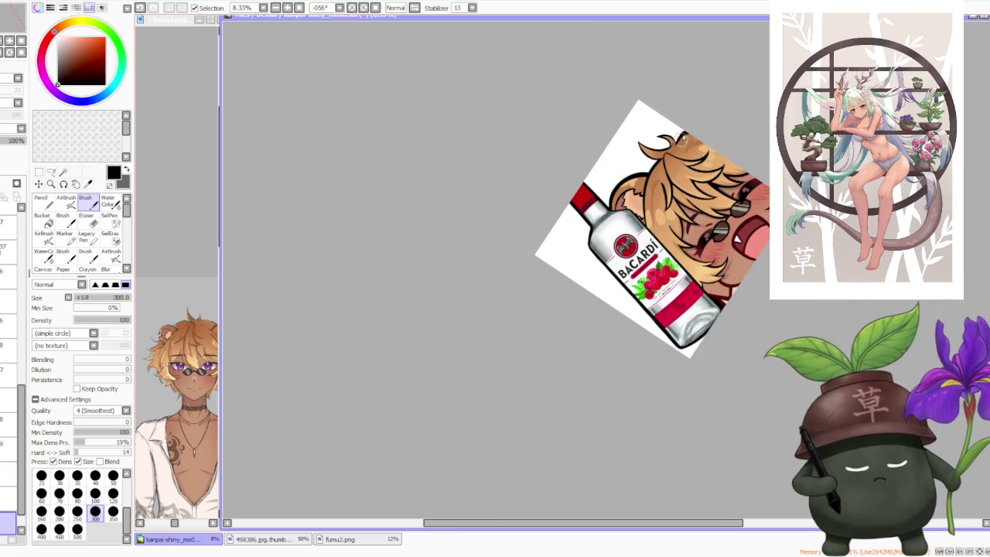
click(376, 8)
scroll(631, 263, down, 1)
scroll(632, 263, up, 4)
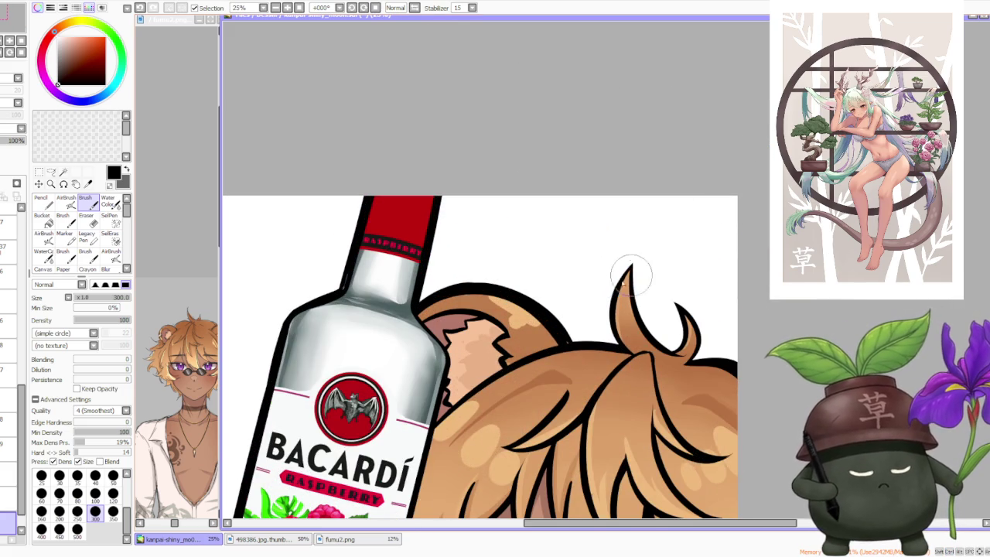
mouse_move(632, 263)
mouse_down()
mouse_move(628, 279)
mouse_move(677, 317)
mouse_move(684, 350)
mouse_move(675, 305)
mouse_move(680, 340)
mouse_up()
mouse_move(671, 299)
mouse_down()
mouse_move(696, 329)
mouse_move(694, 352)
mouse_up()
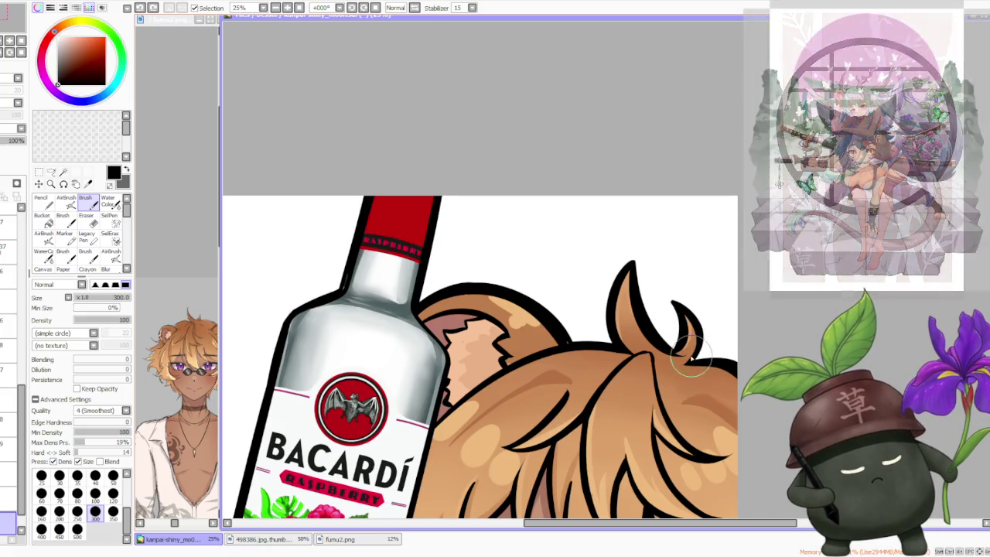
scroll(696, 309, down, 4)
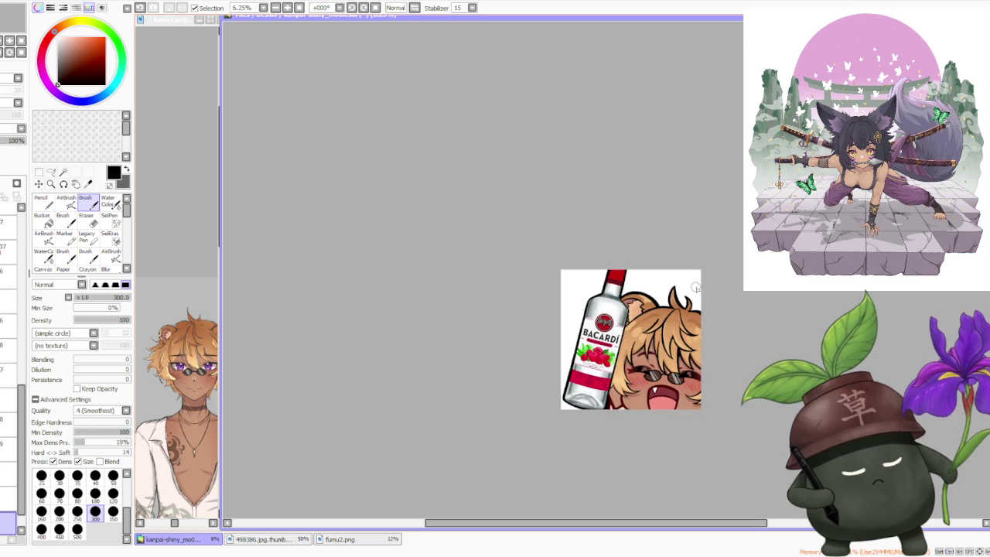
scroll(719, 309, down, 1)
scroll(727, 321, up, 1)
scroll(732, 320, up, 1)
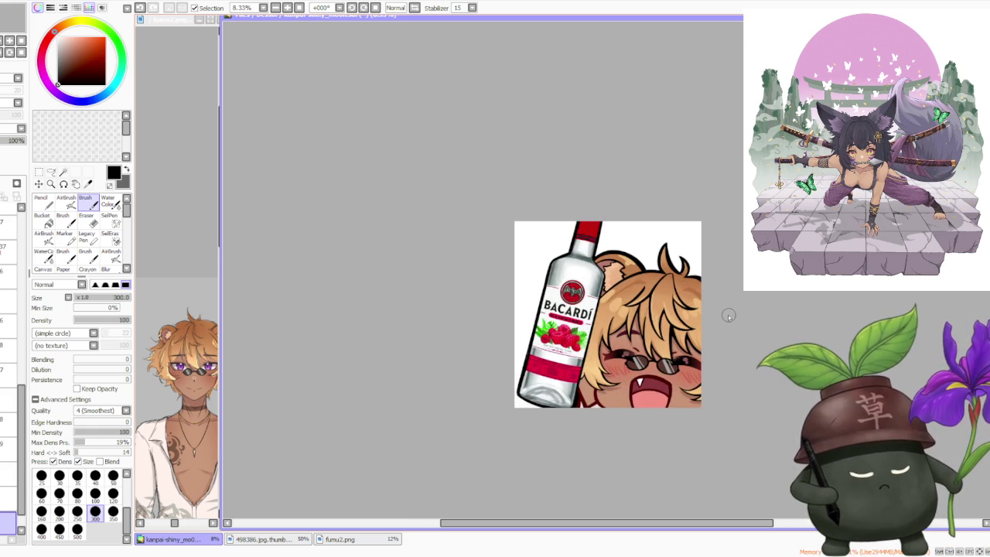
scroll(727, 314, down, 1)
scroll(727, 315, down, 1)
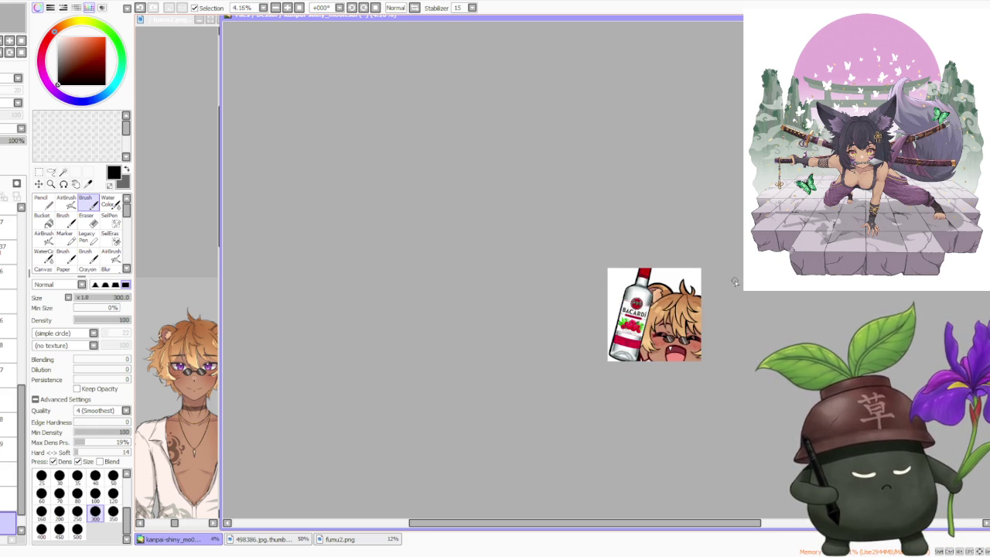
scroll(733, 280, up, 3)
scroll(731, 282, up, 2)
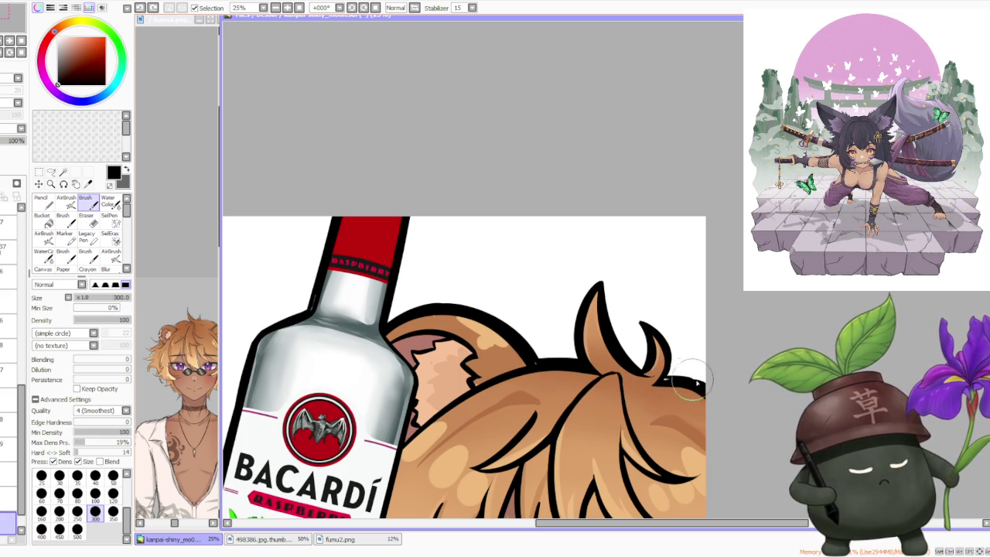
scroll(681, 375, down, 1)
scroll(661, 317, down, 1)
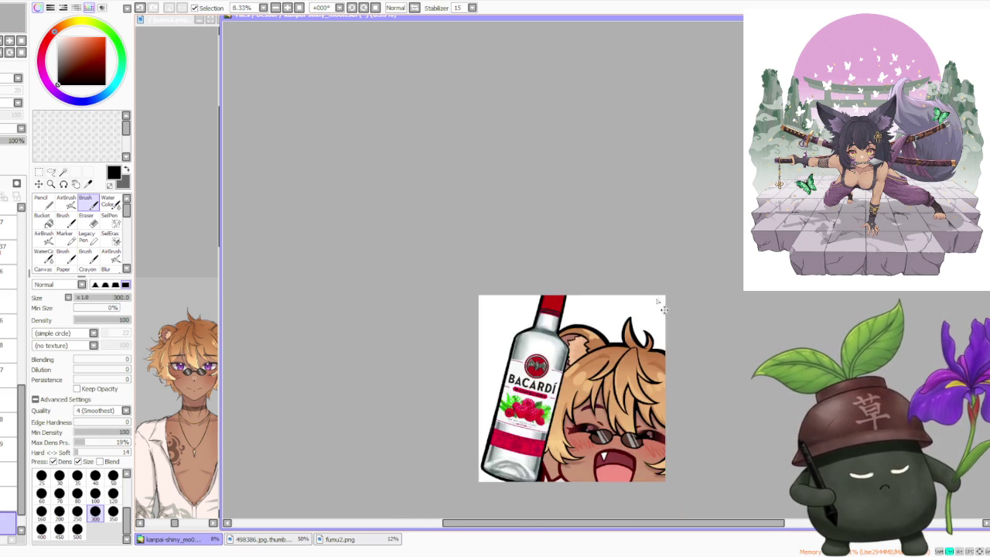
scroll(656, 302, down, 1)
scroll(694, 338, up, 1)
scroll(694, 338, down, 1)
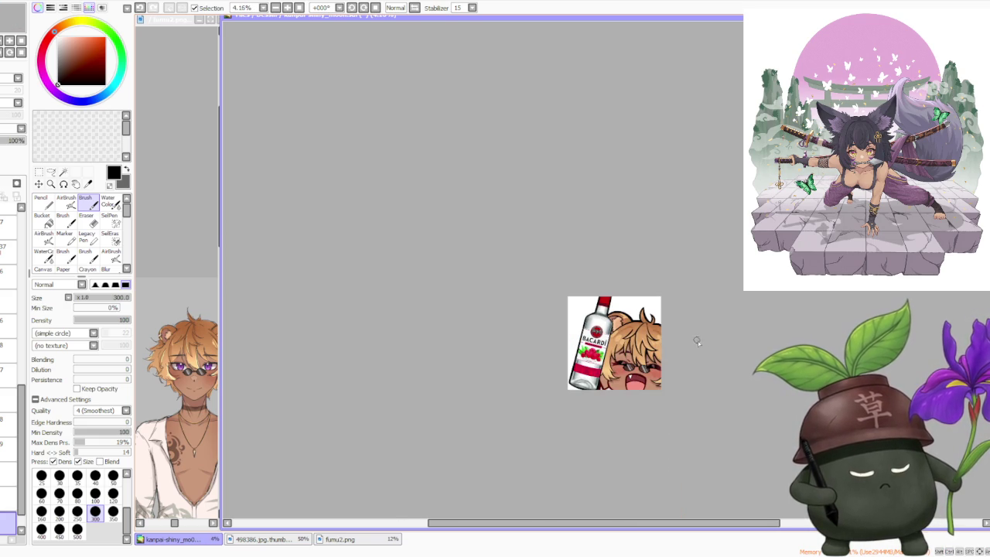
scroll(696, 341, up, 2)
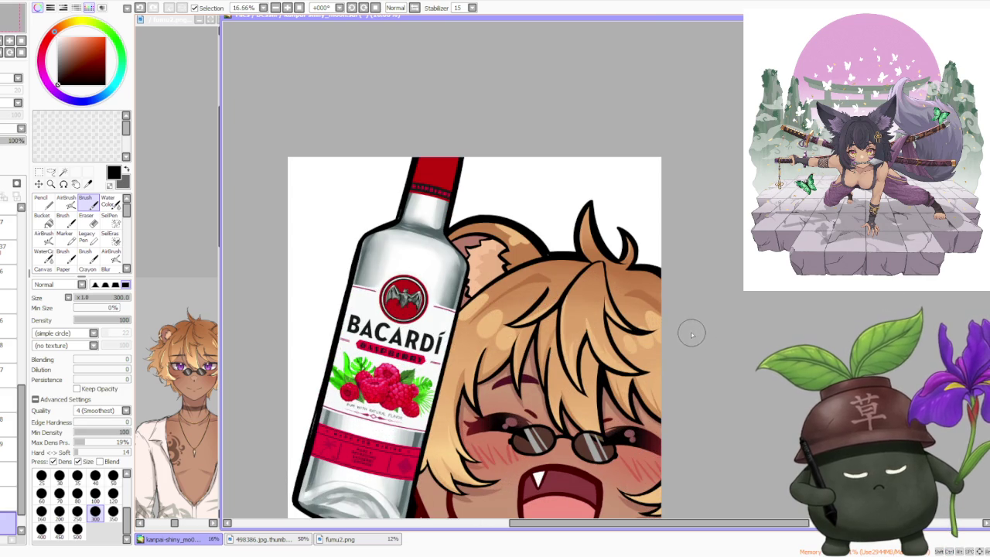
scroll(692, 335, down, 1)
scroll(661, 309, up, 1)
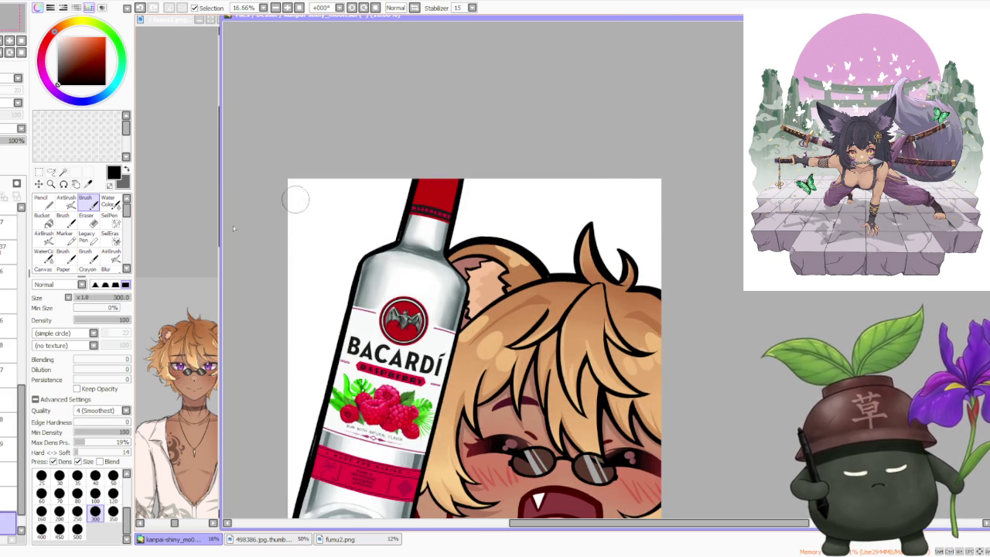
scroll(20, 332, up, 5)
click(10, 389)
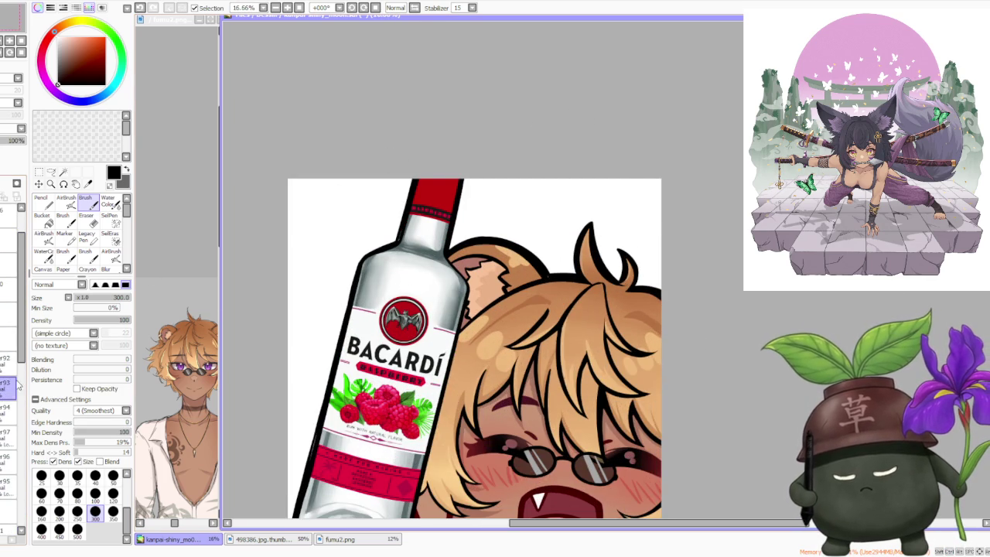
scroll(519, 269, up, 3)
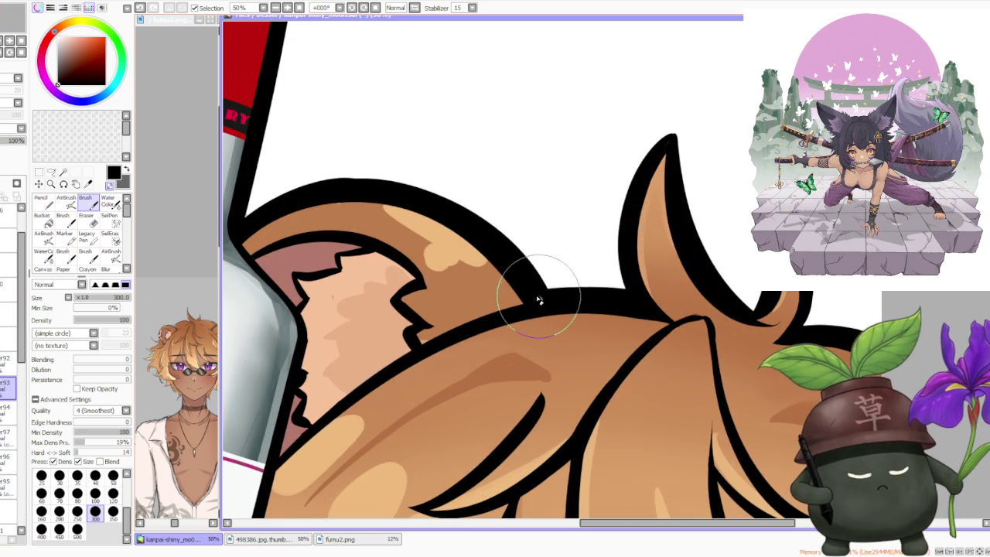
click(8, 486)
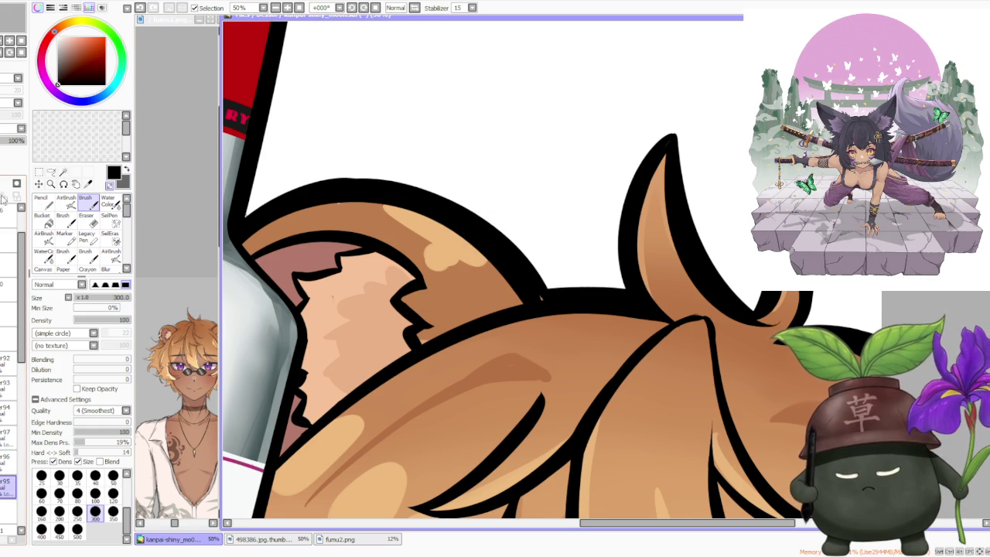
scroll(539, 283, down, 1)
scroll(510, 305, down, 2)
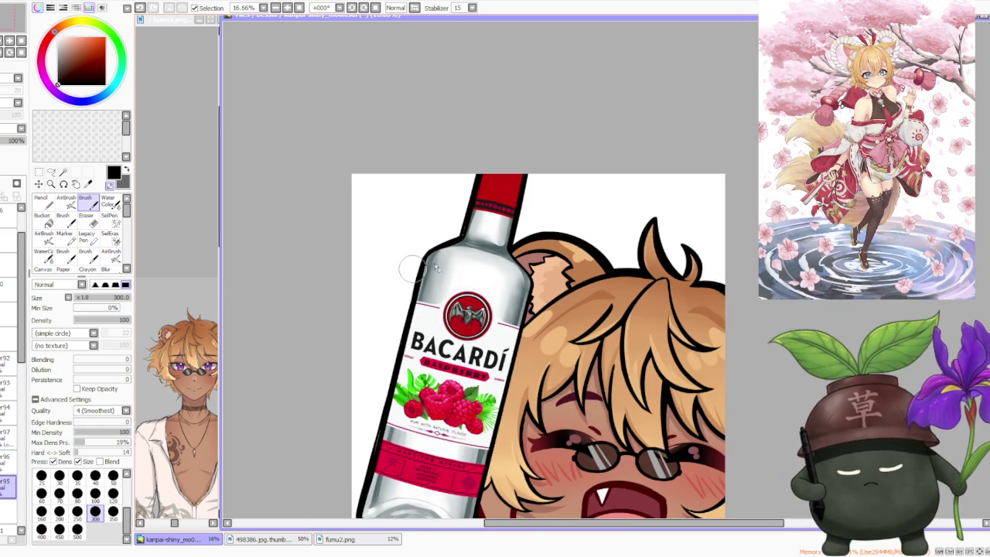
scroll(705, 243, down, 1)
scroll(715, 232, down, 1)
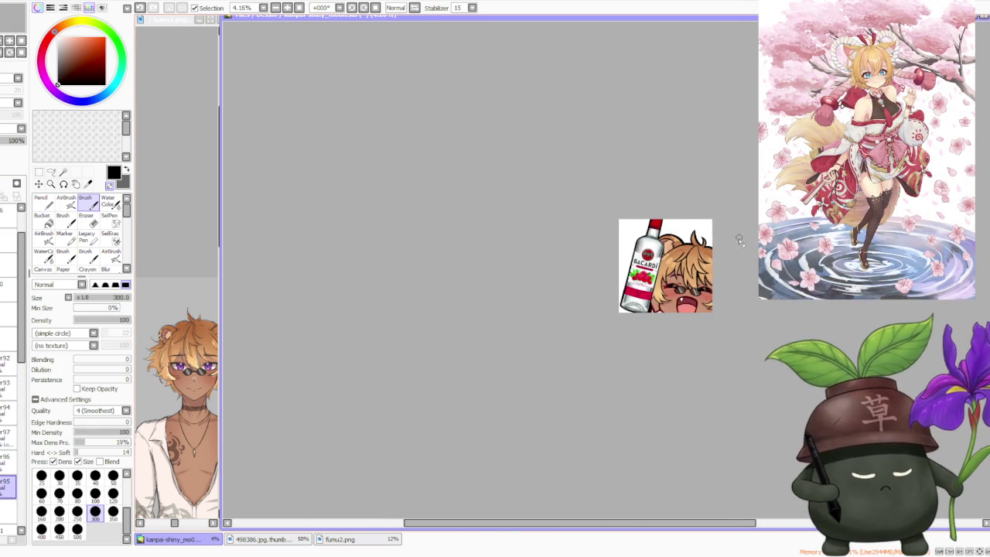
scroll(739, 240, up, 2)
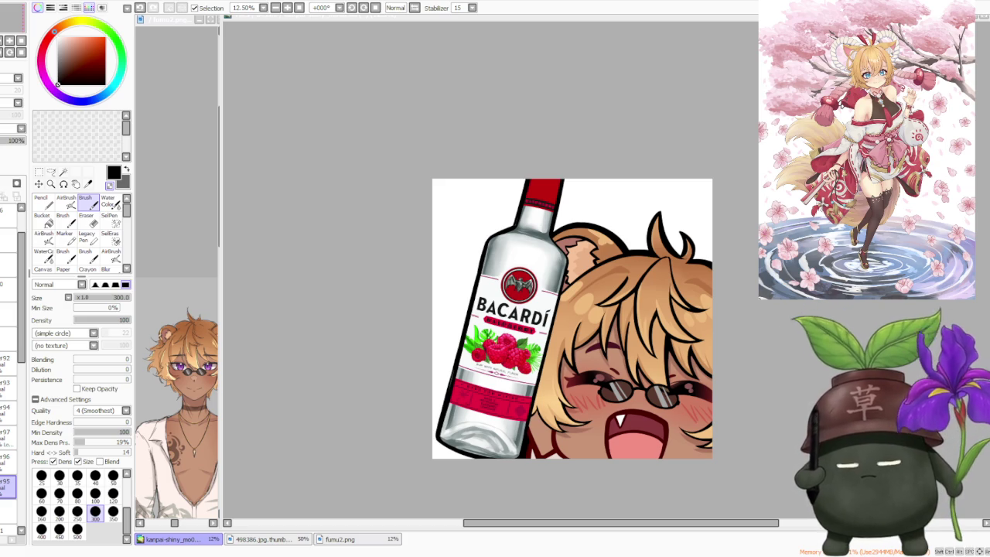
scroll(12, 345, down, 5)
scroll(11, 346, down, 5)
scroll(12, 346, down, 5)
scroll(12, 346, down, 5)
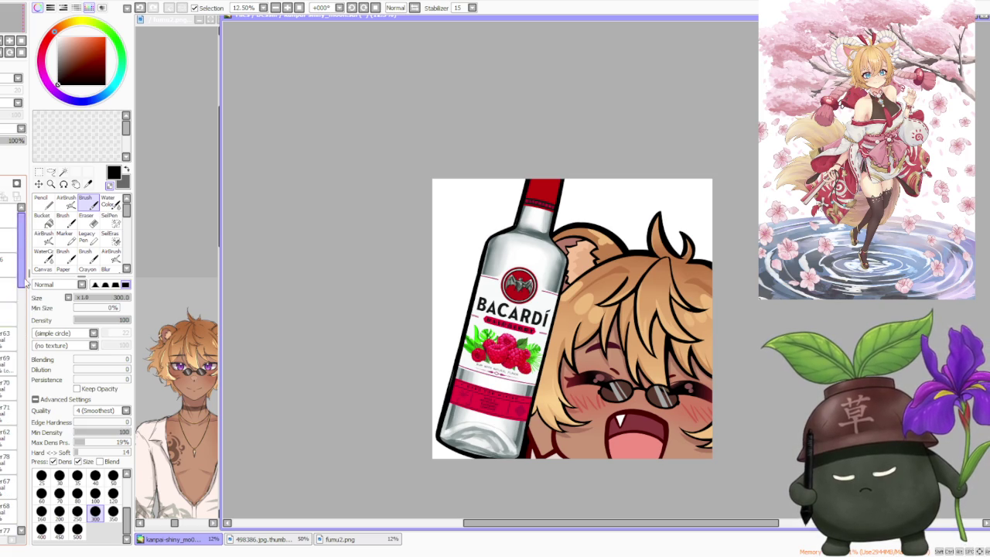
On the r65 layer, sample the bottle cap's red, shift it pinker, and set brush size 500
drag(23, 286, 20, 328)
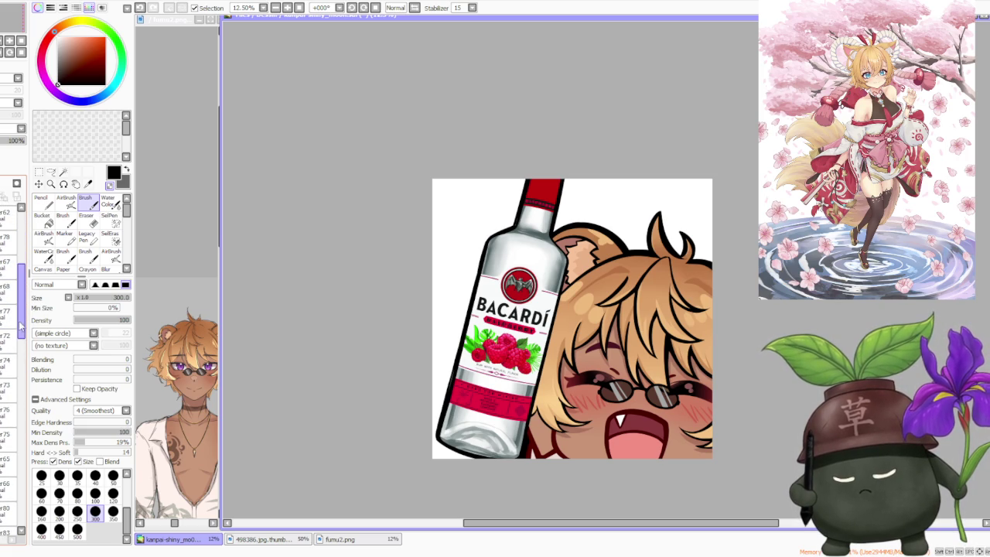
click(10, 462)
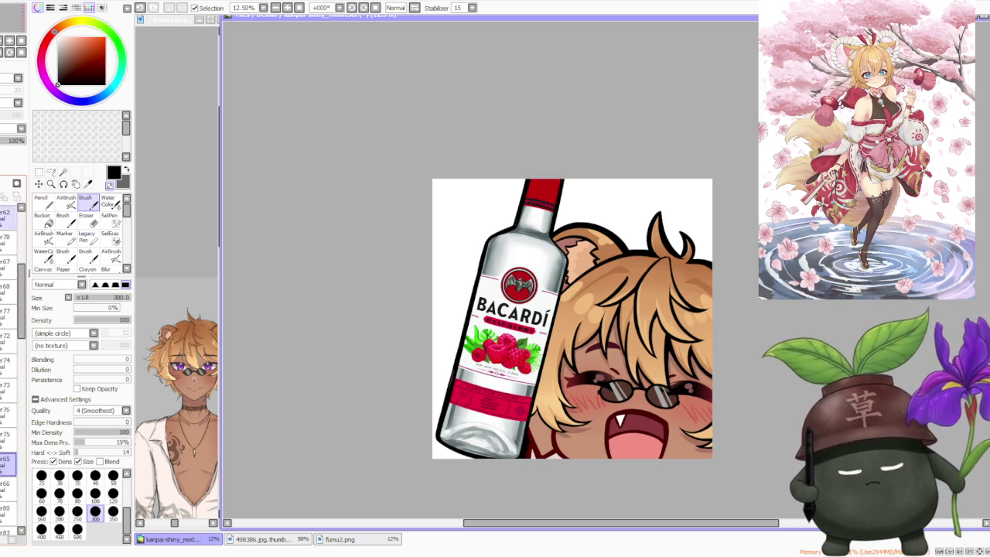
alt+click(546, 191)
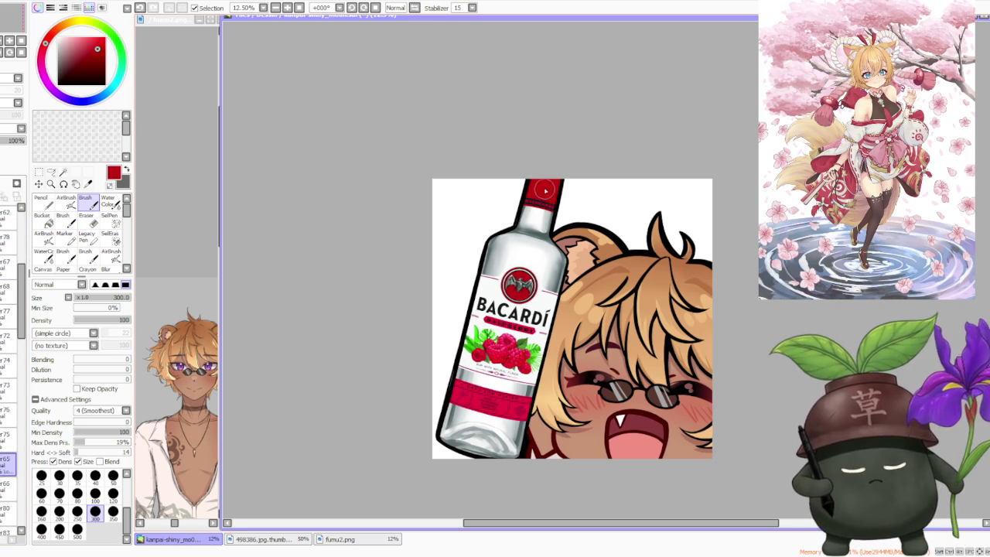
click(91, 39)
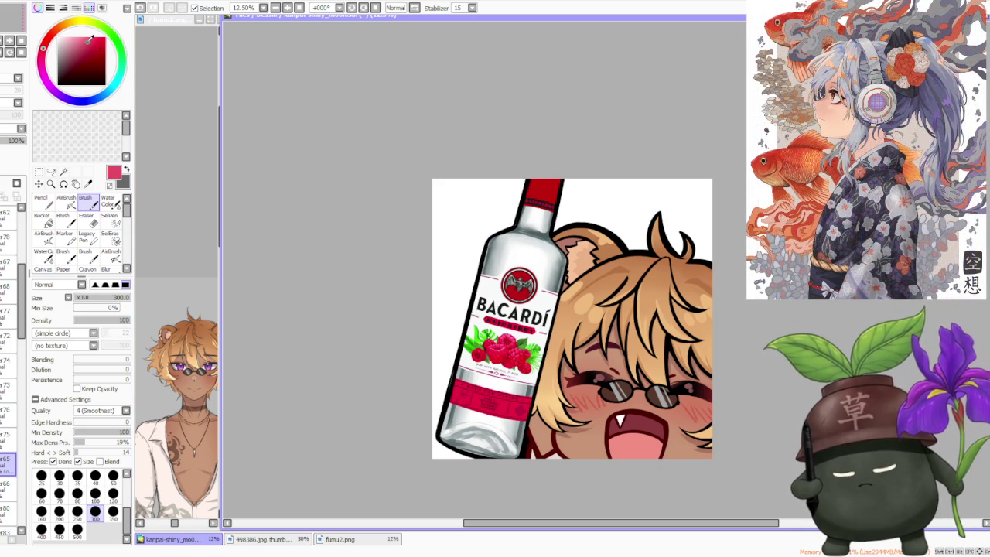
click(78, 529)
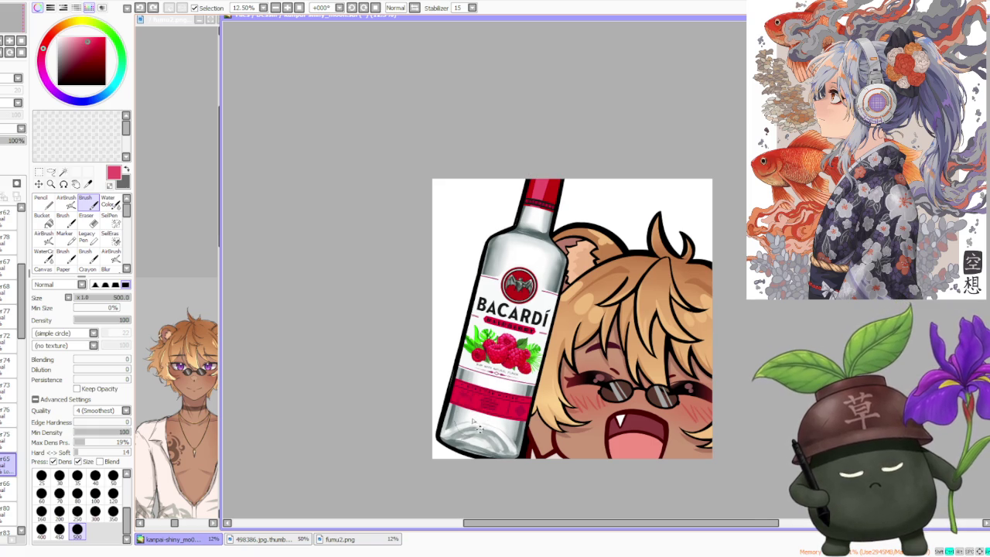
Load a brighter crimson from the cap and switch to the watercolour brush at size 350
alt+click(550, 193)
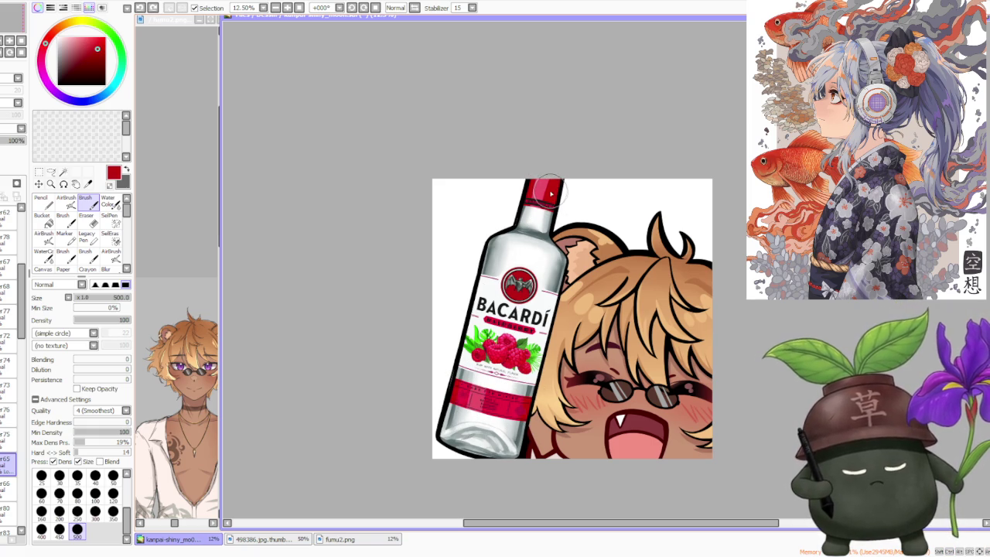
alt+click(501, 406)
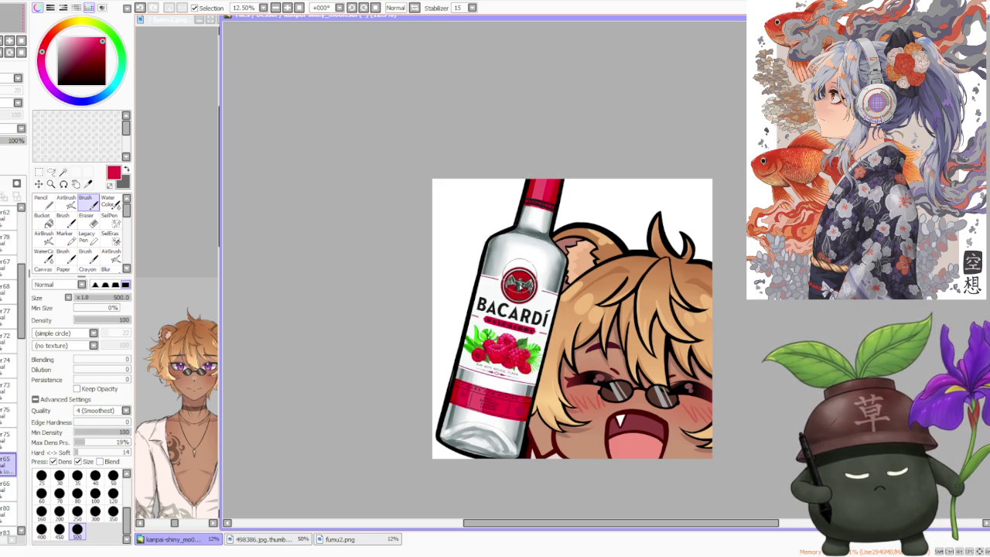
key(c)
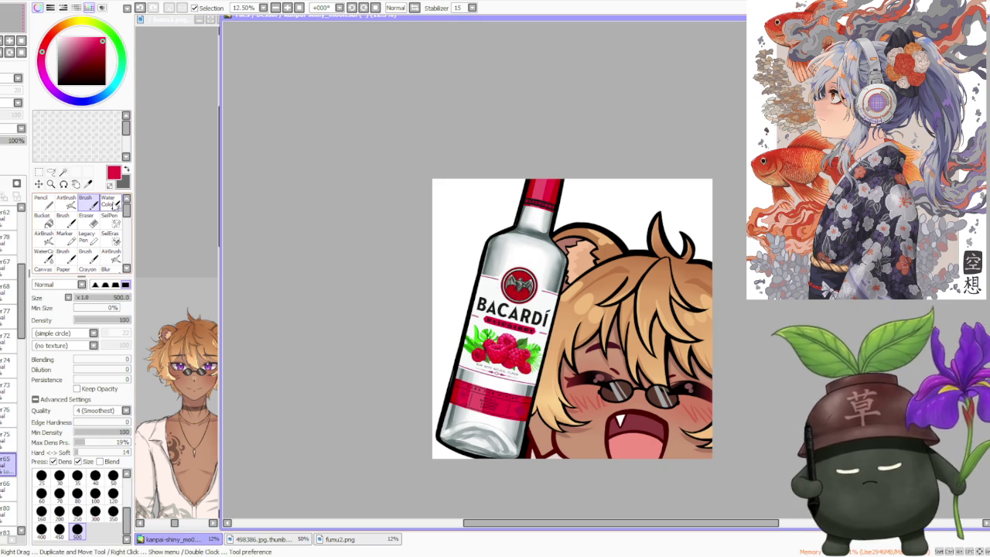
click(112, 518)
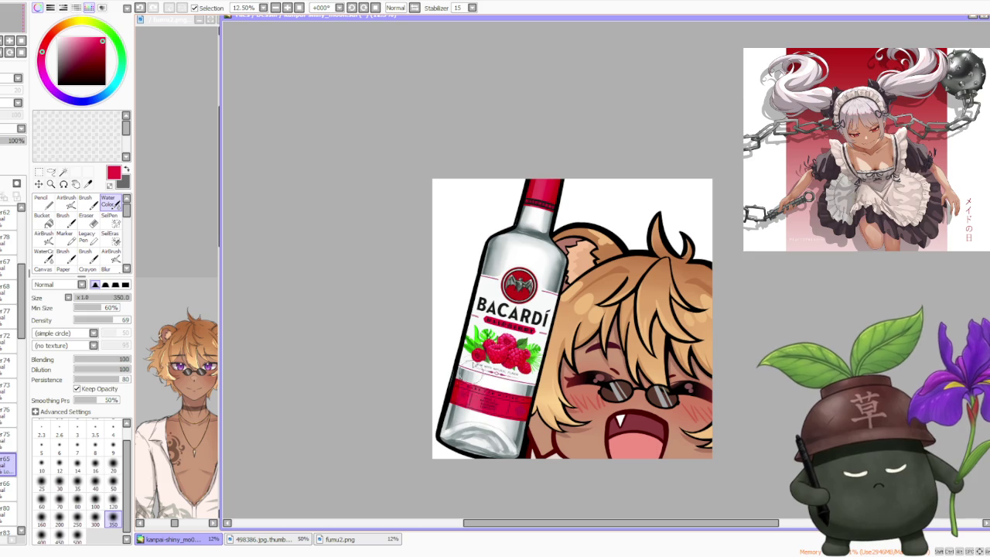
Browse the Layer panel to choose a different layer to paint on
scroll(565, 256, down, 2)
scroll(564, 256, up, 2)
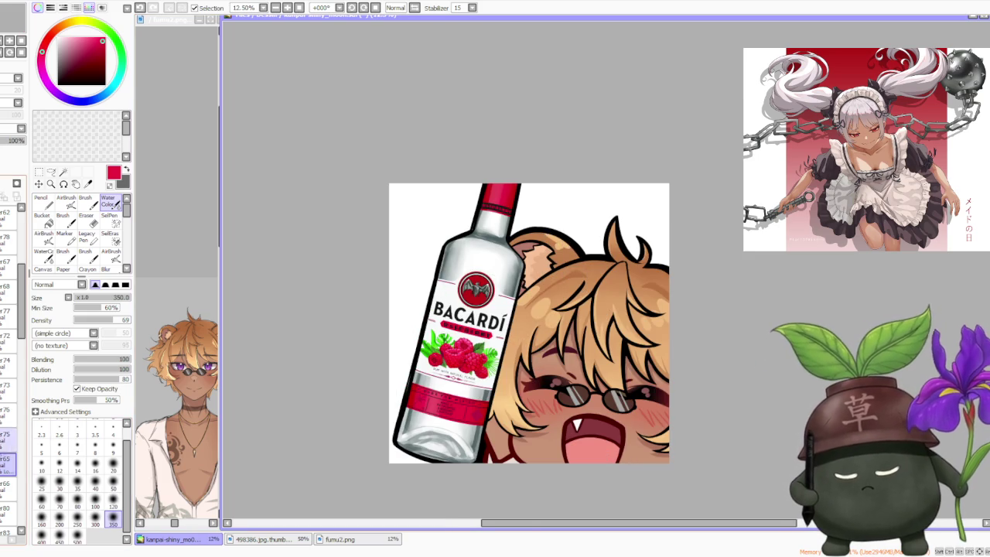
click(8, 487)
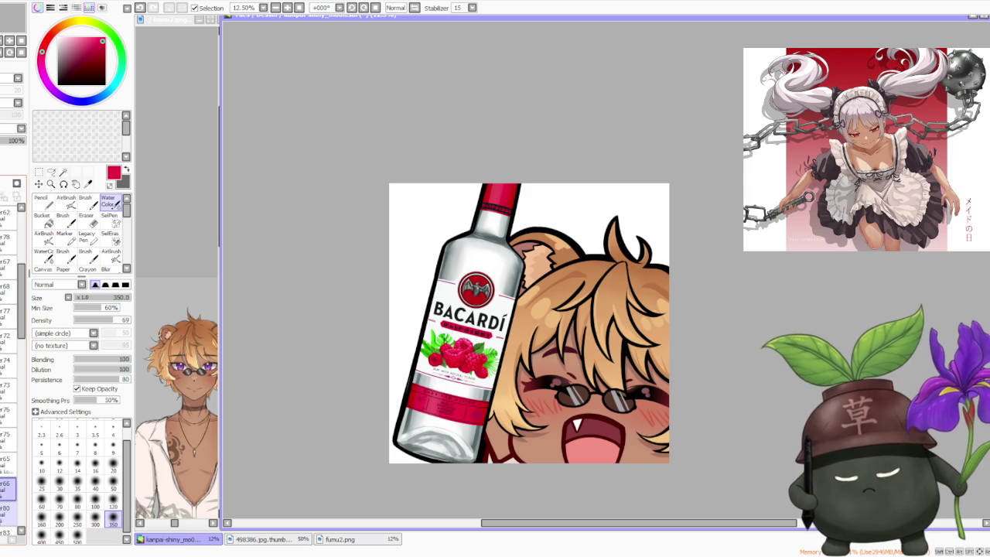
click(8, 507)
scroll(14, 340, down, 3)
scroll(14, 341, down, 1)
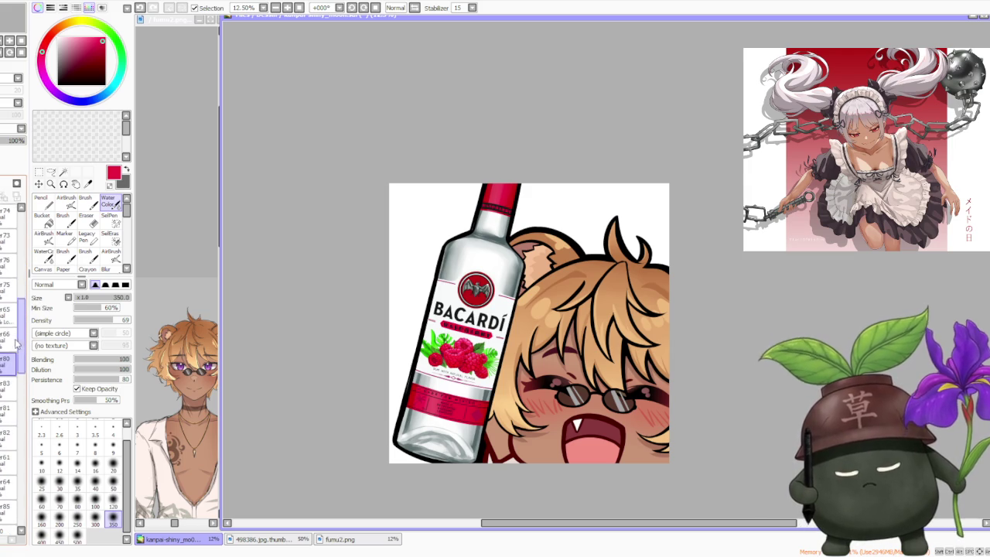
click(6, 484)
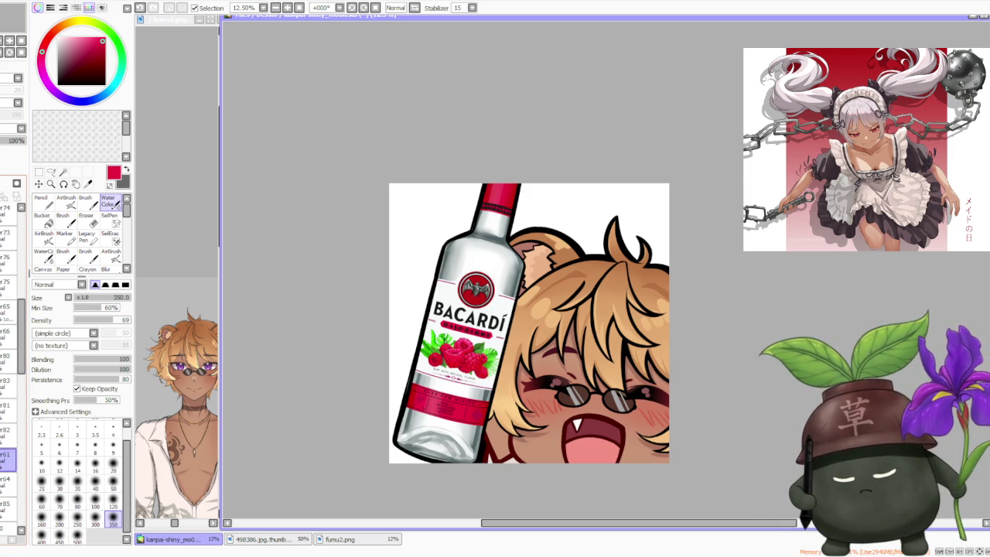
click(7, 459)
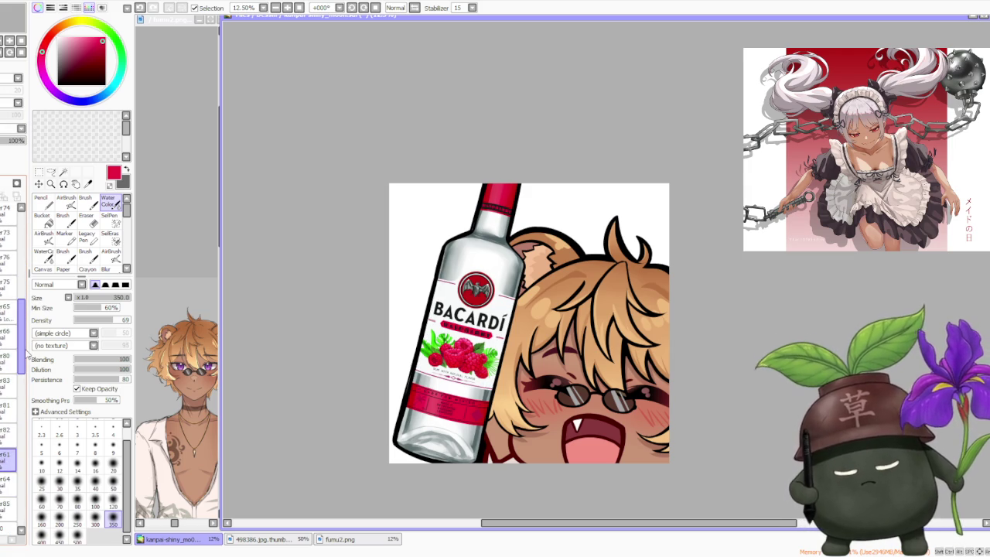
Sample the near-white bottle label colour and toggle between the Brush and Water Color tools
alt+click(443, 292)
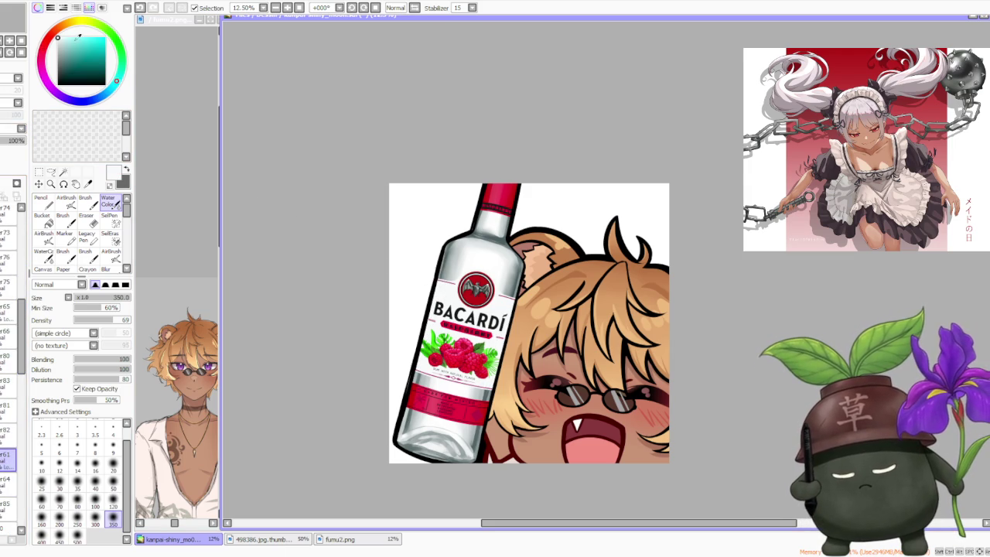
key(b)
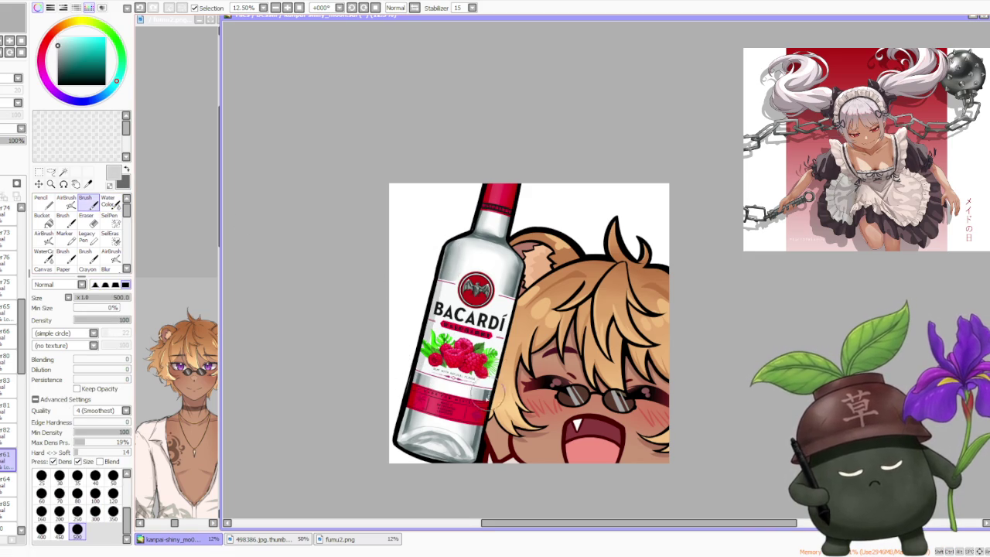
click(108, 201)
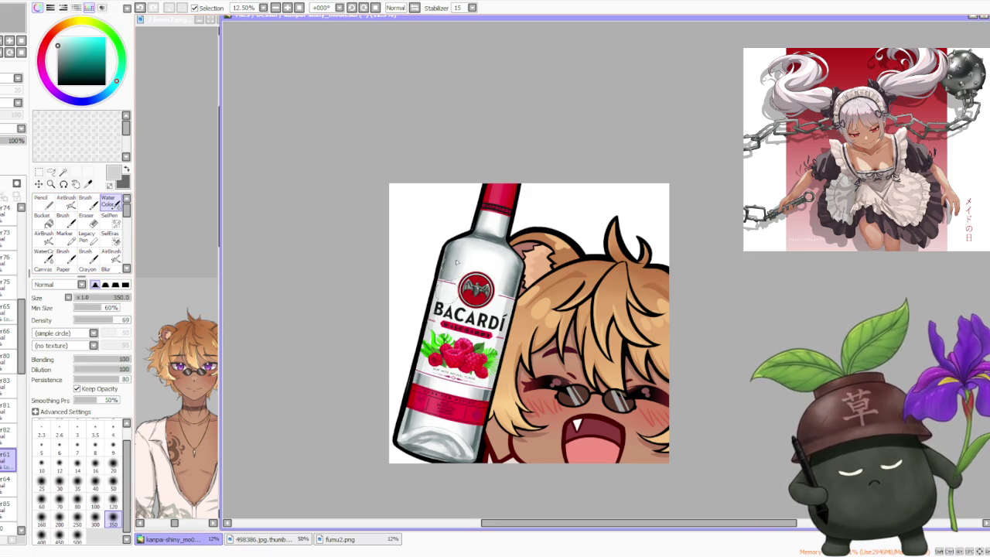
scroll(508, 270, down, 2)
scroll(514, 260, up, 1)
scroll(518, 255, up, 1)
scroll(519, 232, up, 1)
scroll(515, 220, down, 2)
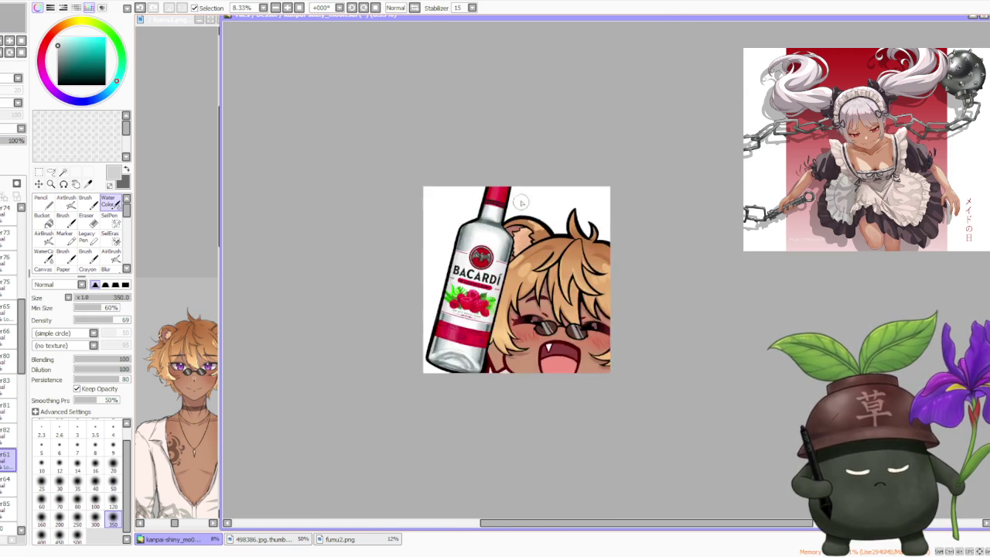
scroll(516, 209, down, 1)
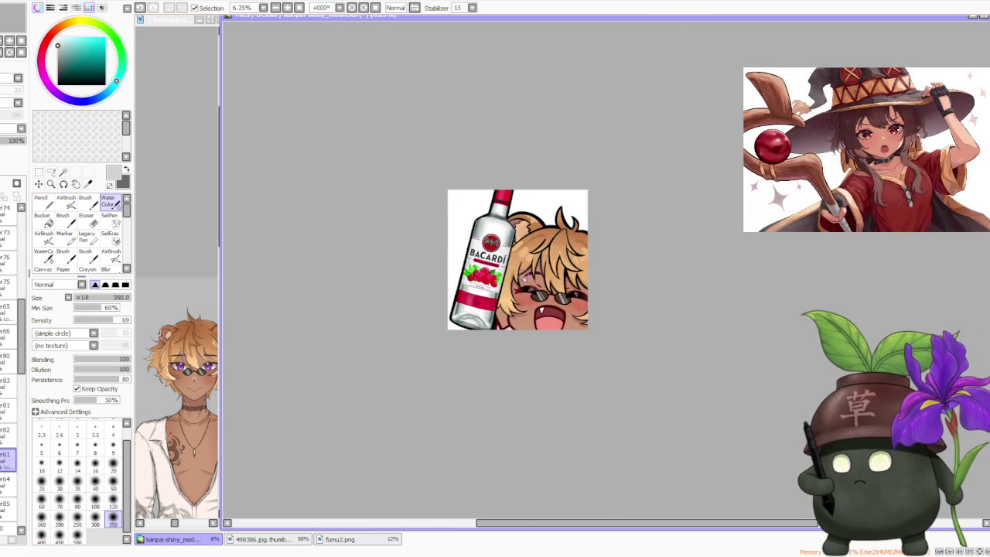
scroll(529, 263, up, 1)
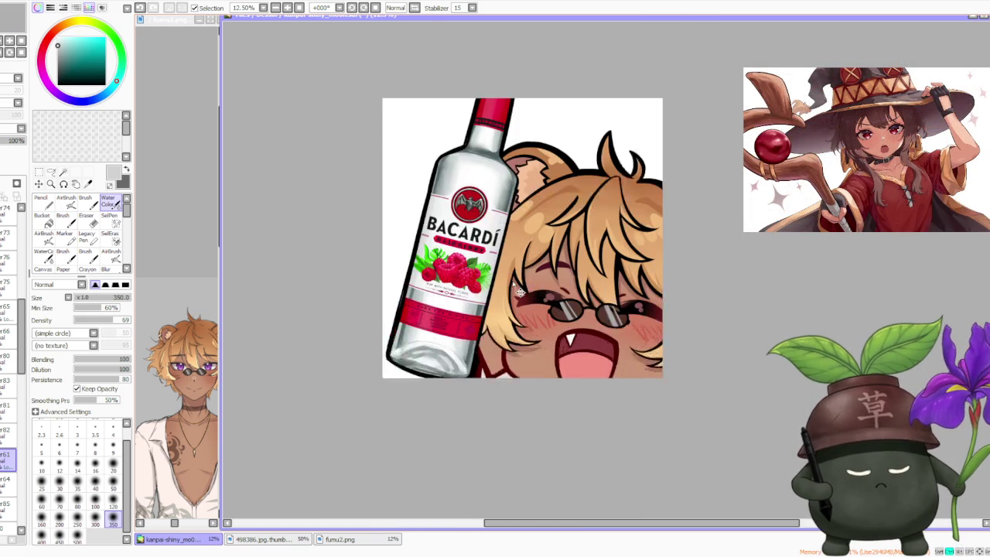
scroll(514, 274, up, 1)
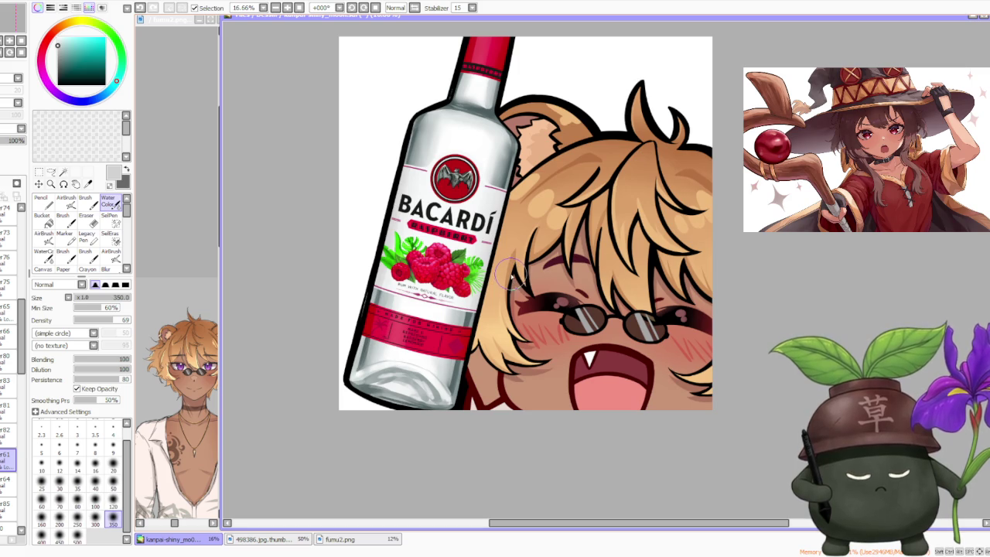
scroll(511, 273, down, 2)
scroll(513, 272, down, 1)
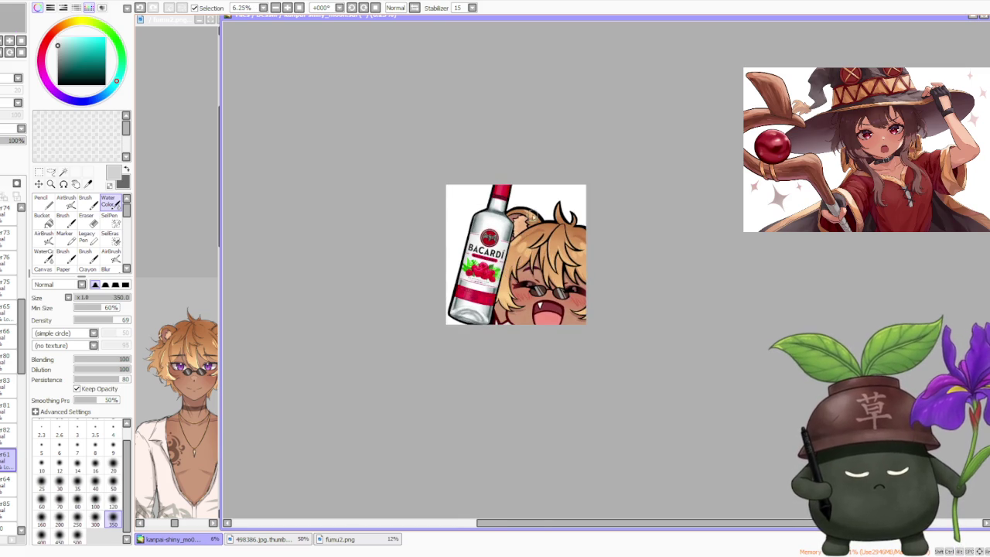
scroll(534, 220, up, 1)
scroll(530, 229, down, 1)
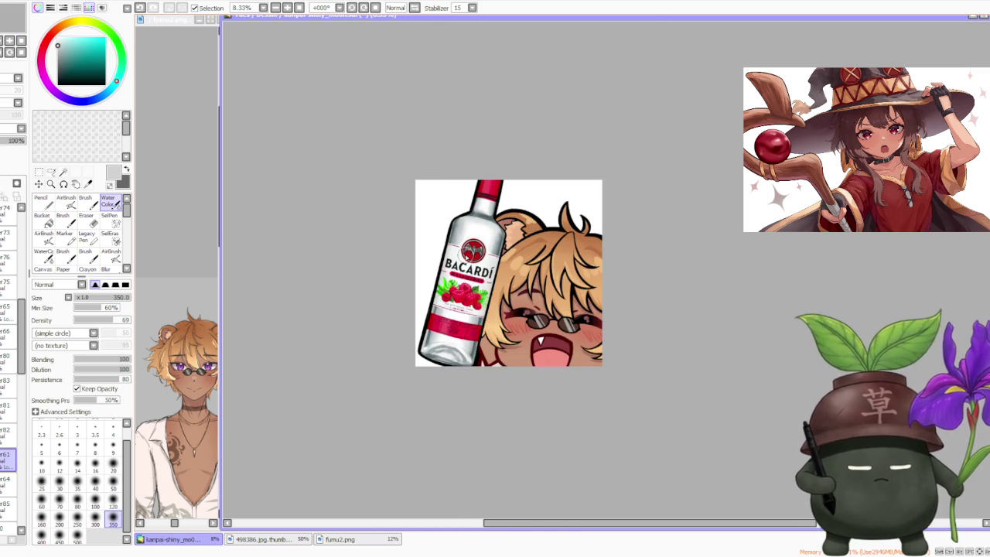
scroll(504, 294, up, 3)
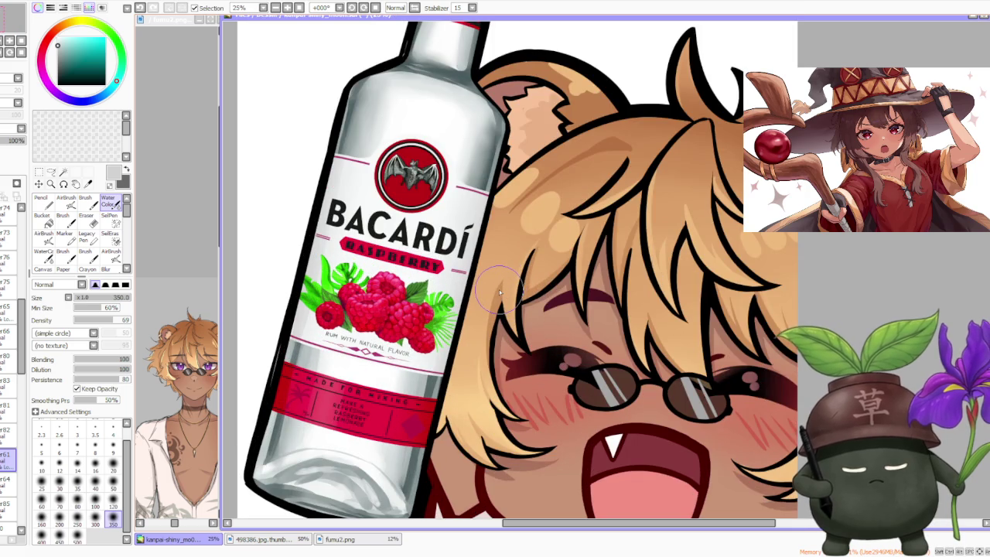
Select the target layer and make the plain Brush at size 500 active
click(8, 479)
click(85, 199)
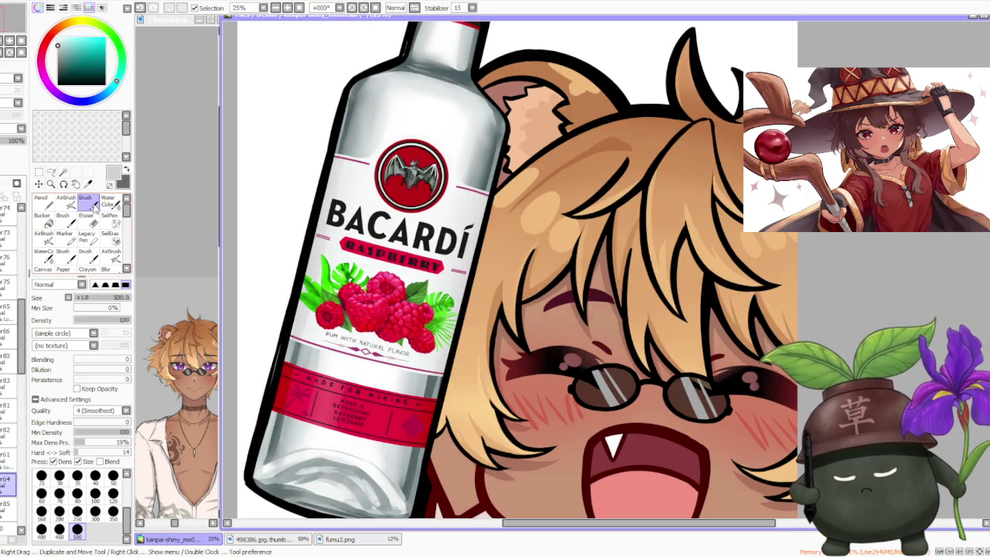
scroll(339, 322, down, 4)
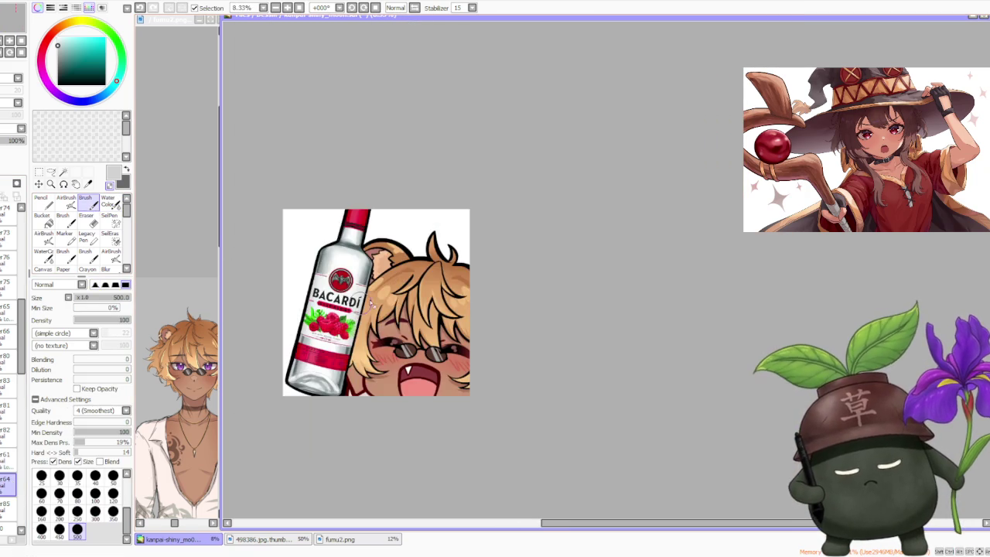
scroll(394, 241, up, 3)
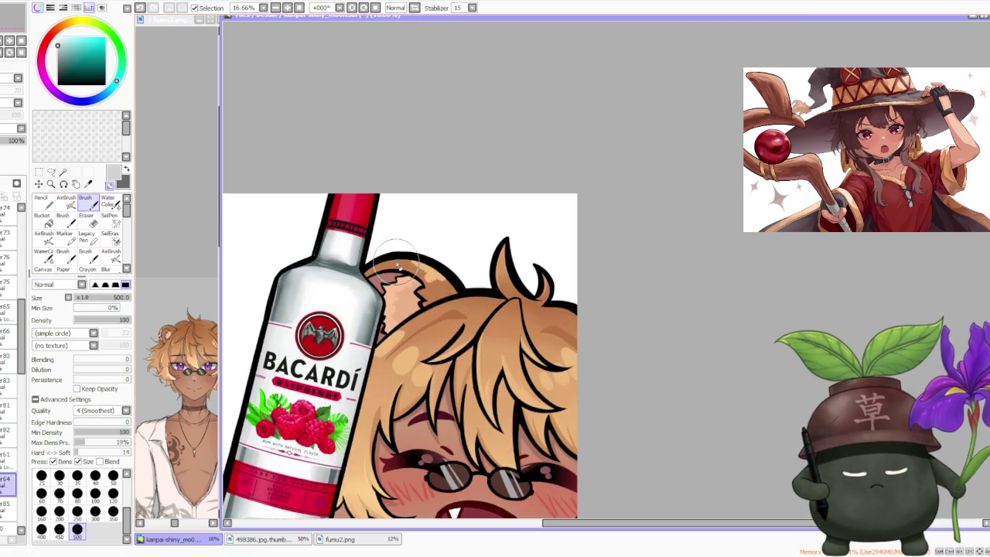
scroll(391, 238, down, 3)
scroll(384, 234, up, 4)
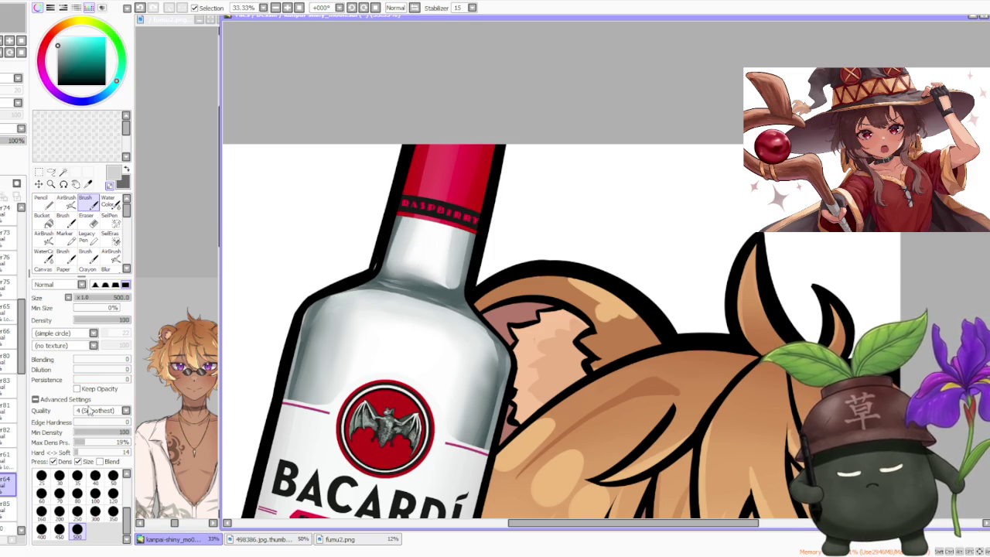
scroll(10, 495, down, 5)
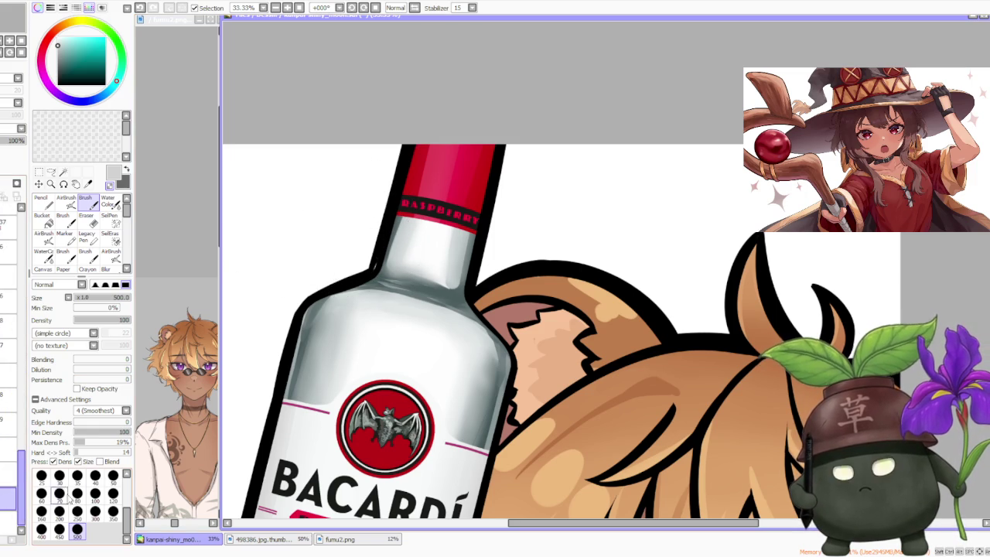
click(95, 494)
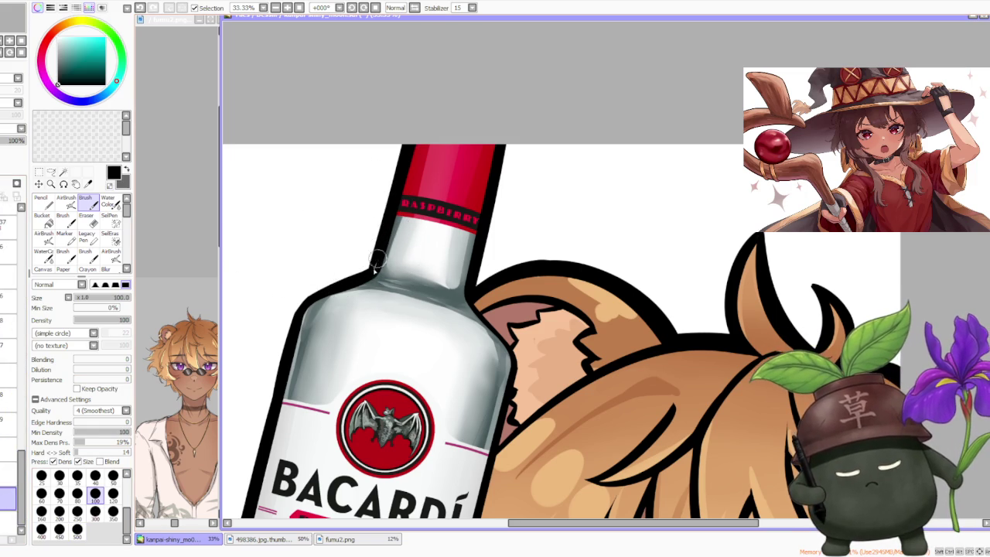
scroll(376, 255, up, 3)
scroll(367, 280, down, 2)
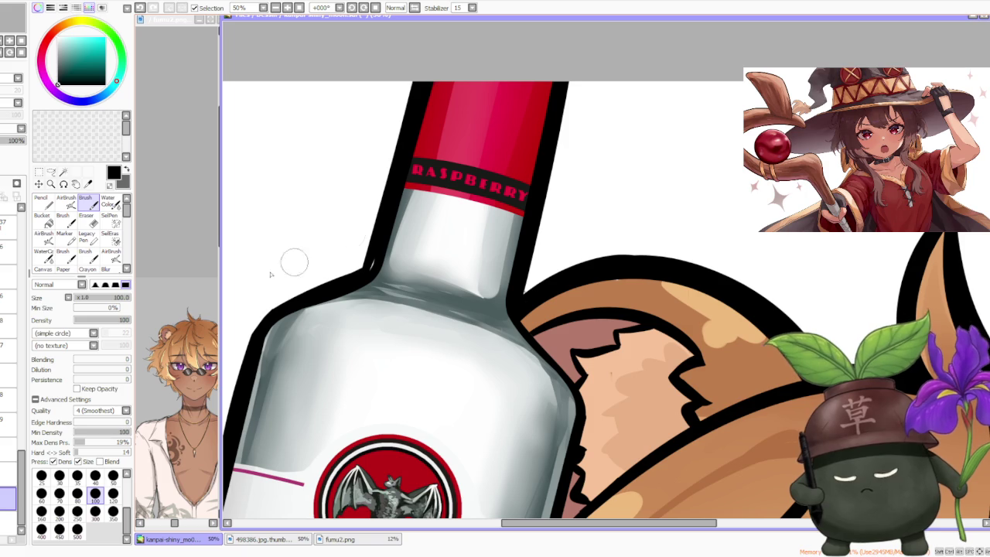
mouse_move(20, 500)
mouse_down()
mouse_move(23, 421)
mouse_move(45, 385)
mouse_up()
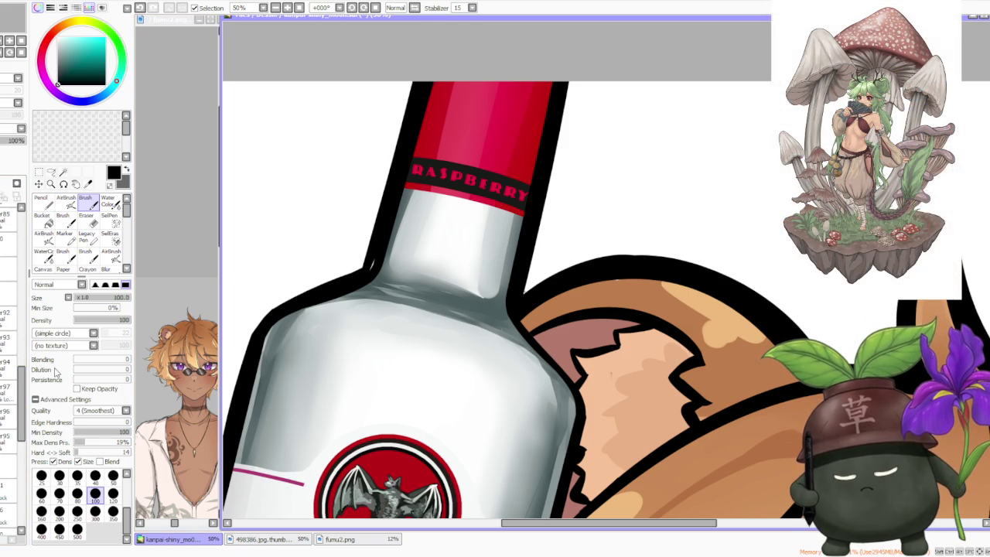
scroll(8, 310, up, 1)
click(8, 232)
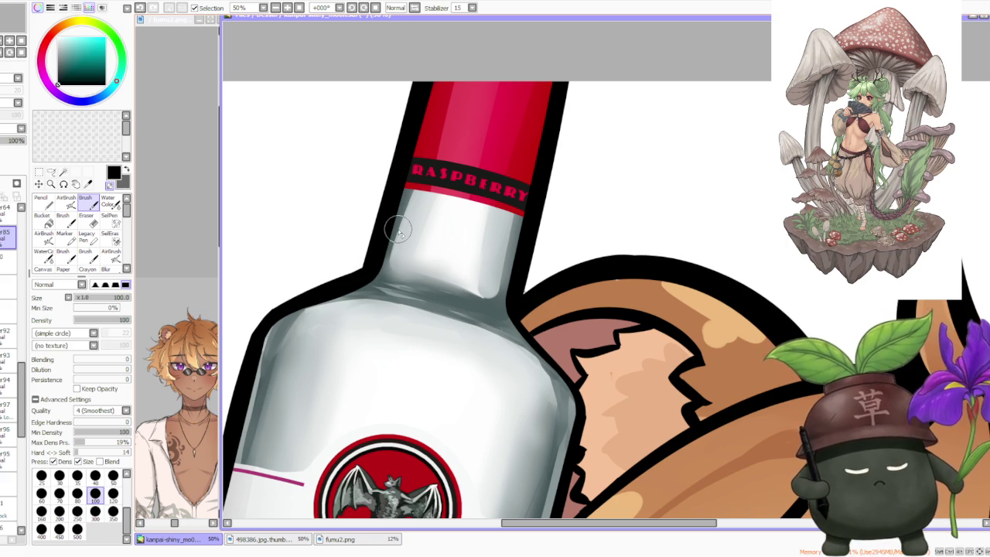
scroll(548, 283, down, 4)
scroll(529, 476, up, 1)
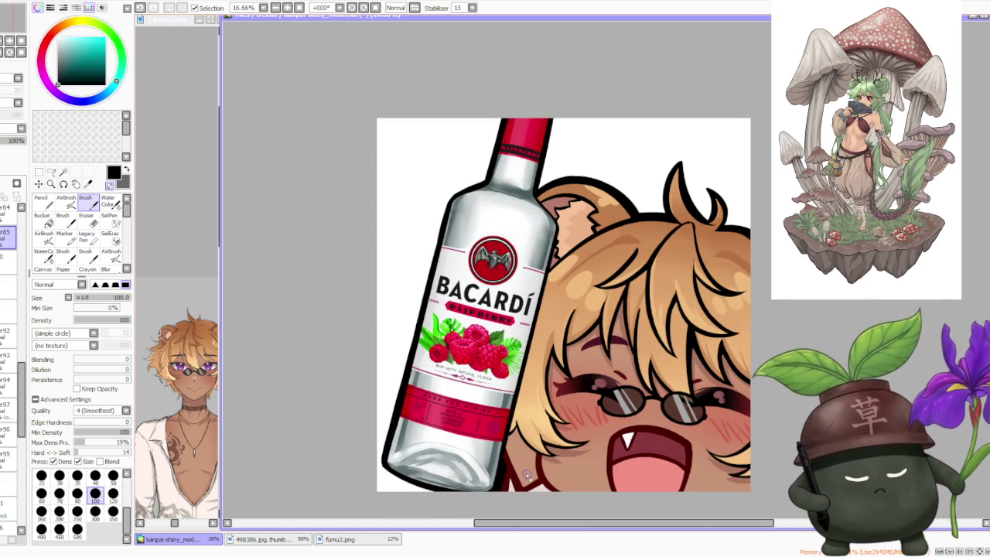
scroll(391, 479, up, 2)
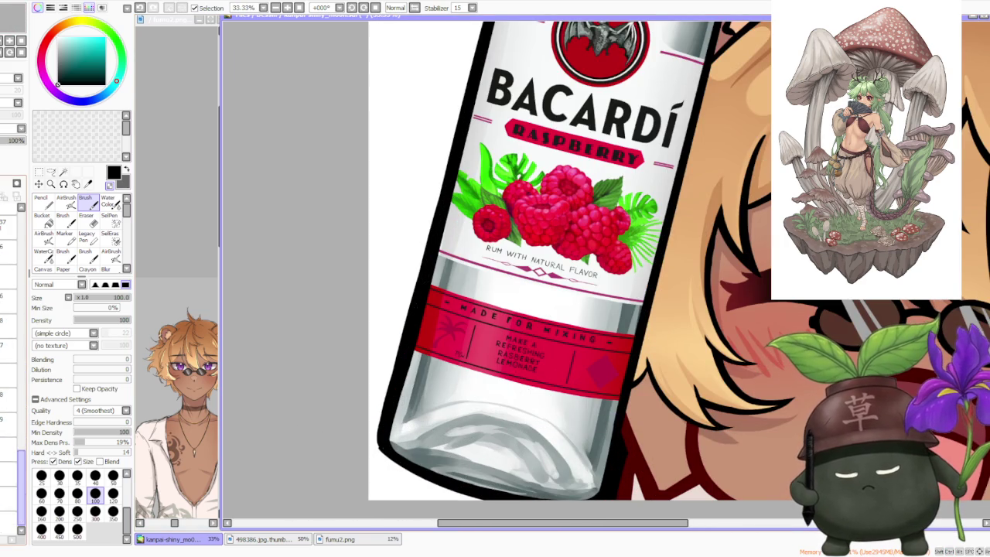
scroll(376, 432, up, 1)
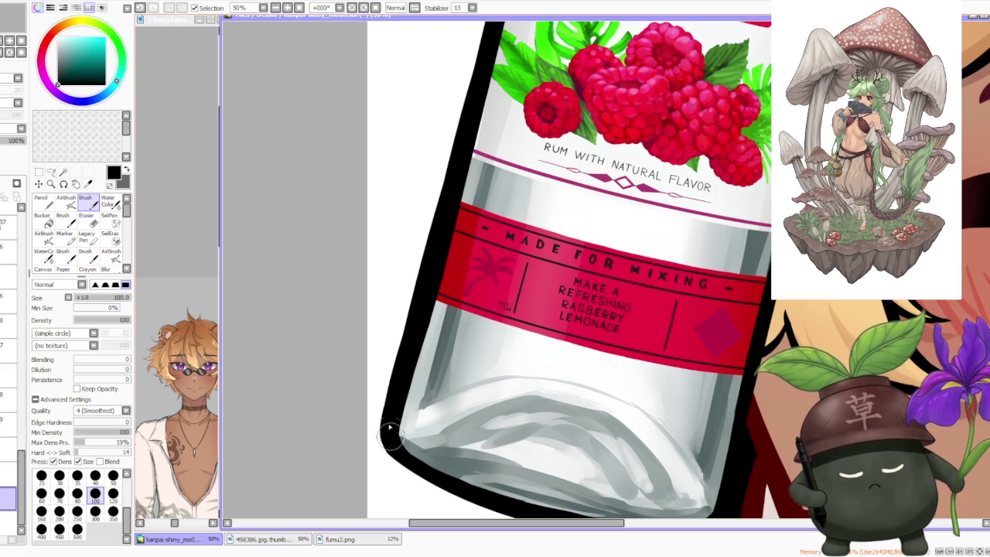
scroll(392, 440, down, 2)
scroll(501, 312, down, 2)
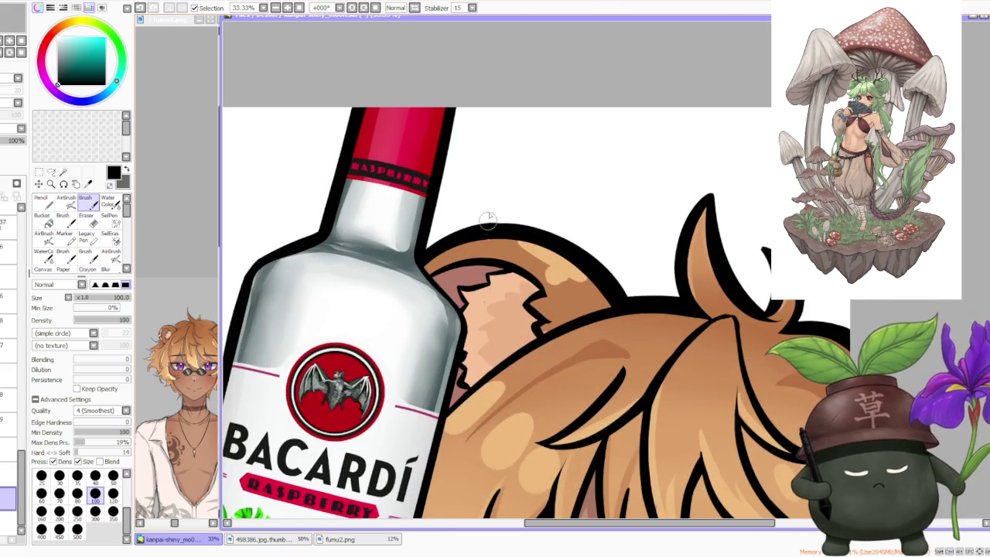
scroll(488, 222, up, 1)
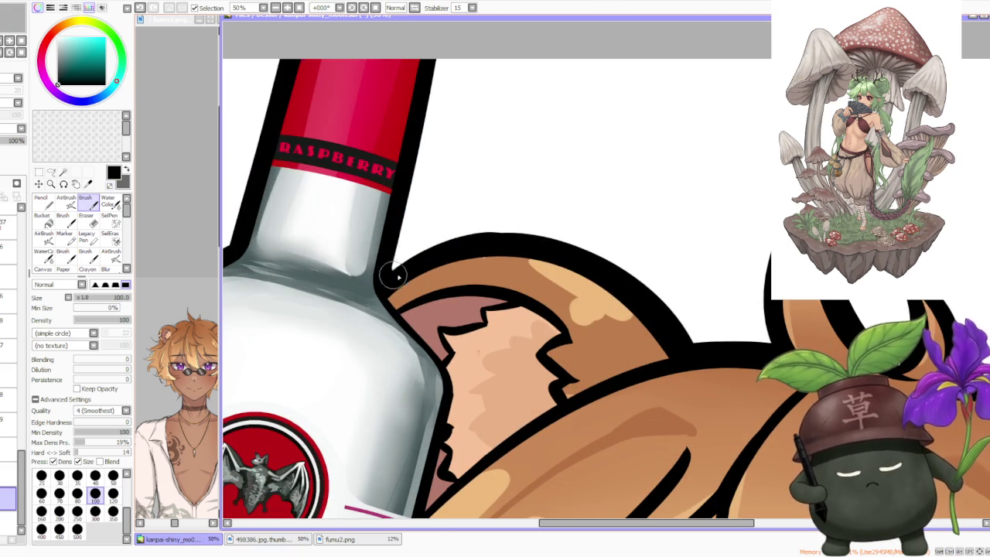
scroll(563, 280, down, 3)
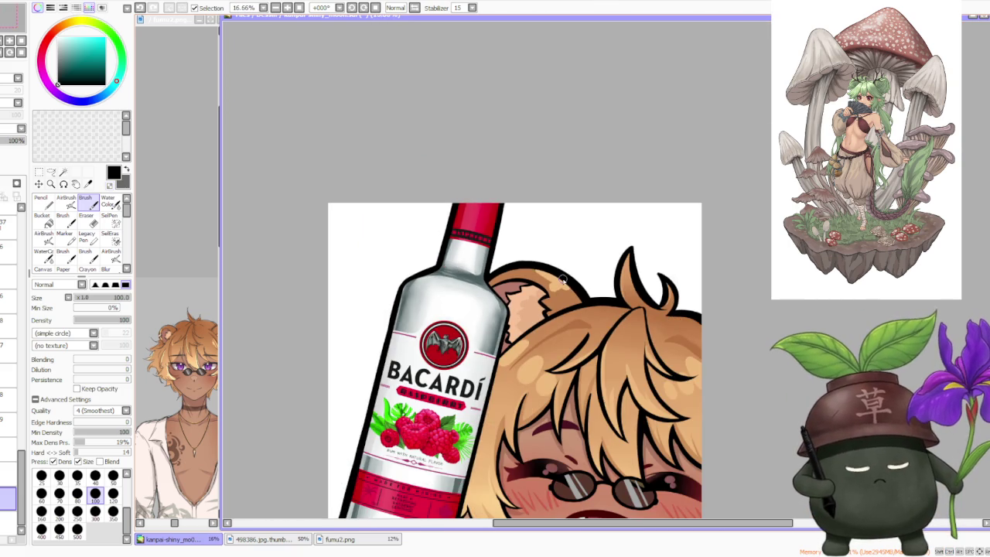
scroll(563, 279, down, 1)
scroll(573, 280, down, 1)
scroll(619, 281, up, 1)
scroll(643, 281, down, 2)
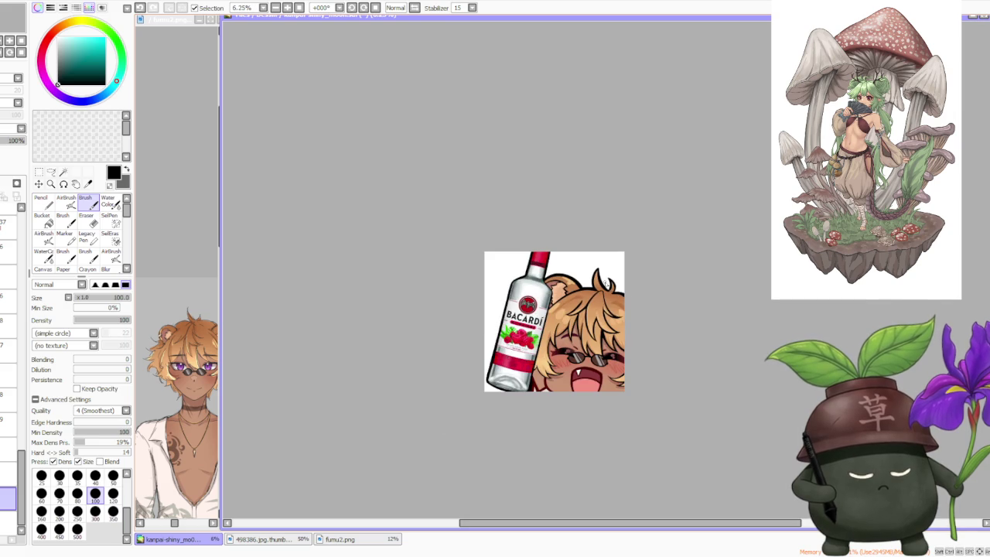
scroll(686, 353, up, 2)
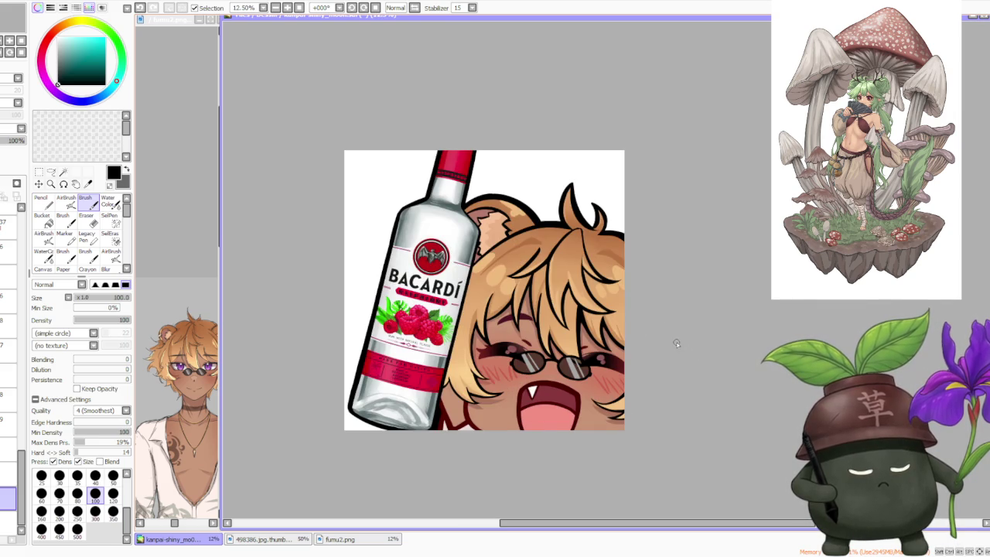
scroll(495, 375, up, 3)
scroll(495, 375, down, 1)
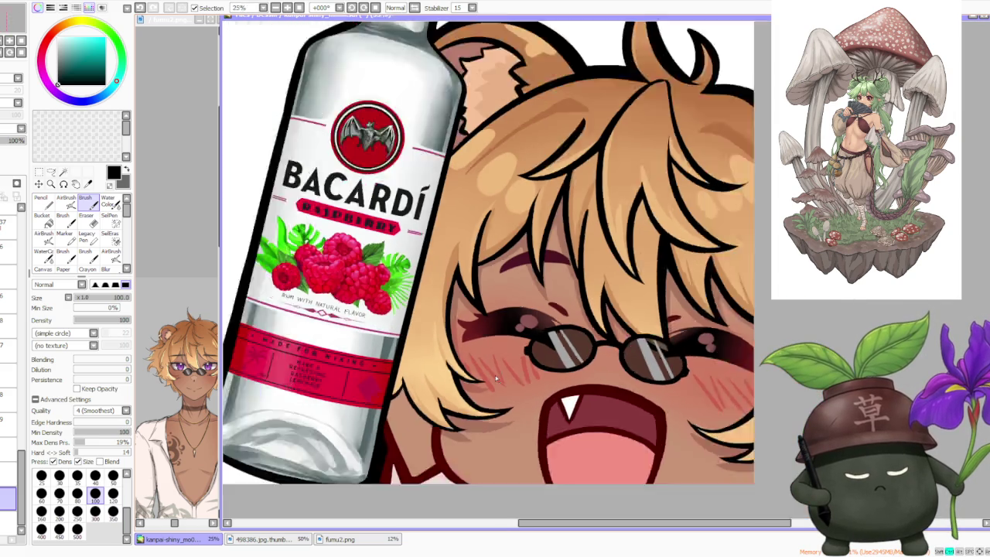
scroll(494, 375, down, 2)
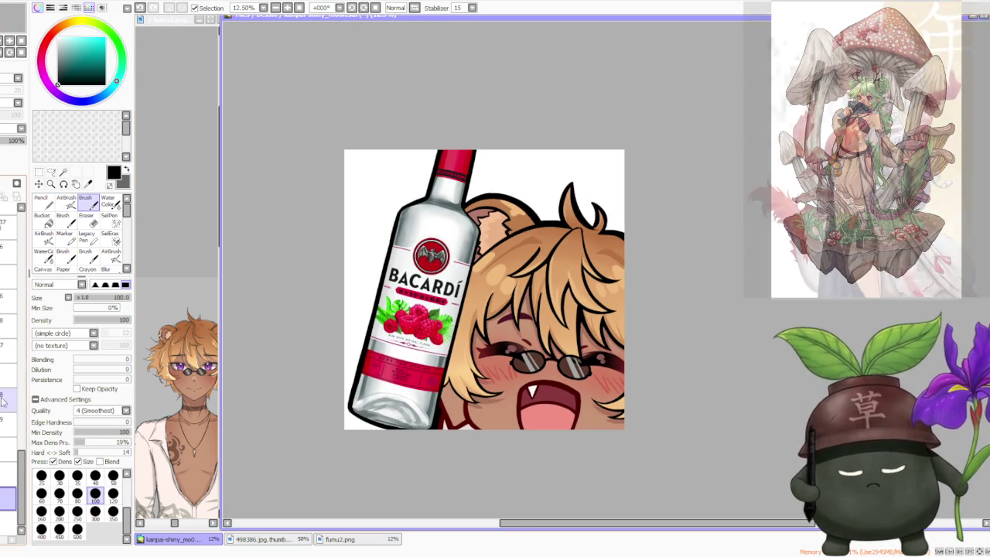
scroll(19, 354, up, 3)
scroll(19, 354, up, 2)
mouse_move(20, 354)
mouse_down()
mouse_move(24, 311)
mouse_move(21, 354)
mouse_move(10, 259)
mouse_move(3, 349)
mouse_up()
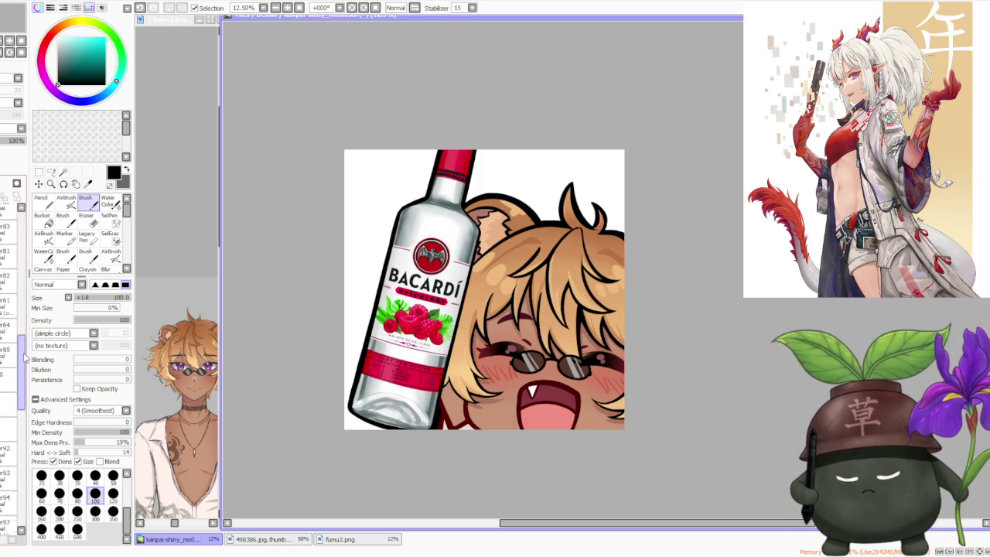
On layer r92, pick up the dark red outline colour for the AirBrush
click(4, 350)
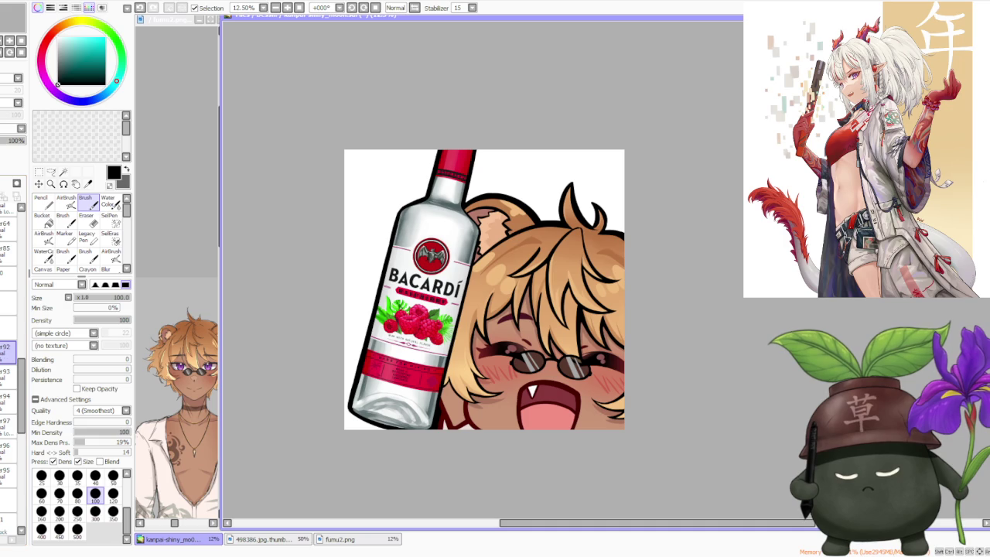
alt+click(470, 425)
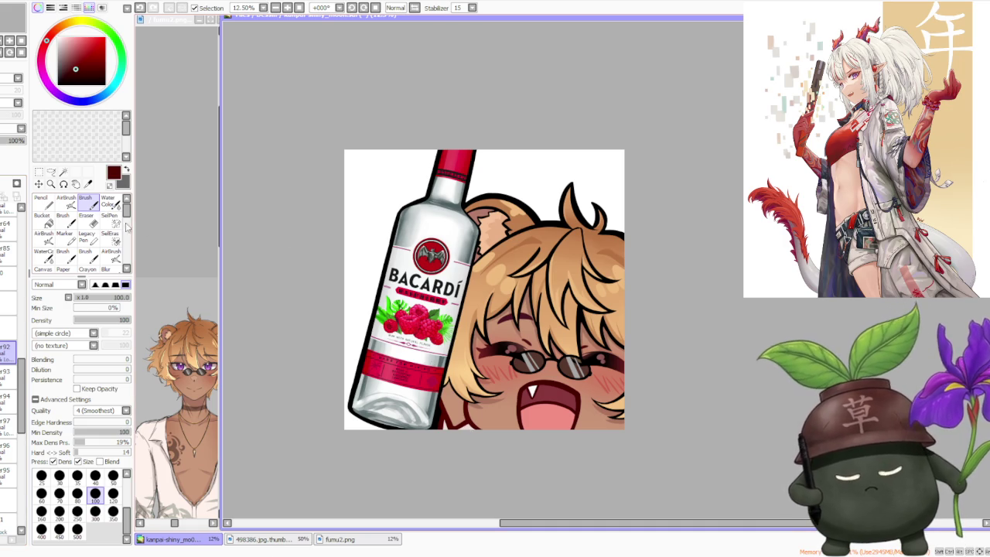
click(66, 200)
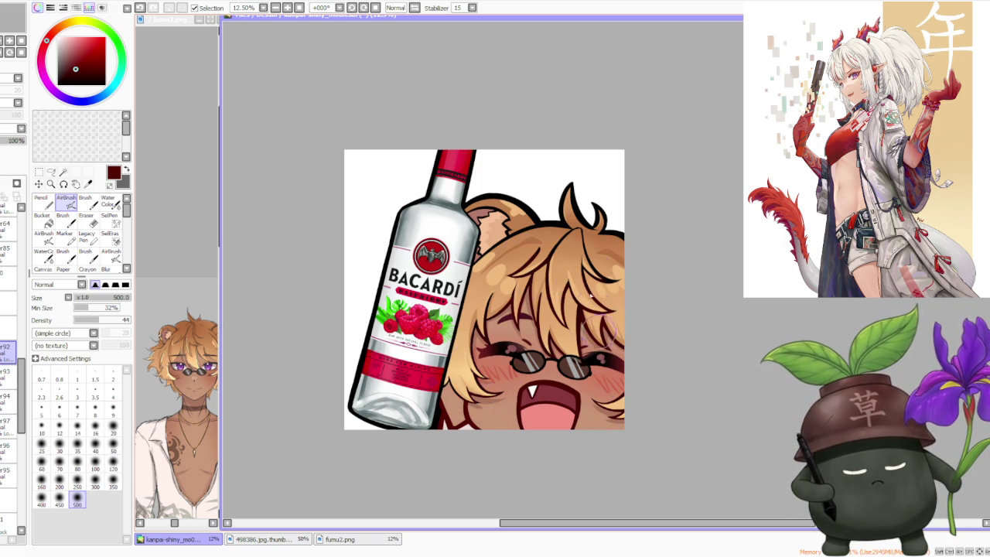
scroll(680, 337, down, 2)
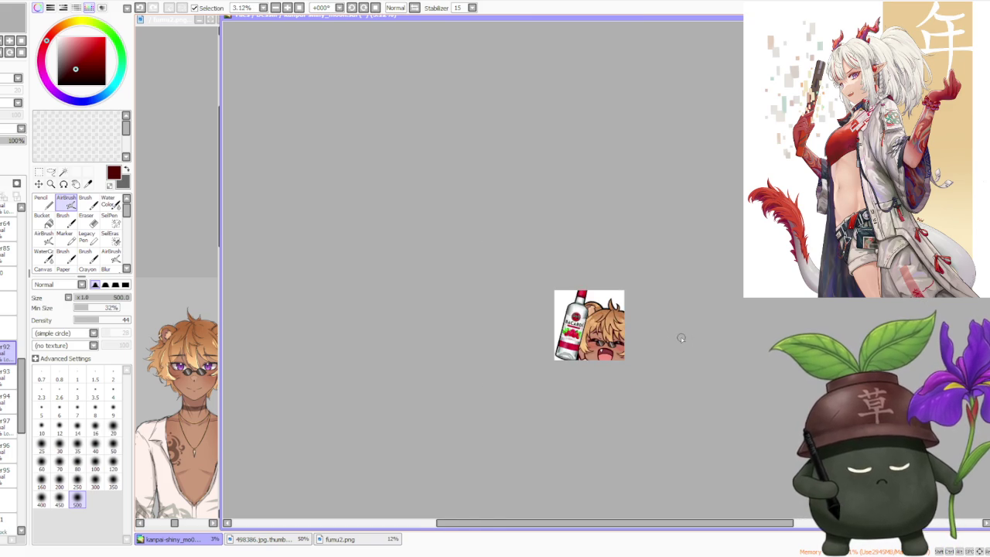
scroll(663, 347, down, 2)
Zoom around the emote to check the outlines, then select the layer above for hair edits
scroll(727, 317, up, 3)
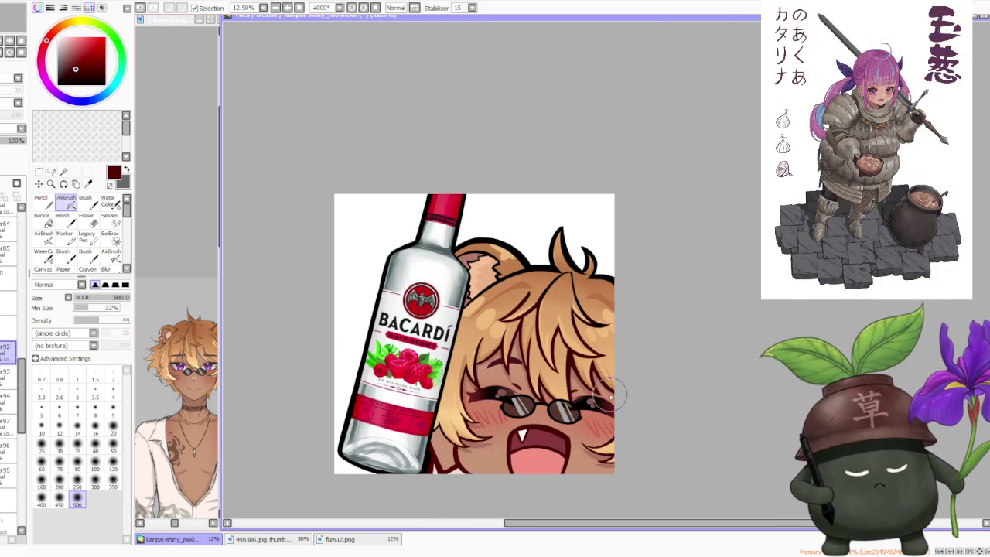
scroll(618, 390, down, 2)
scroll(630, 385, down, 2)
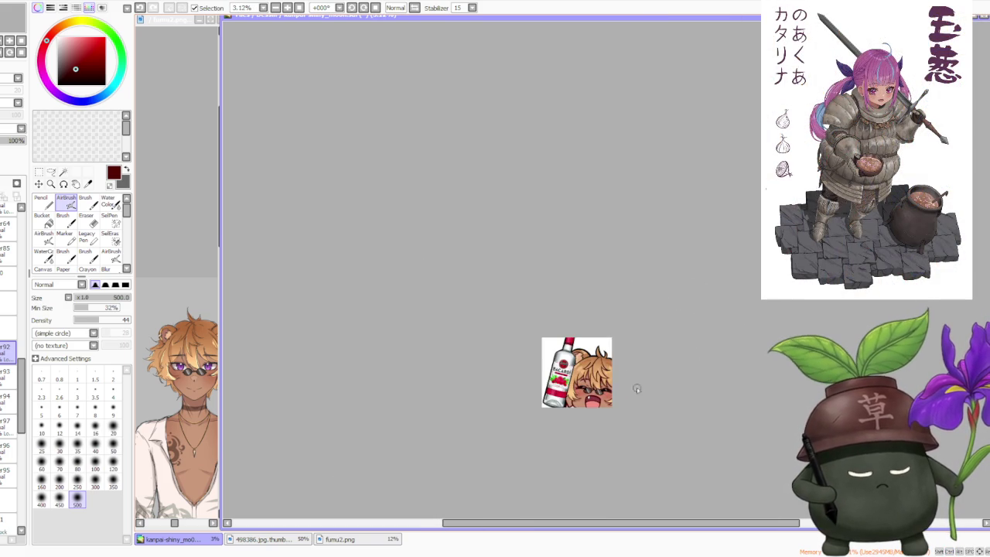
scroll(657, 410, up, 2)
scroll(717, 358, up, 2)
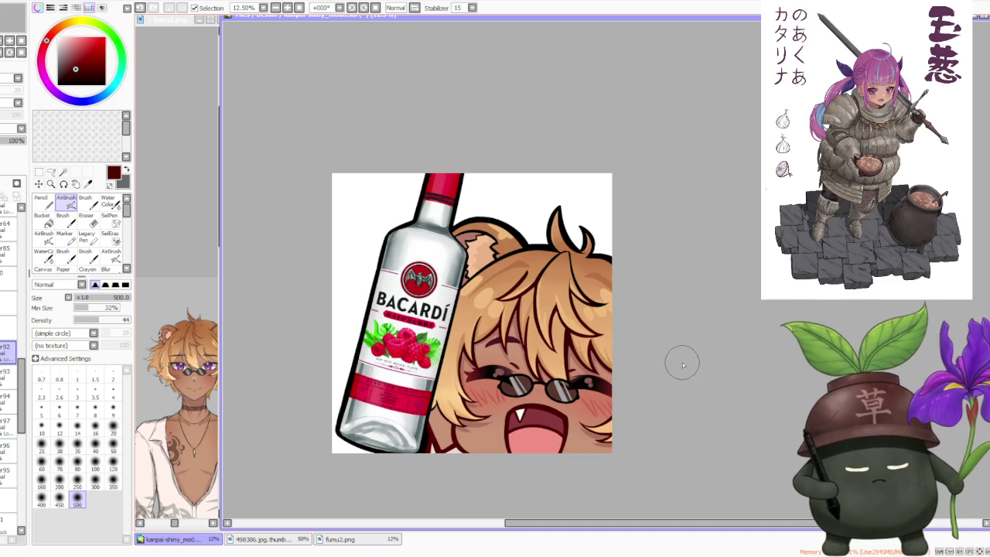
scroll(680, 390, down, 1)
scroll(704, 416, up, 1)
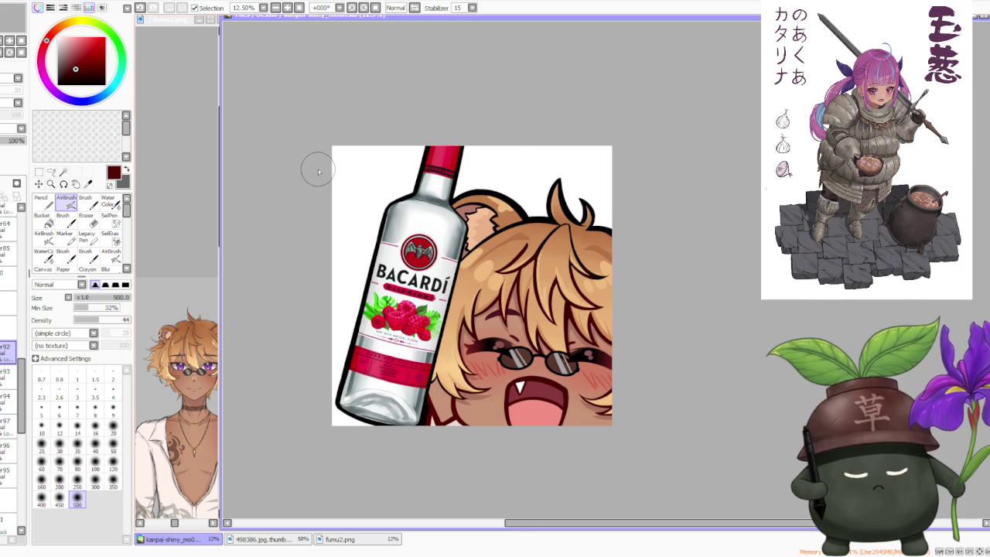
scroll(318, 171, down, 1)
scroll(597, 173, up, 2)
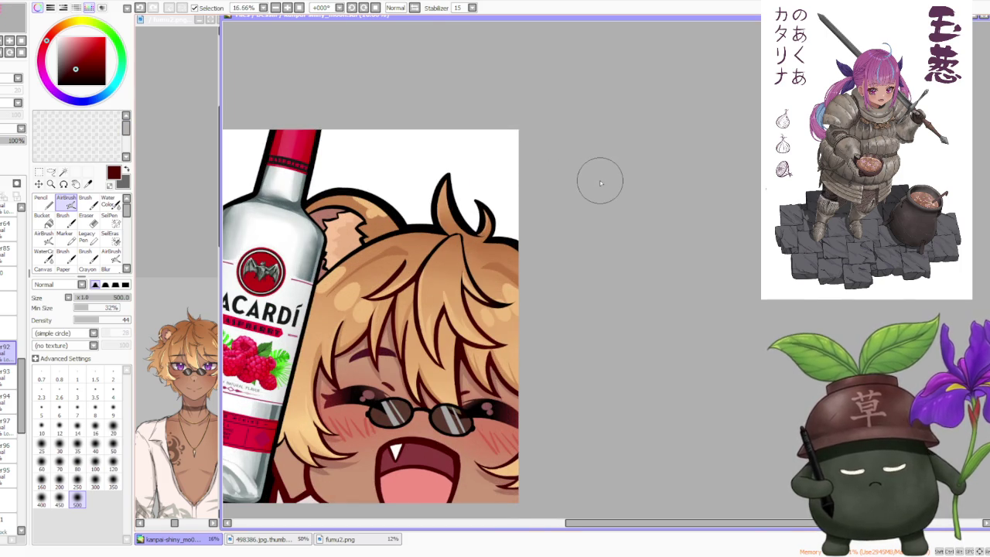
click(8, 373)
Paint a short tan hair touch-up with the Brush at size 120
click(85, 198)
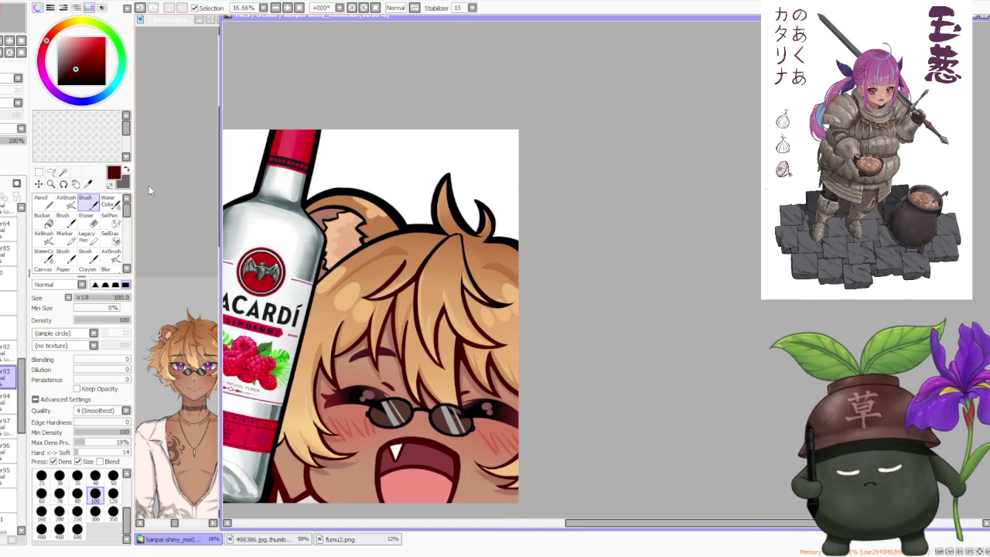
alt+click(486, 273)
key(])
drag(478, 270, 481, 269)
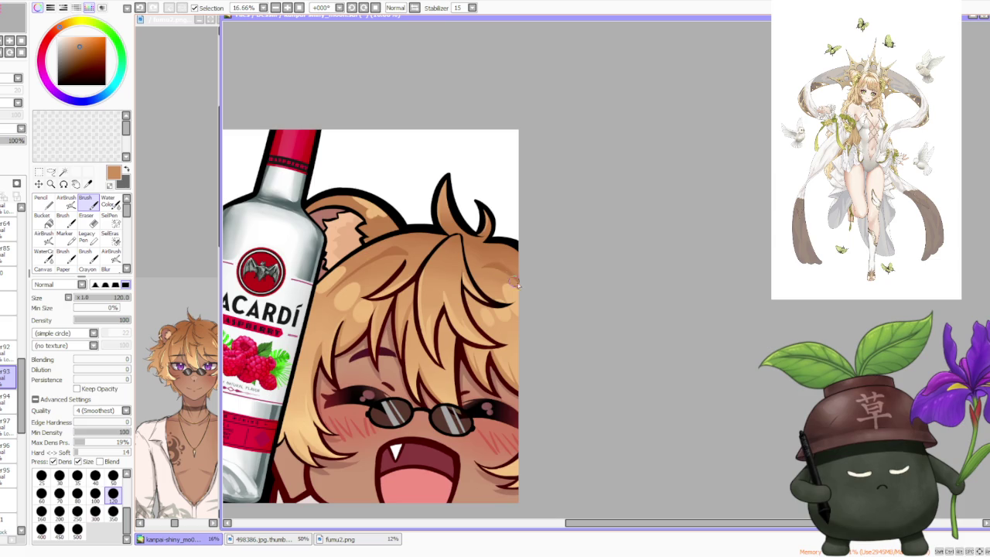
scroll(508, 277, down, 1)
scroll(632, 219, down, 1)
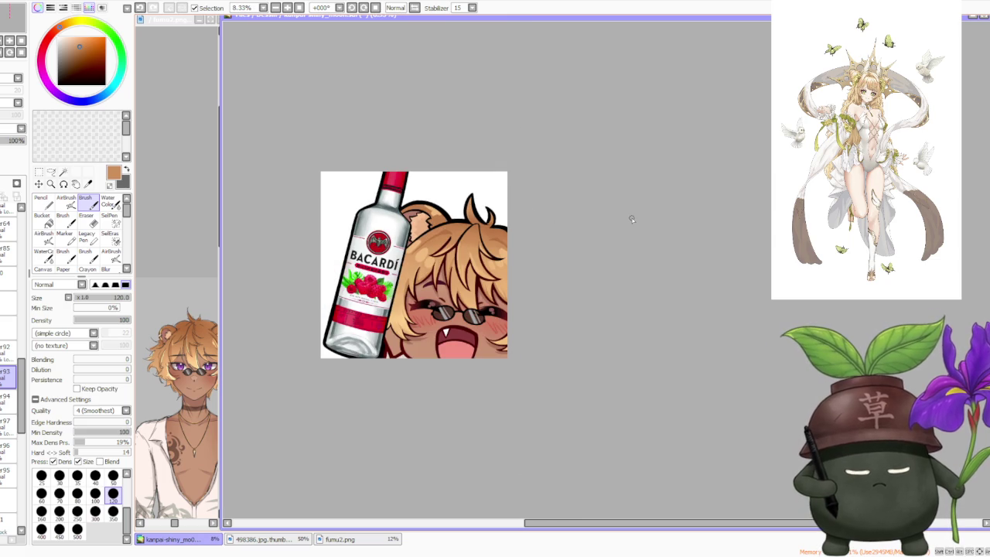
scroll(499, 232, up, 4)
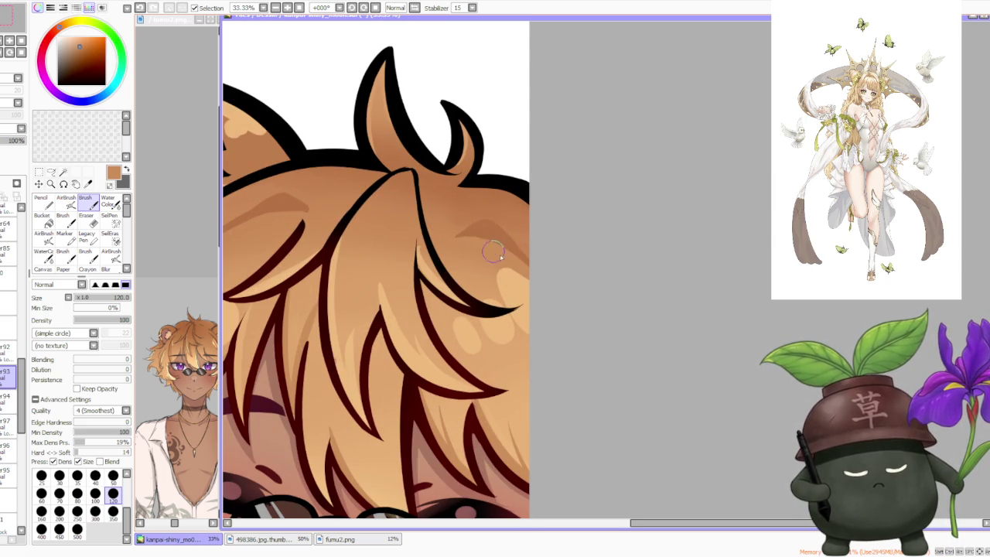
scroll(612, 168, down, 3)
scroll(614, 172, down, 2)
scroll(614, 172, down, 1)
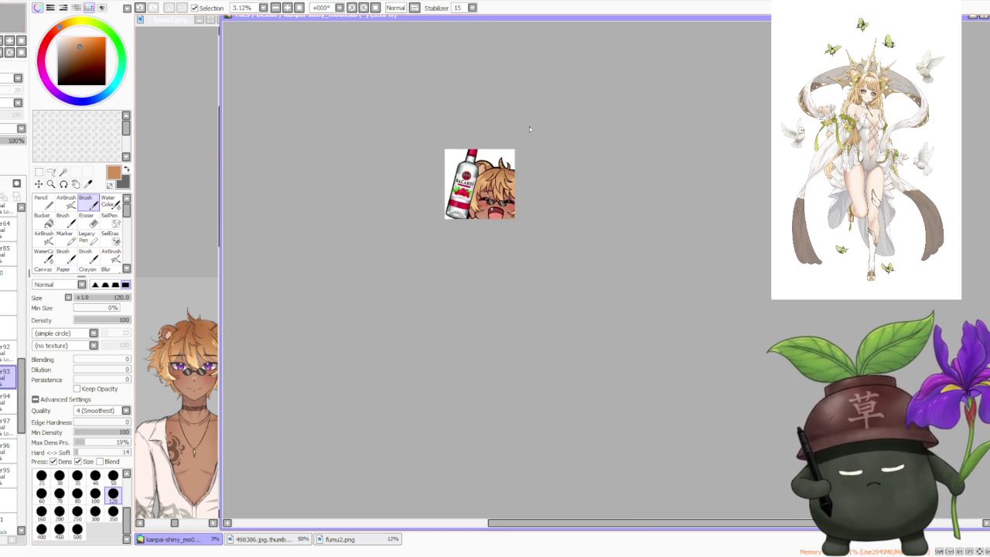
scroll(529, 126, up, 2)
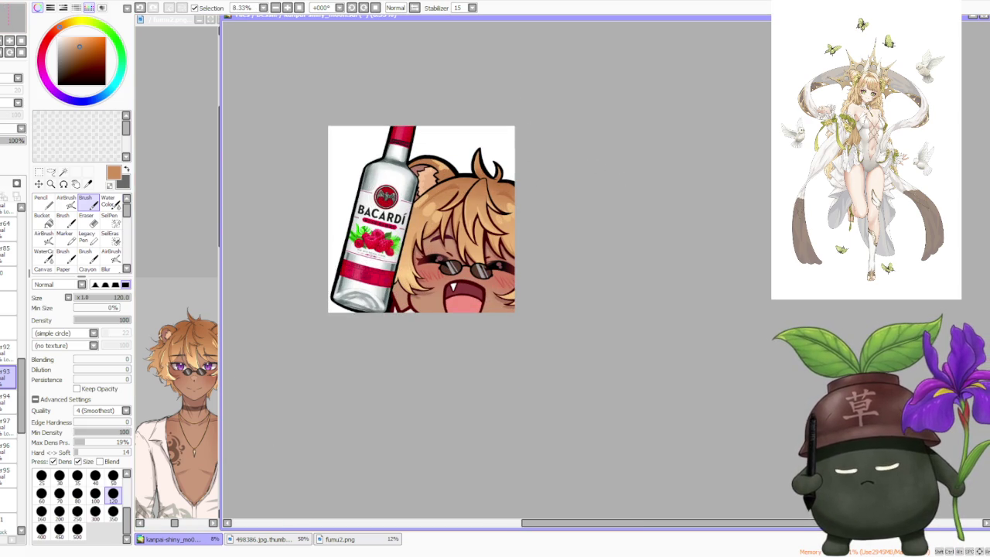
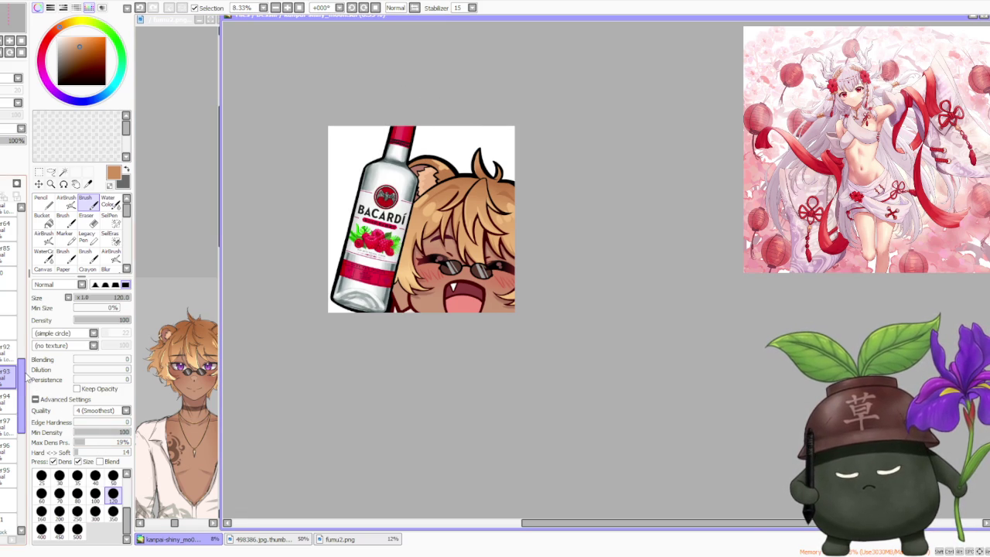
Select the layer to work on in the layer panel
scroll(18, 363, down, 2)
scroll(16, 356, down, 2)
scroll(12, 345, down, 2)
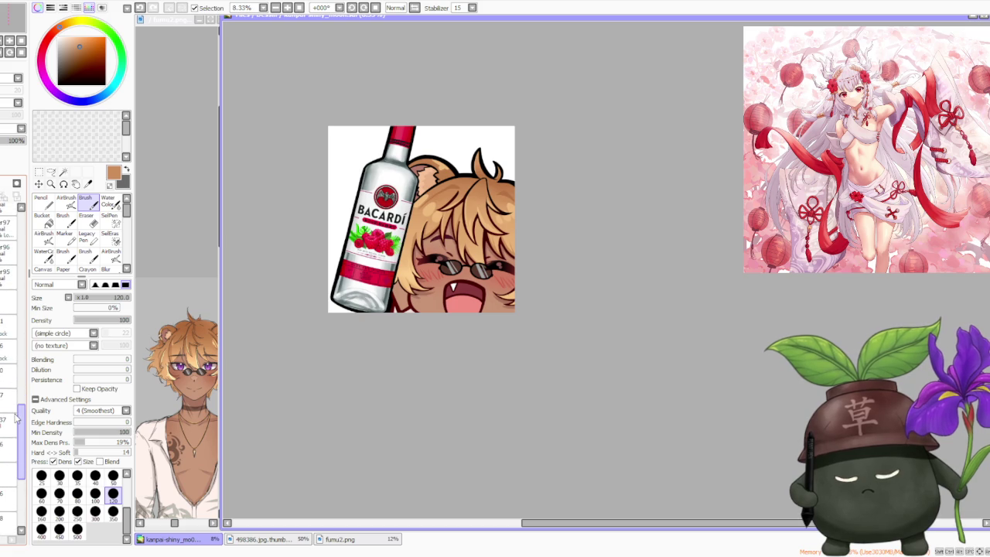
scroll(9, 332, down, 1)
click(10, 331)
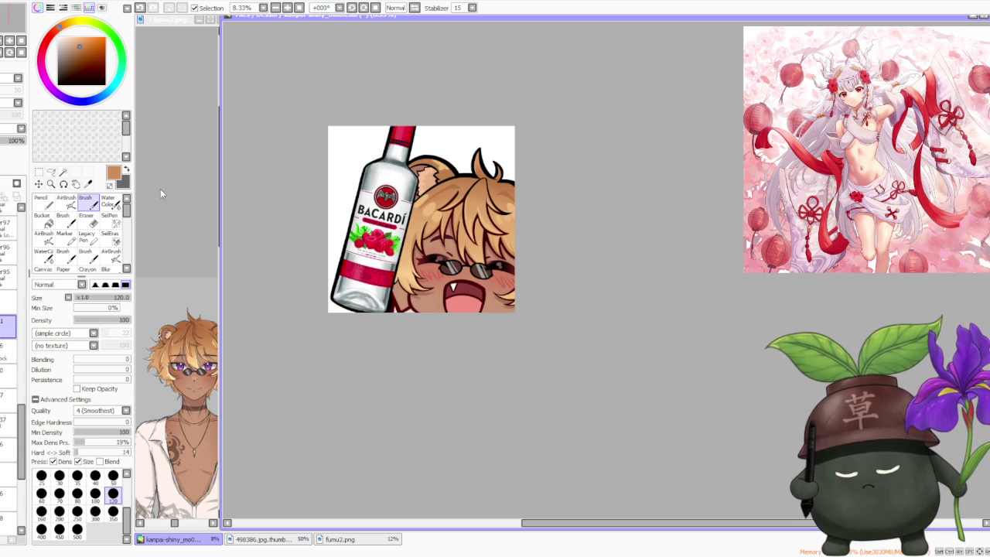
scroll(528, 239, down, 1)
scroll(524, 240, up, 2)
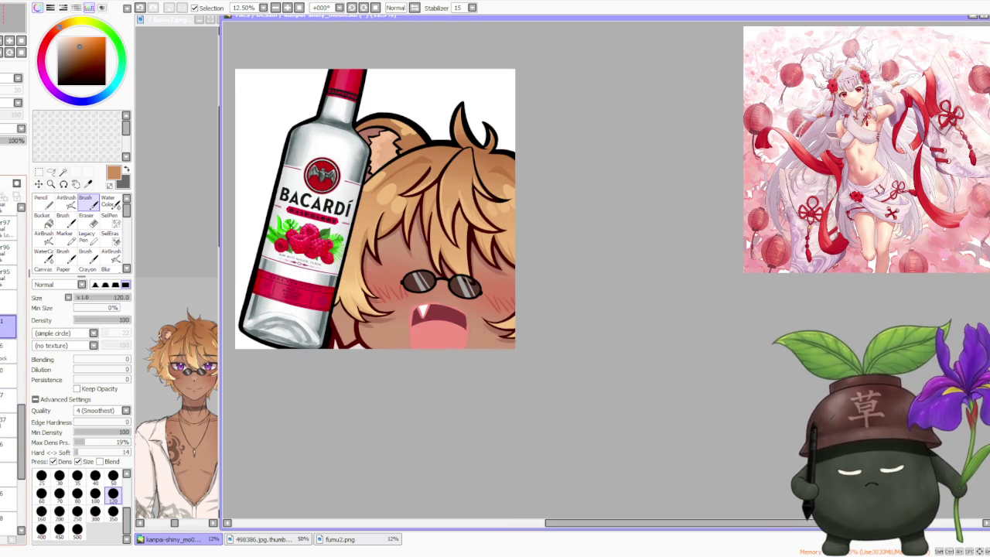
Try a Lasso selection on the hair, deselect it, and pick another layer
click(52, 172)
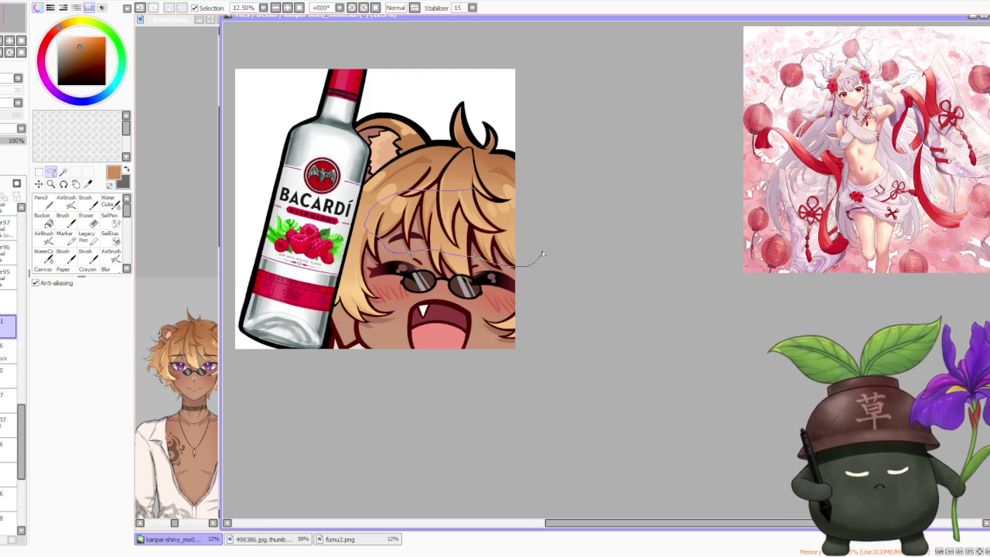
drag(539, 260, 470, 199)
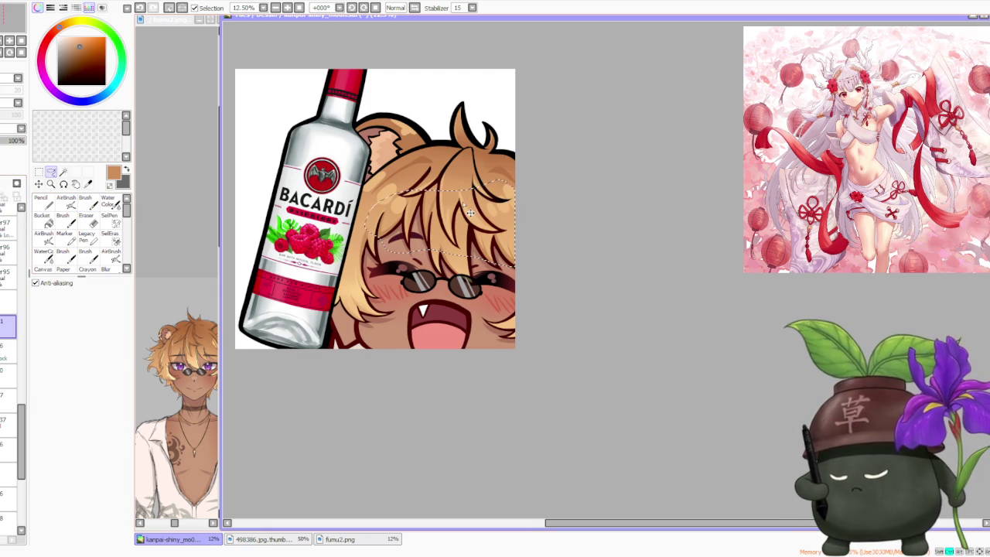
key(ctrl+d)
drag(23, 434, 24, 369)
click(5, 430)
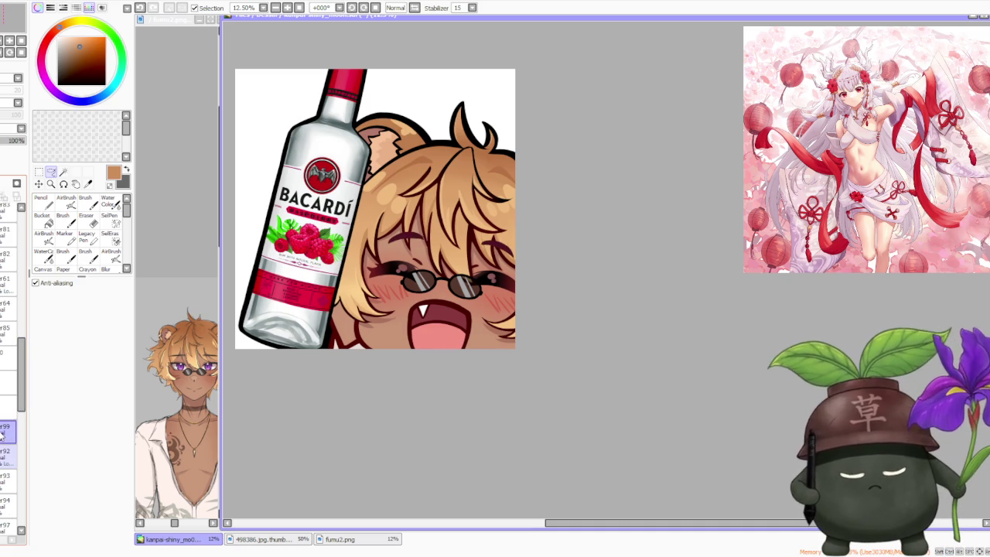
Choose the Brush tool and return focus to the canvas
scroll(226, 296, down, 1)
scroll(380, 234, down, 1)
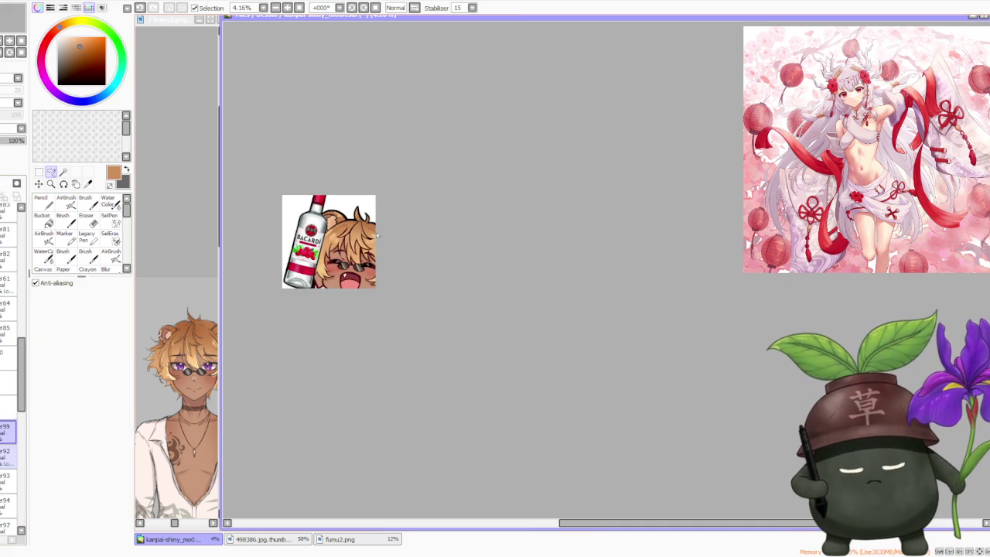
scroll(377, 239, up, 1)
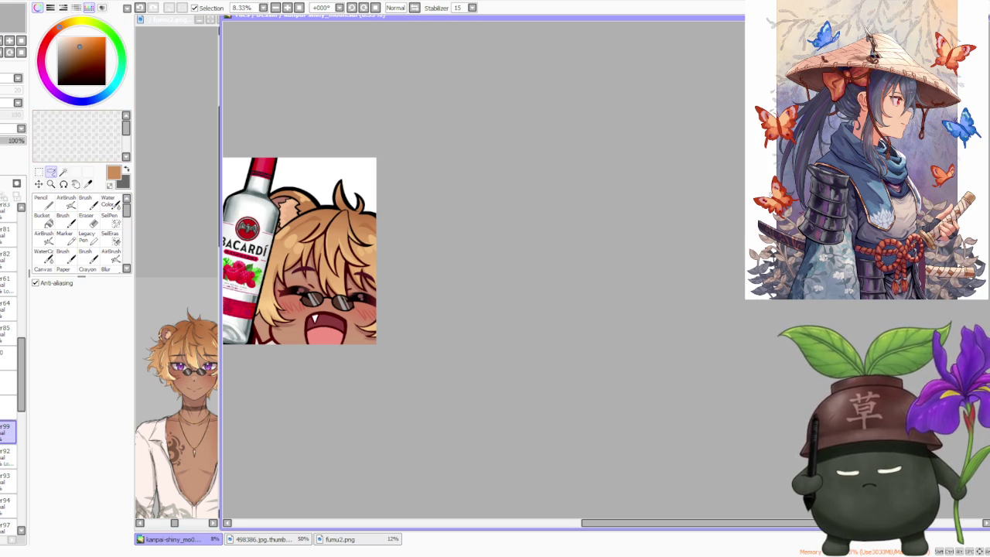
click(105, 134)
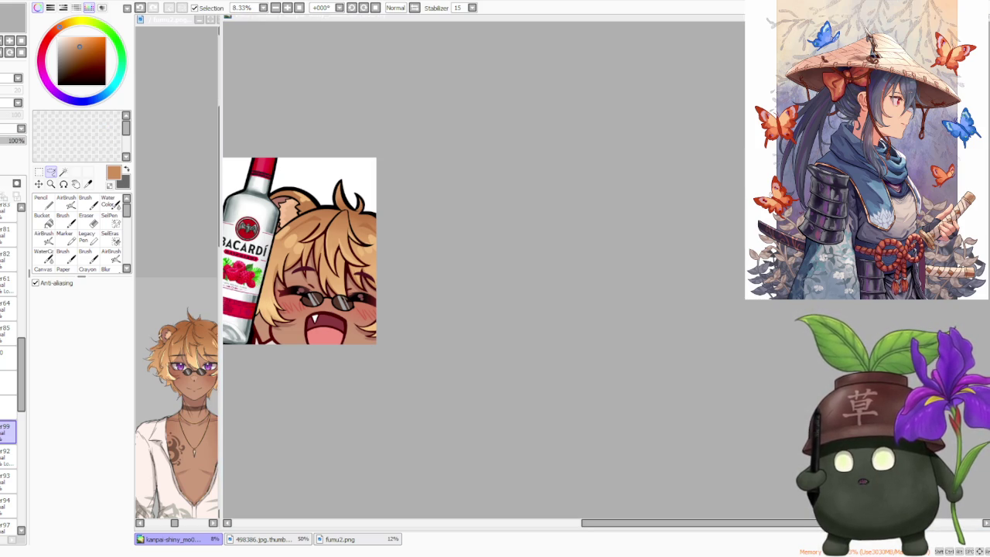
click(492, 125)
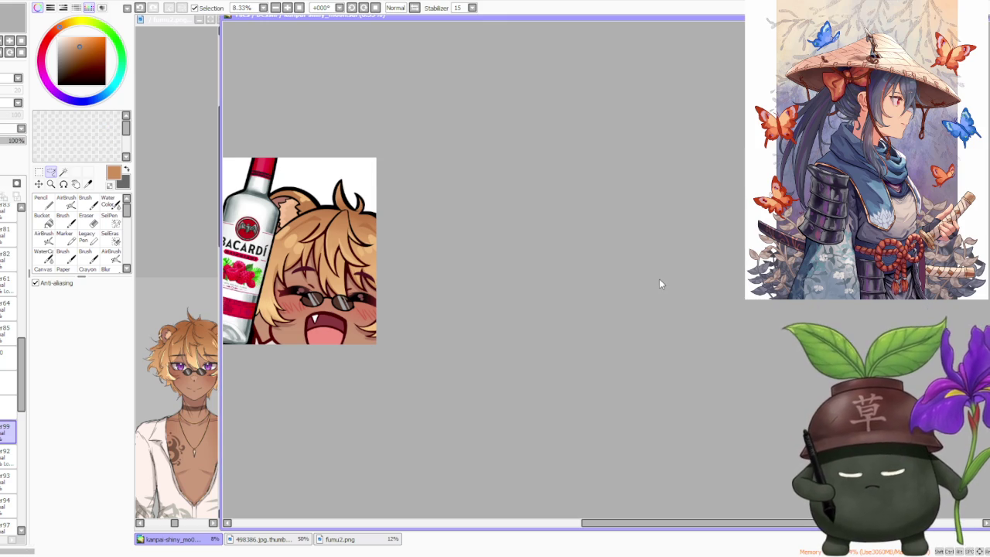
Select the paint layer lower in the stack and set the colour to dark maroon
scroll(531, 278, down, 1)
scroll(353, 297, up, 2)
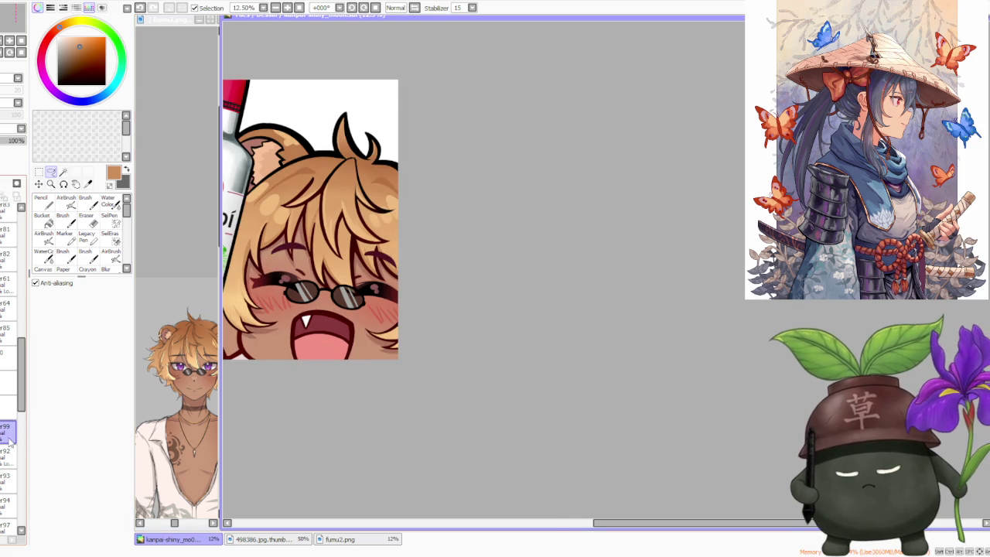
scroll(8, 449, down, 1)
scroll(10, 386, down, 2)
scroll(10, 386, down, 2)
scroll(9, 387, down, 2)
scroll(9, 387, down, 2)
click(3, 413)
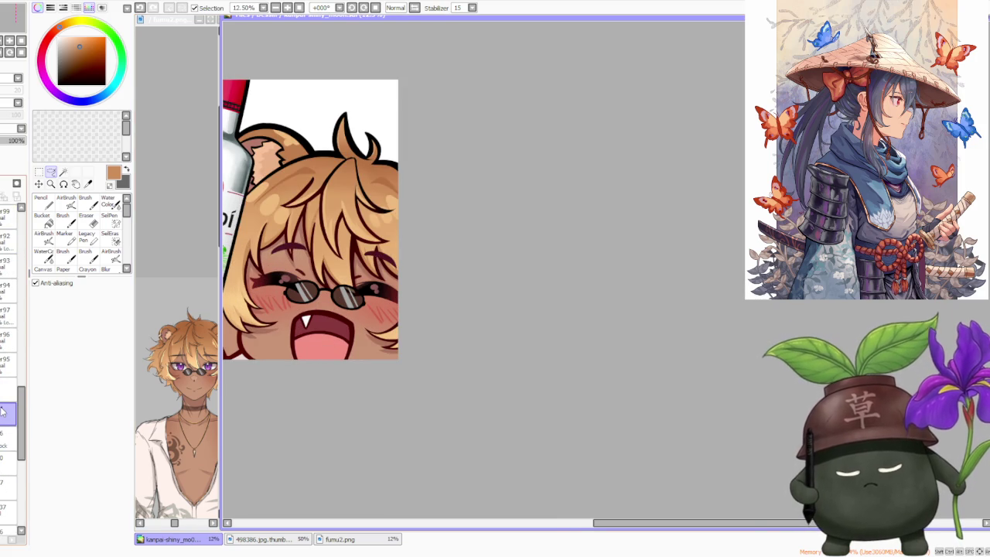
click(88, 202)
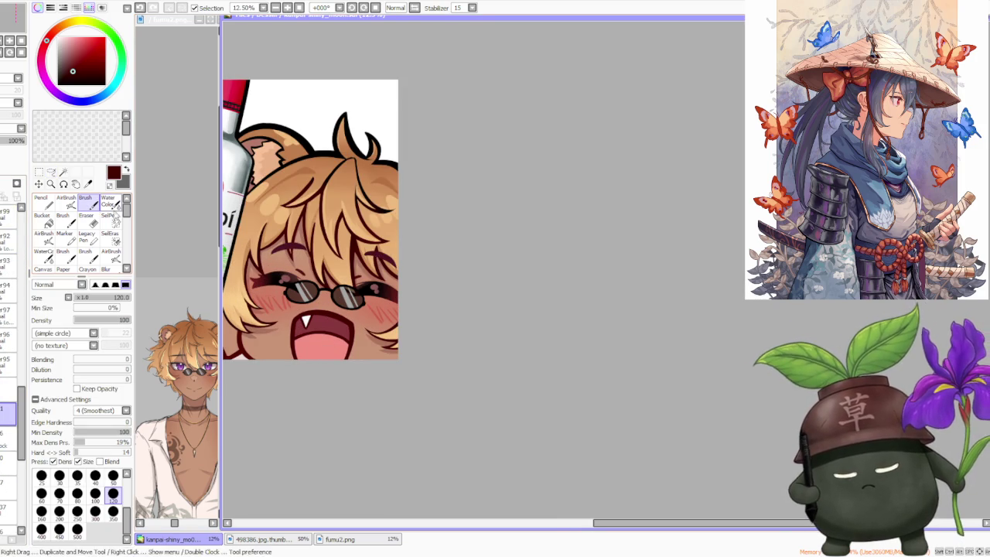
Outline a second fang in dark red inside the mouth, redoing a first attempt
scroll(331, 297, up, 2)
scroll(340, 328, up, 2)
mouse_move(338, 288)
mouse_down()
mouse_move(344, 333)
mouse_move(362, 311)
mouse_up()
key(ctrl+z)
key(ctrl+z)
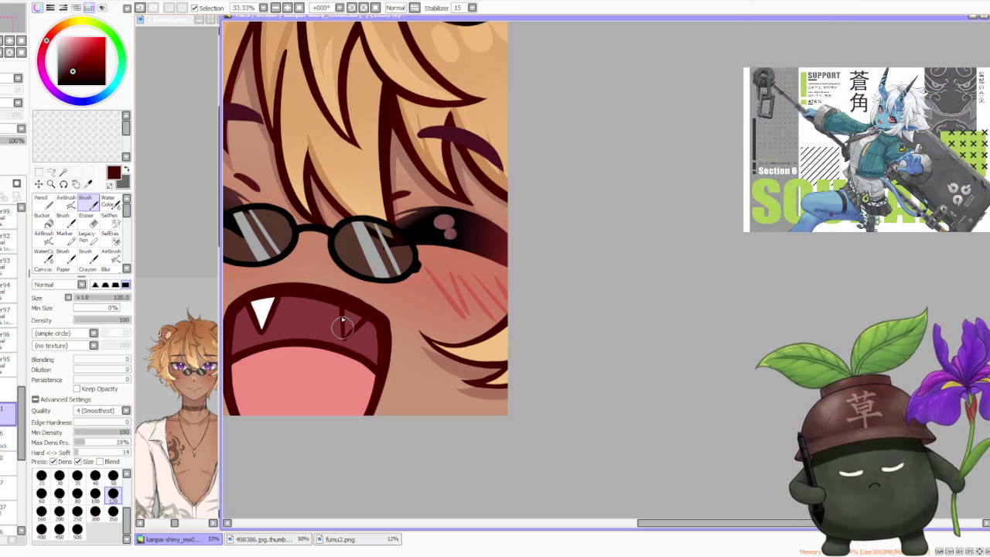
drag(347, 341, 368, 314)
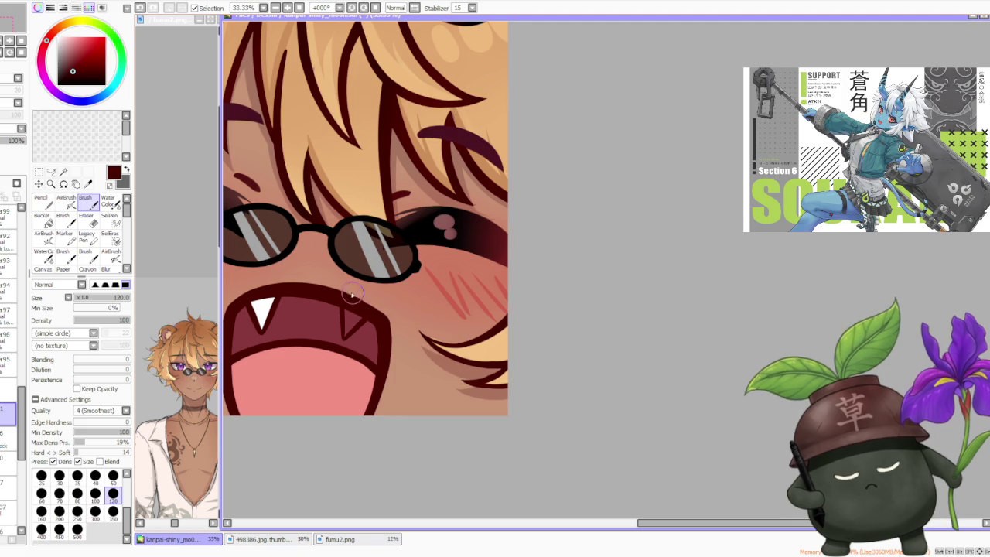
Fill the new fang with white, sampled from the existing fang, on the layer below
alt+click(266, 311)
click(6, 440)
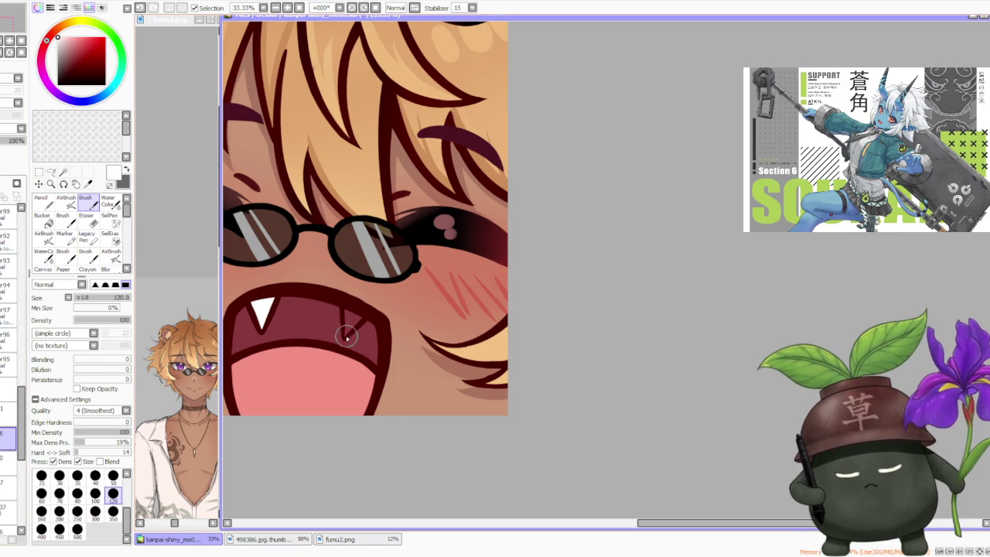
mouse_move(347, 313)
mouse_down()
mouse_move(360, 317)
mouse_move(350, 324)
mouse_up()
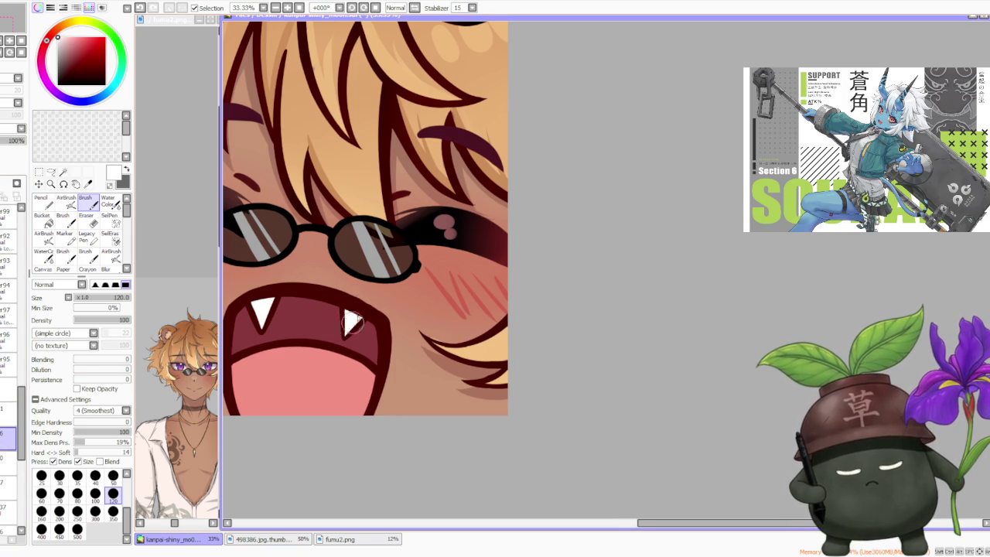
scroll(350, 323, down, 3)
scroll(390, 267, down, 2)
scroll(385, 272, up, 5)
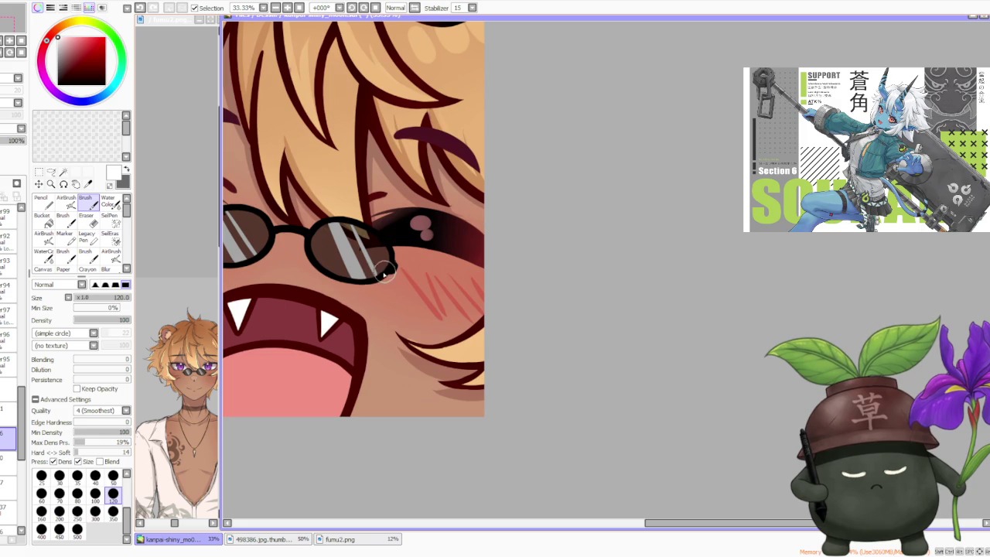
Return to dark maroon on the outline layer, undo two strokes, and resample white
alt+click(311, 309)
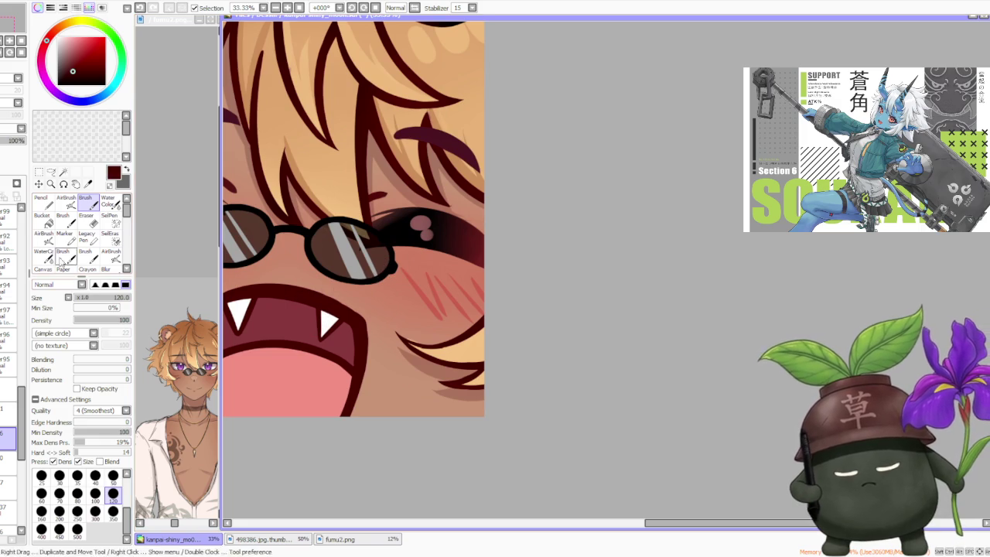
click(8, 414)
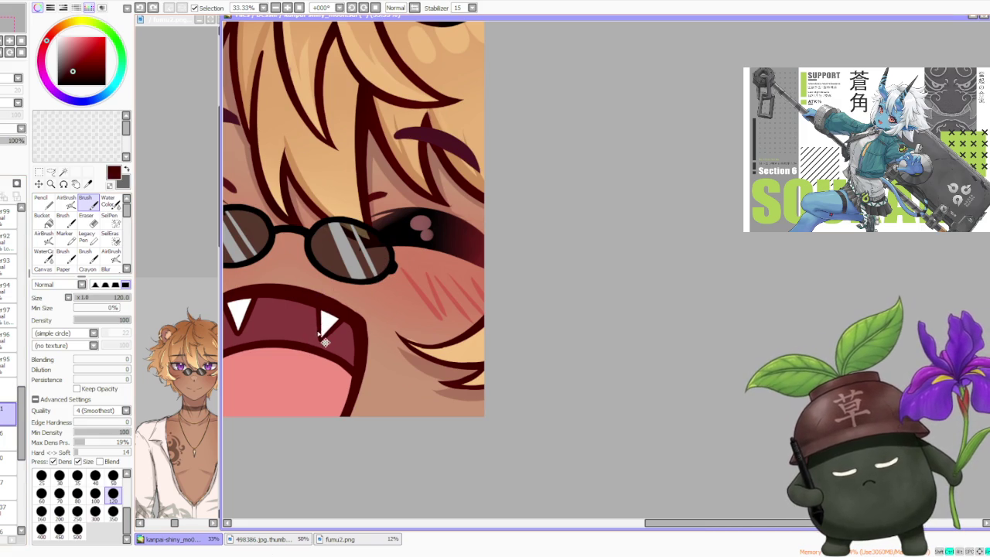
key(ctrl+z)
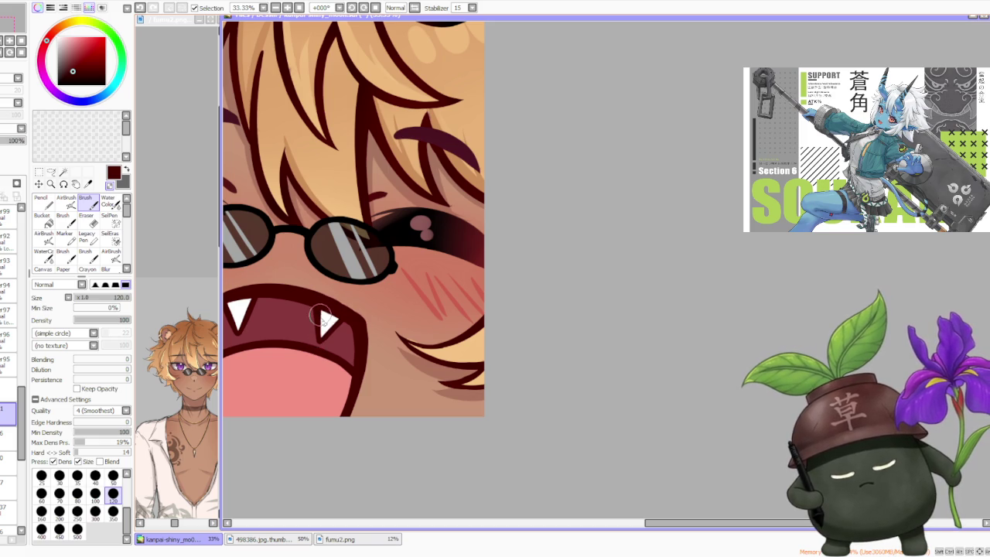
key(ctrl+z)
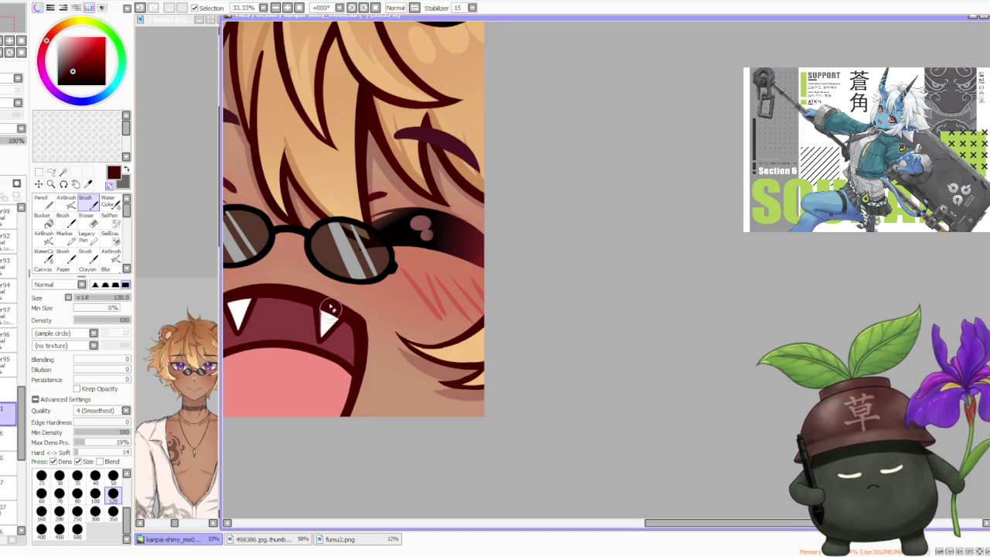
scroll(329, 321, down, 2)
scroll(328, 321, up, 1)
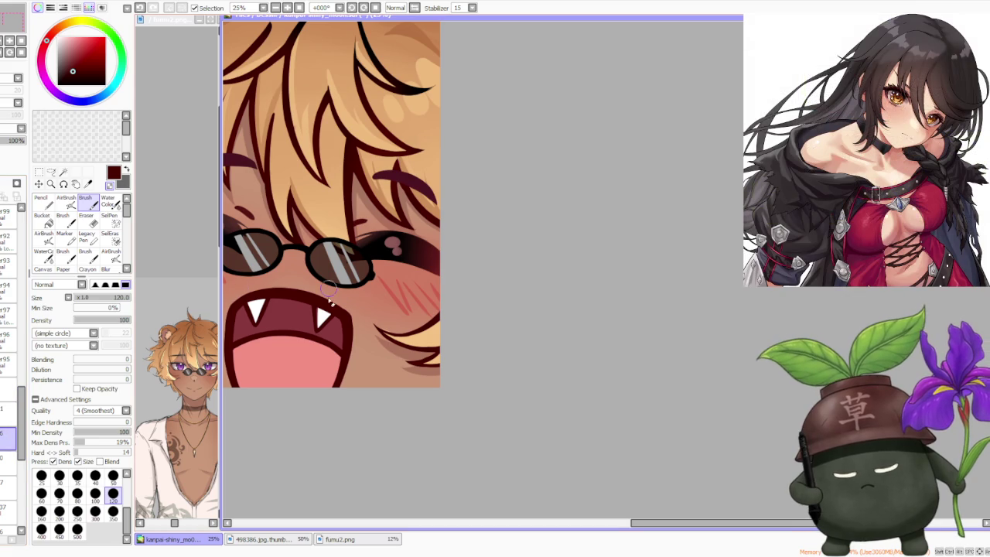
alt+click(321, 313)
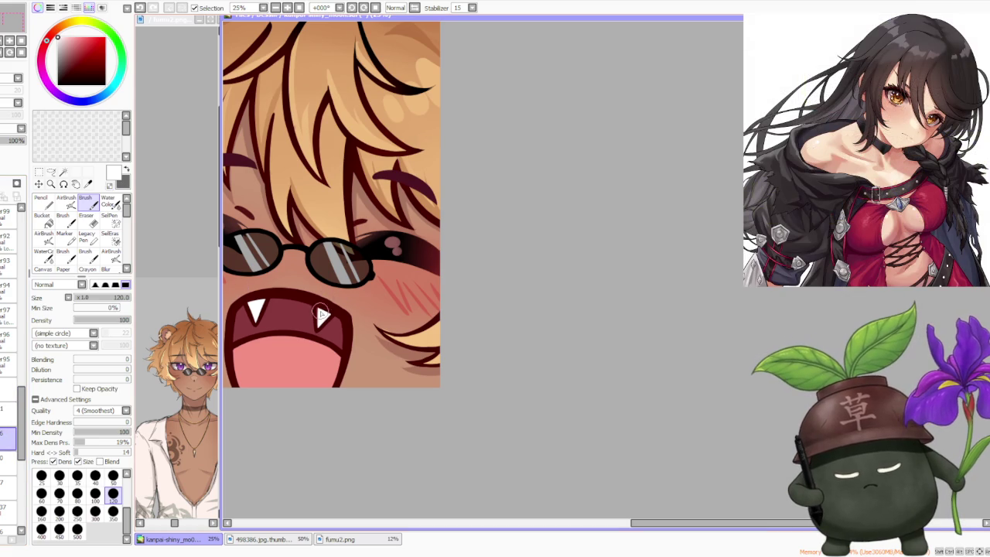
scroll(318, 309, down, 2)
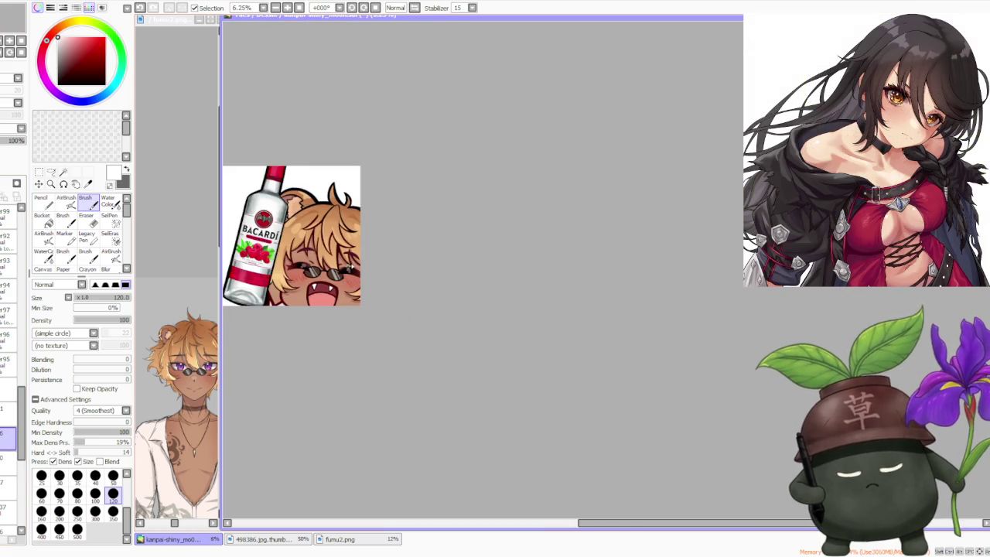
Zoom in on the mouth and sample the dark maroon outline colour
scroll(318, 309, down, 1)
scroll(346, 273, up, 2)
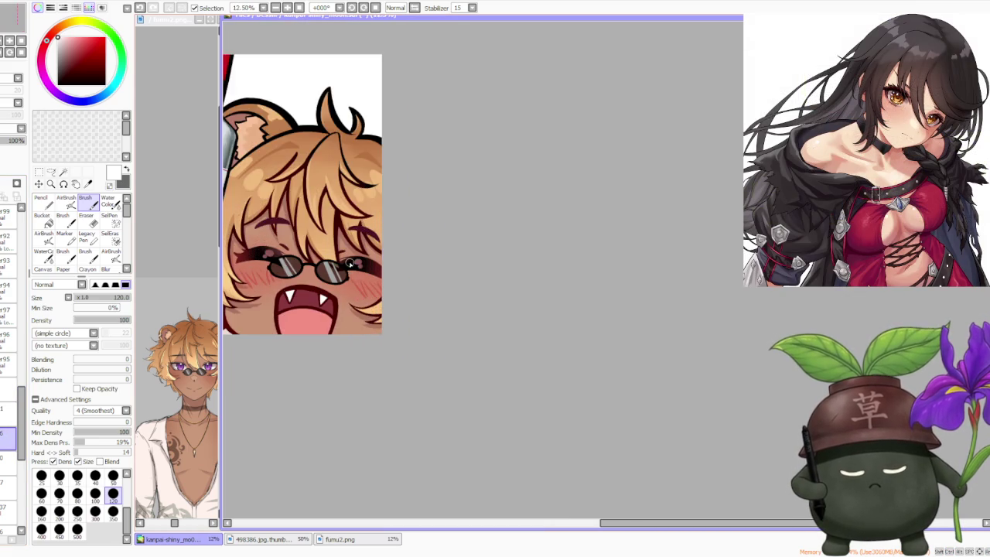
scroll(346, 272, up, 1)
scroll(346, 285, down, 3)
scroll(348, 302, down, 1)
scroll(348, 309, down, 1)
scroll(350, 315, up, 4)
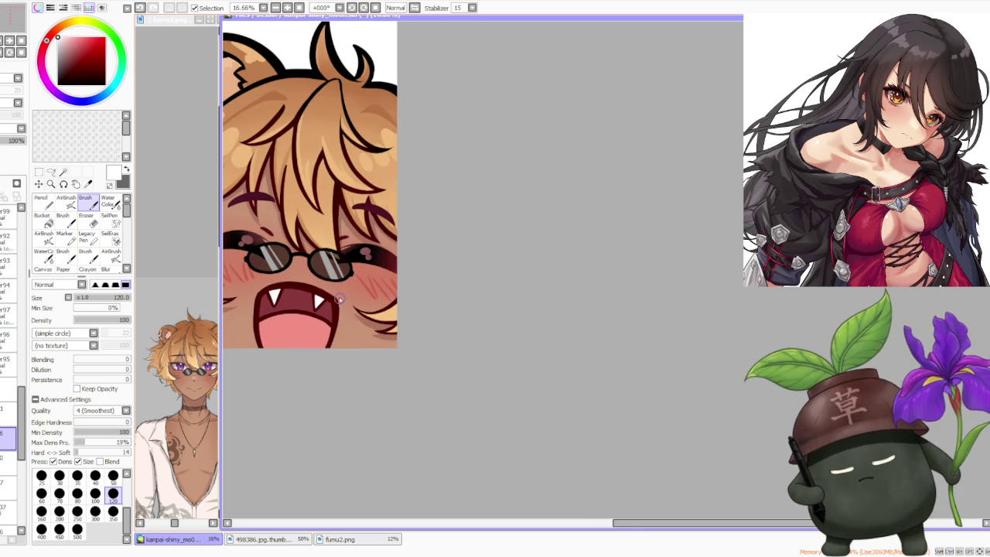
scroll(340, 298, up, 1)
scroll(339, 298, up, 2)
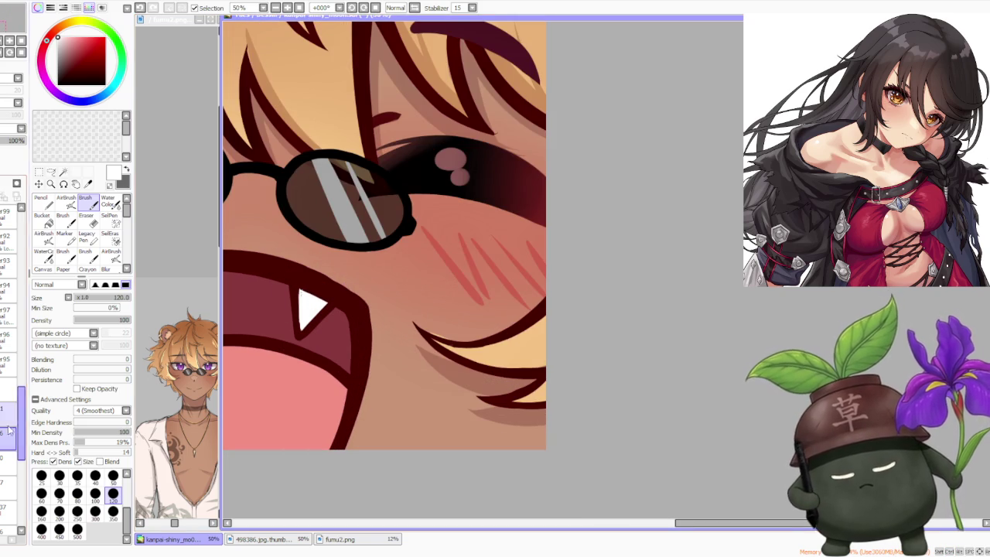
scroll(301, 301, up, 1)
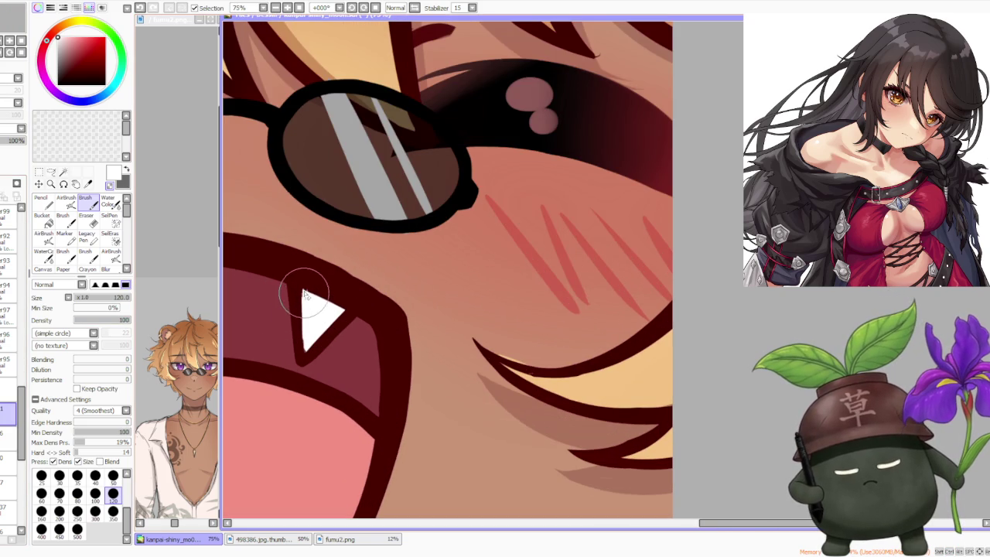
alt+click(285, 263)
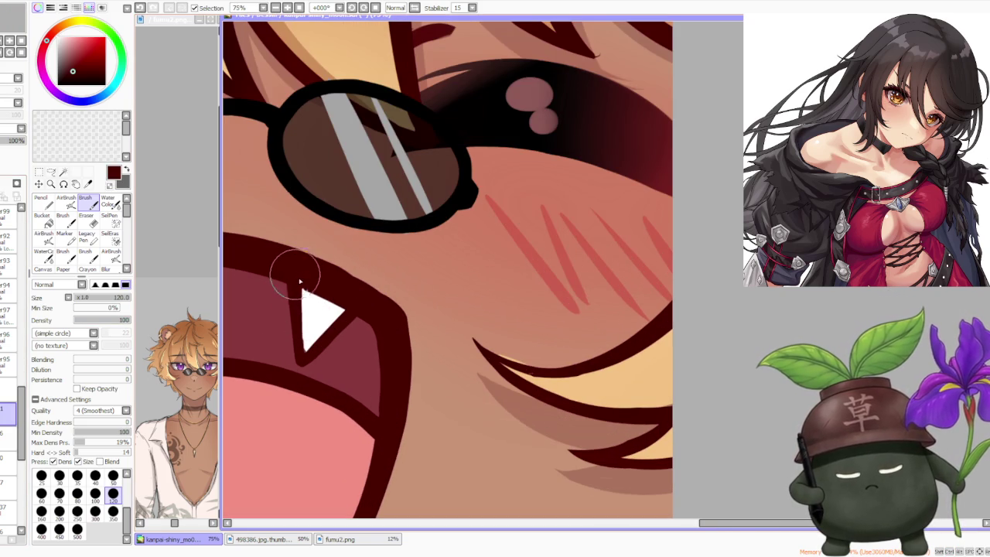
Sharpen the left fang's lower tip with white sampled from the fang, on the fang layer
alt+click(309, 318)
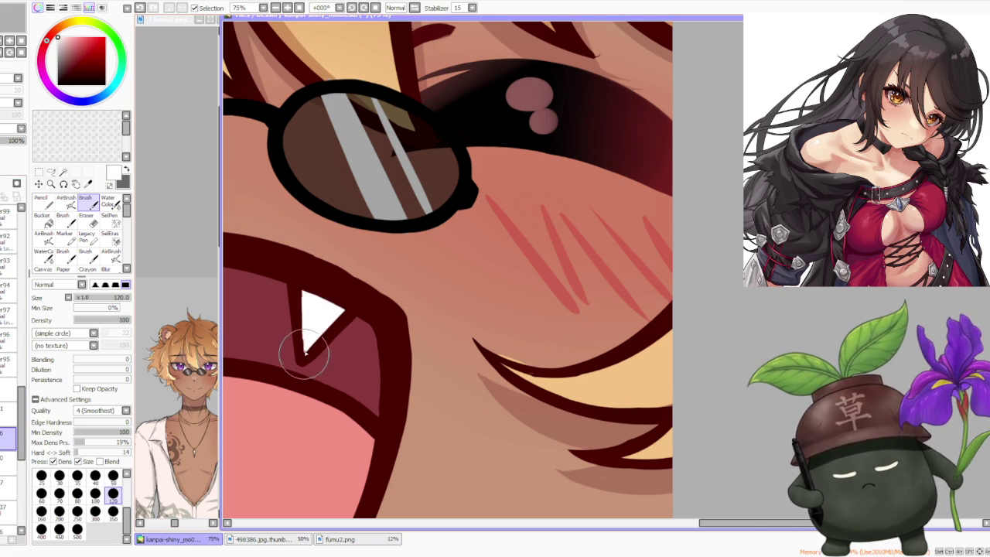
click(11, 416)
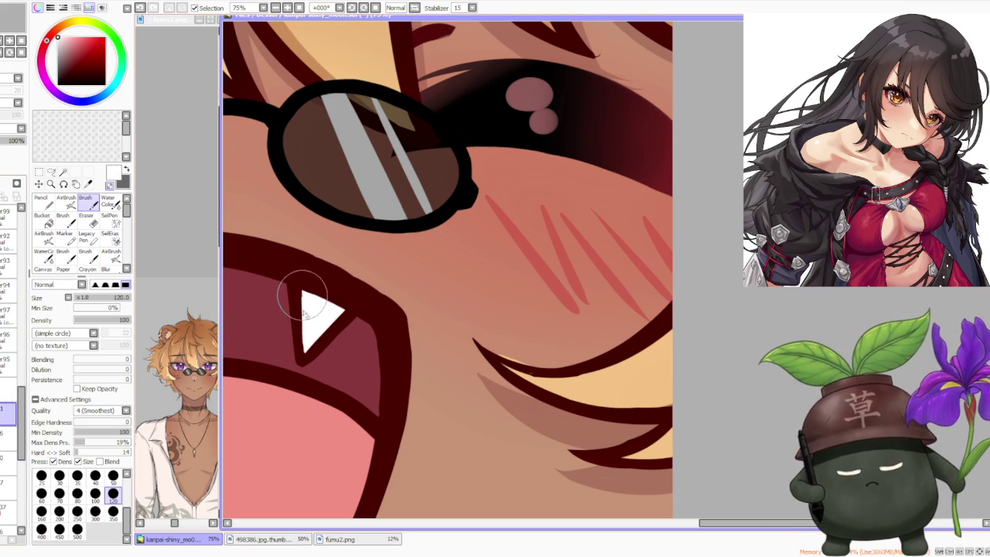
drag(295, 347, 308, 356)
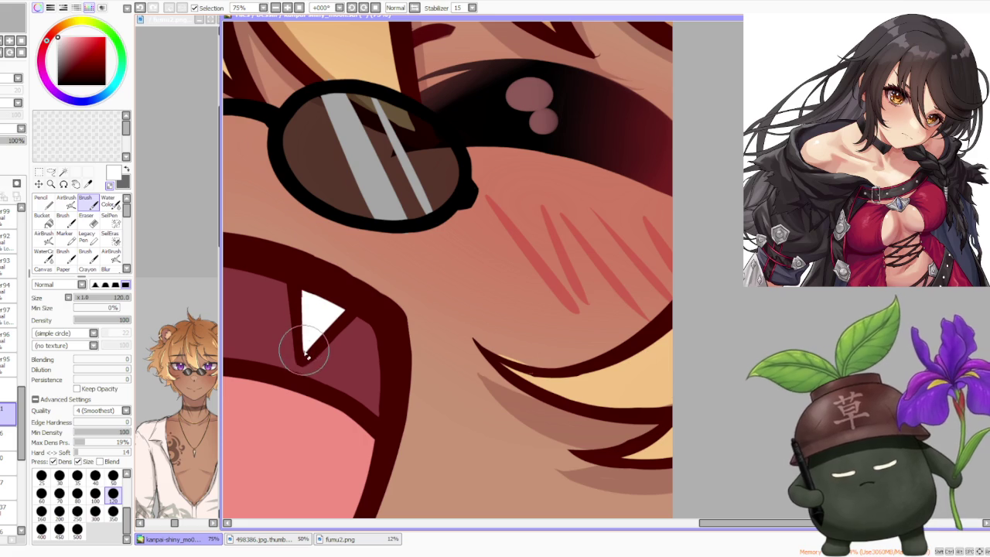
scroll(324, 325, down, 4)
scroll(352, 287, down, 3)
scroll(354, 286, down, 1)
scroll(355, 284, down, 1)
scroll(352, 271, up, 4)
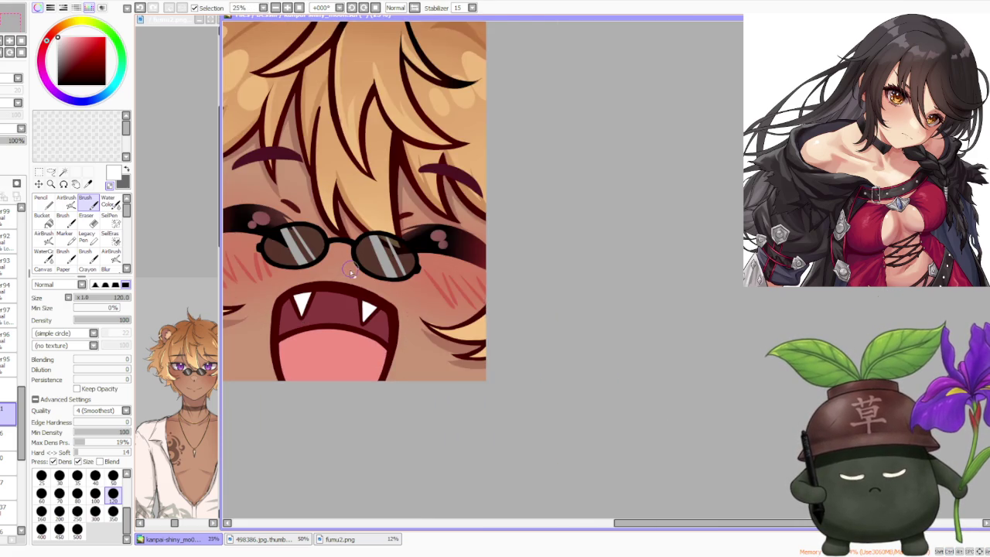
scroll(422, 301, down, 2)
scroll(422, 301, down, 1)
scroll(414, 321, up, 3)
scroll(394, 301, up, 2)
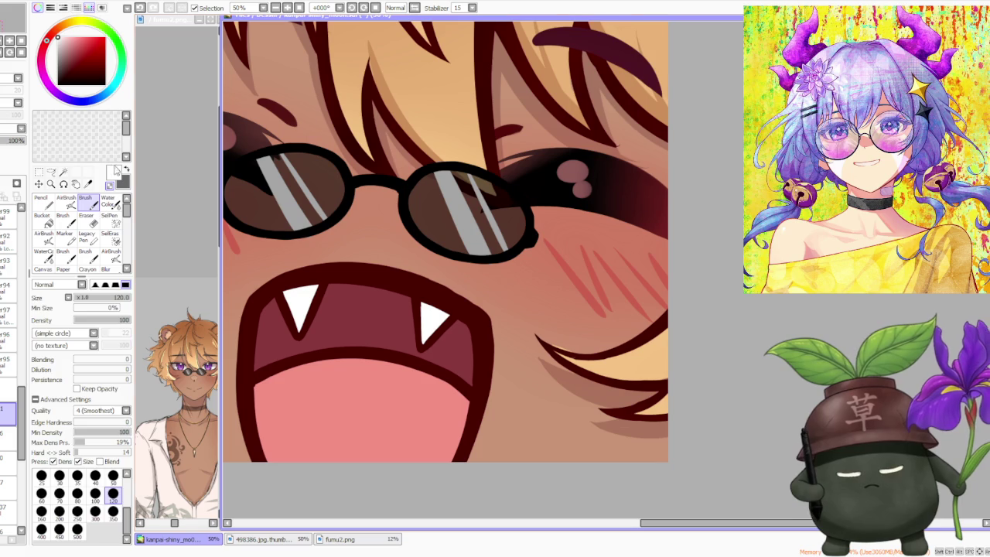
click(51, 172)
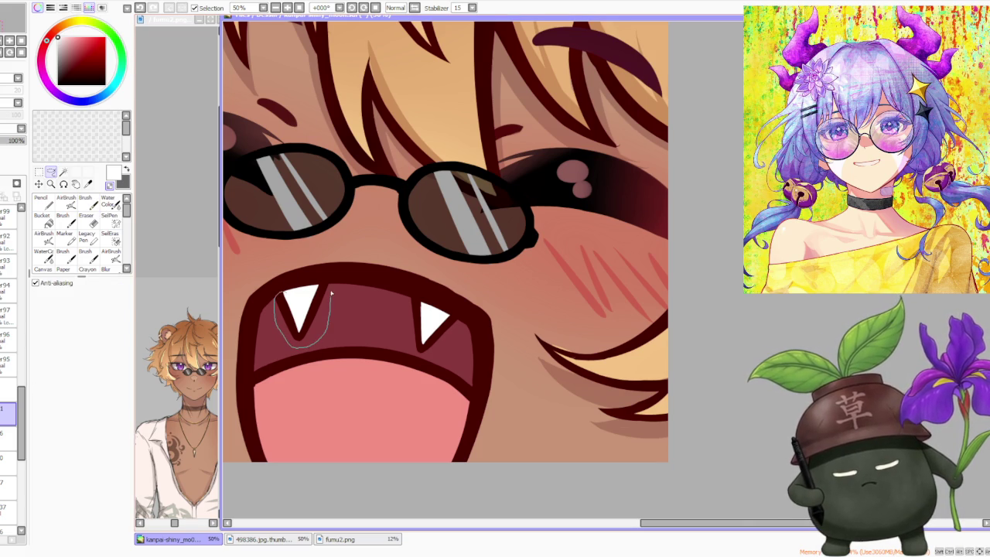
Lasso the left fang and scale it down from its lower-left corner
drag(317, 286, 314, 287)
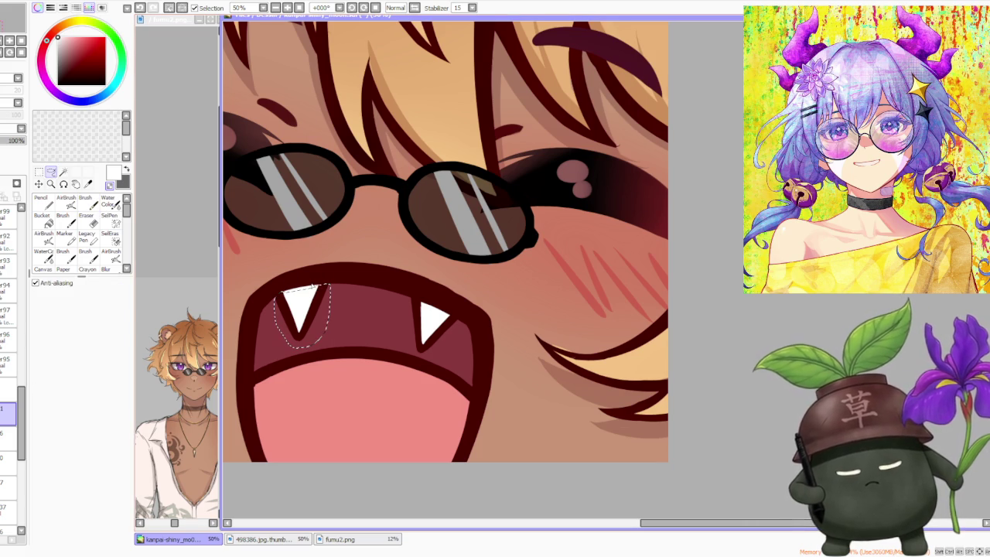
key(ctrl+t)
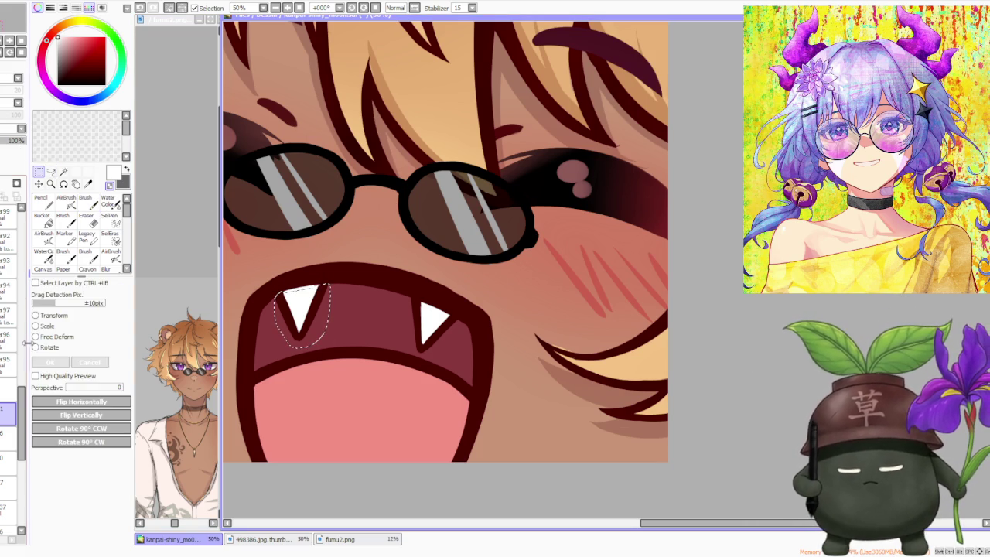
click(49, 326)
mouse_move(274, 345)
mouse_down()
mouse_move(313, 324)
mouse_move(290, 333)
mouse_up()
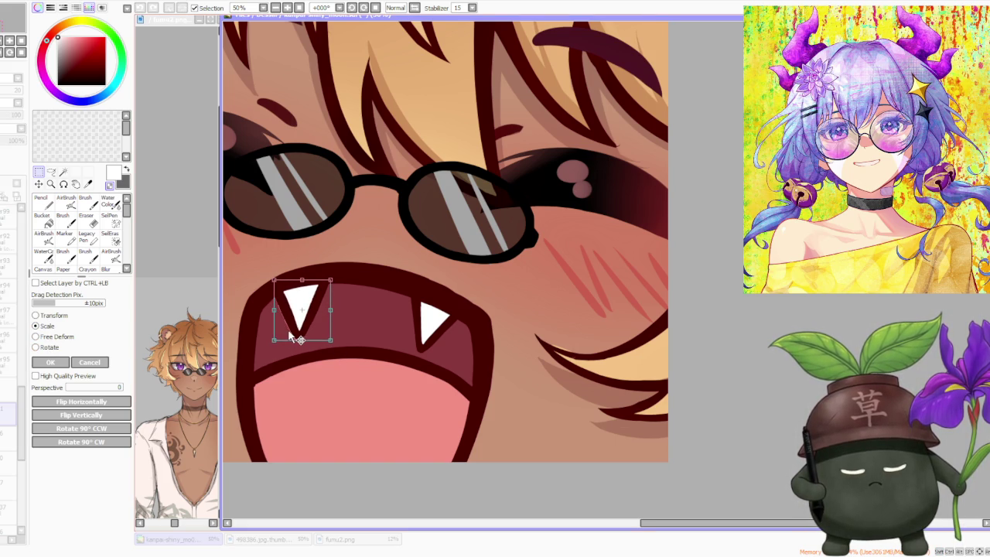
click(67, 362)
Apply a second small scale adjustment to the left fang
scroll(592, 316, down, 4)
scroll(578, 306, down, 2)
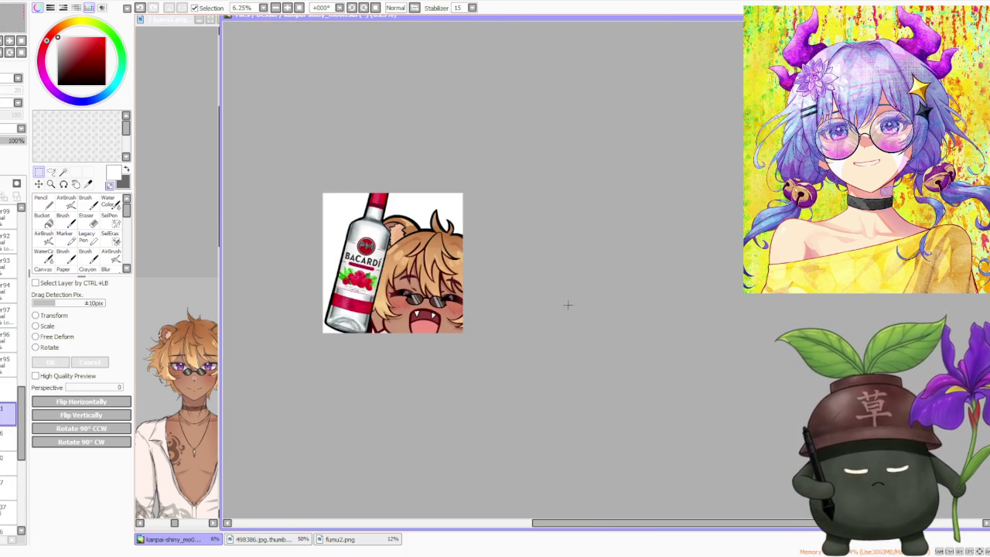
scroll(456, 323, up, 2)
scroll(430, 325, up, 2)
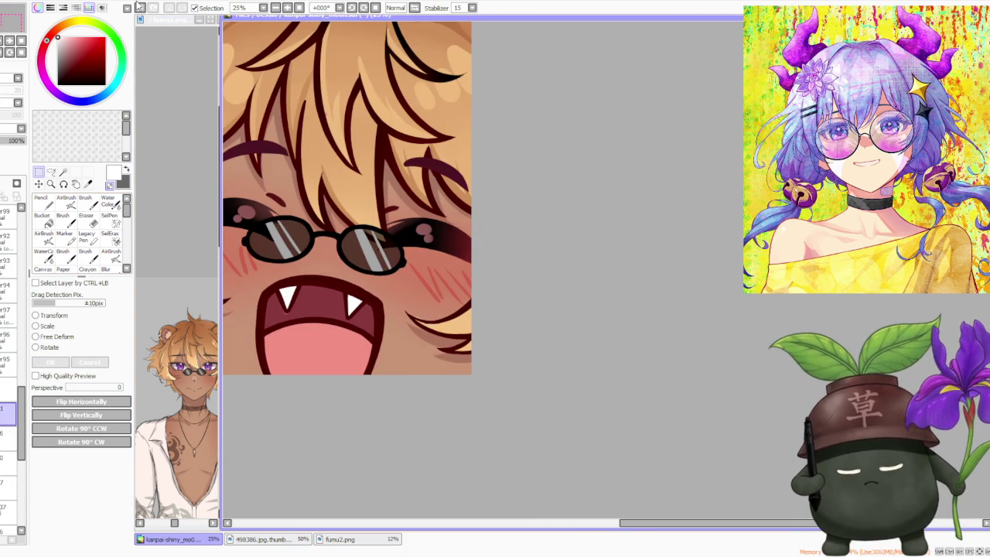
scroll(286, 284, up, 1)
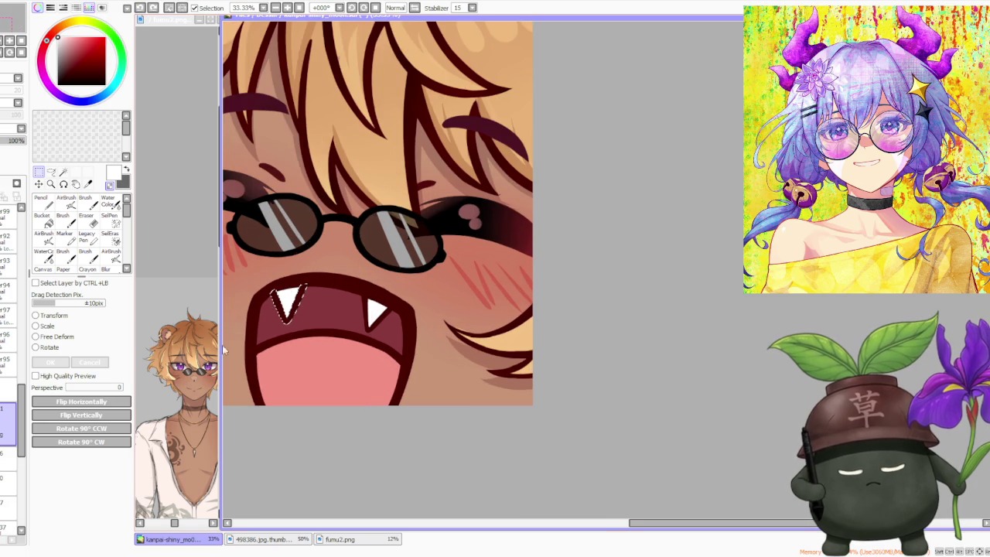
click(47, 326)
scroll(313, 340, up, 1)
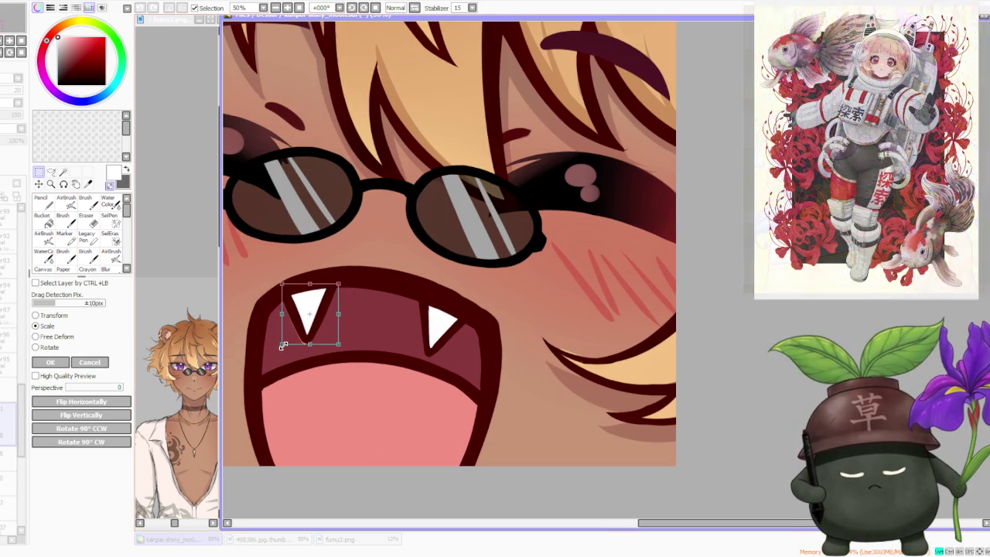
drag(283, 343, 283, 342)
click(50, 362)
scroll(426, 278, down, 4)
scroll(425, 279, down, 3)
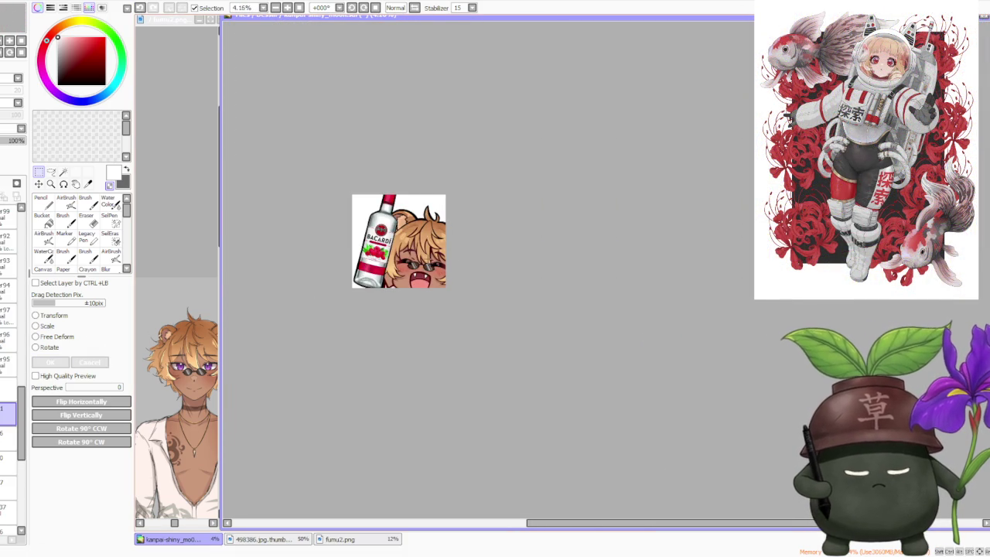
Cover the pink edge beside the left fang with dark red
scroll(391, 275, up, 5)
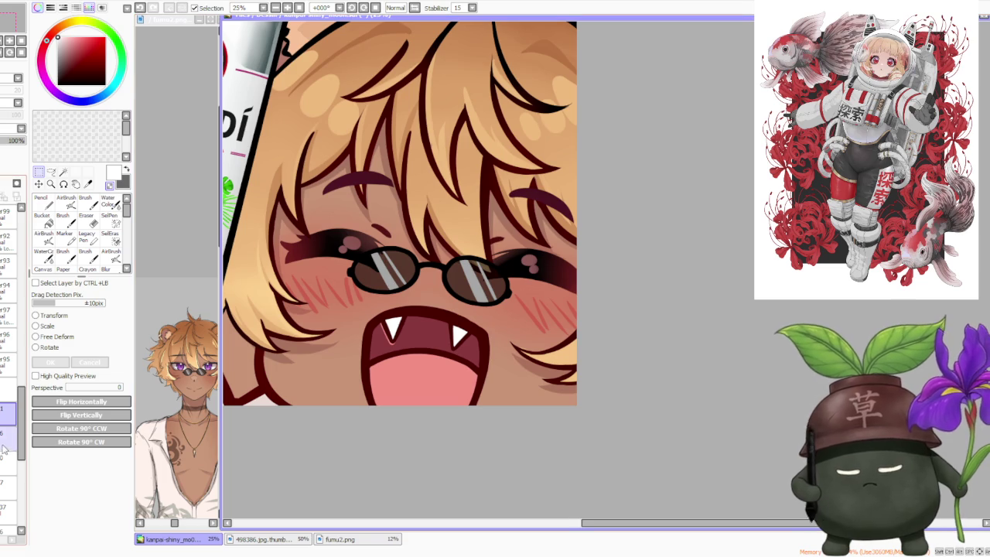
click(85, 201)
scroll(387, 331, up, 3)
drag(387, 332, 393, 291)
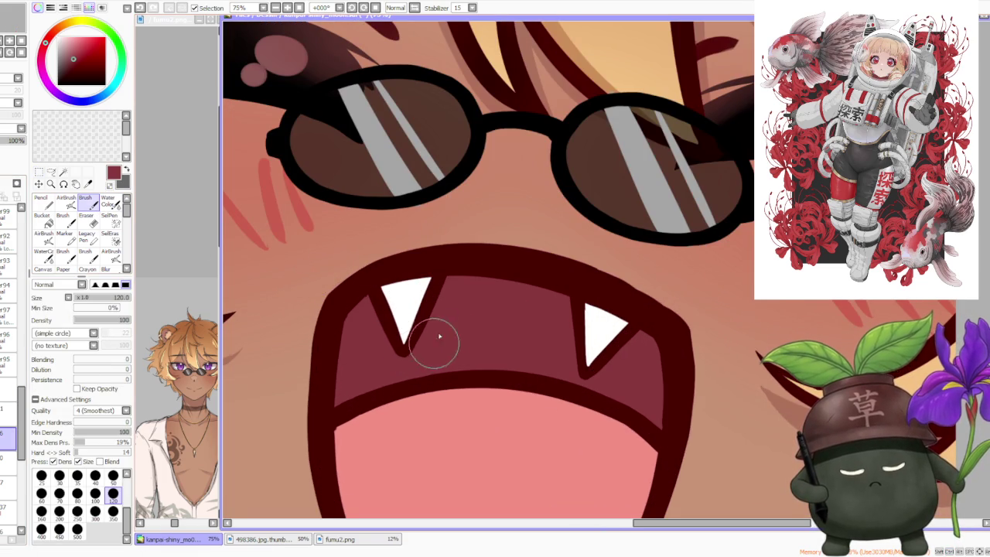
Undo the stray mark near the mouth corner
scroll(557, 260, down, 2)
scroll(573, 297, down, 2)
scroll(613, 297, down, 1)
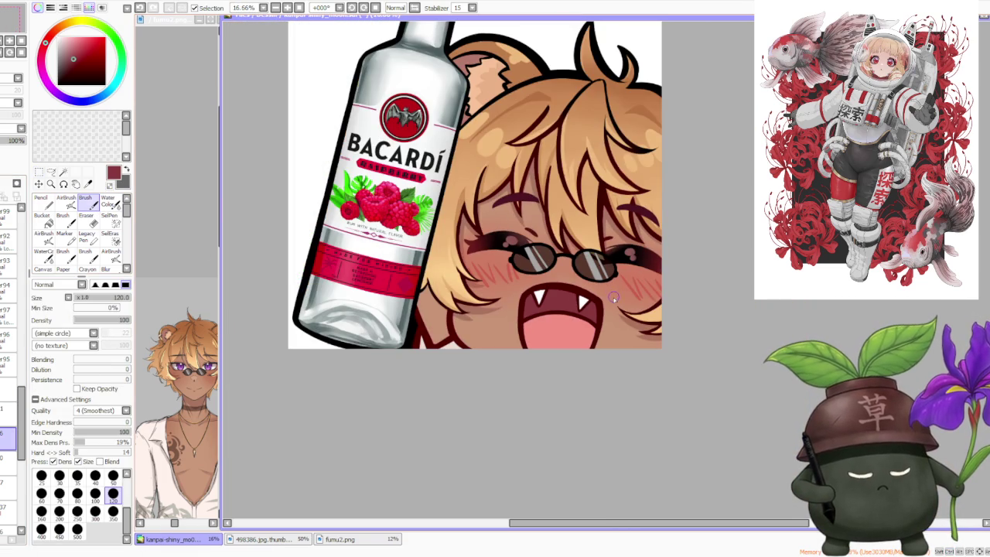
scroll(611, 301, down, 3)
scroll(634, 305, down, 2)
scroll(642, 310, up, 1)
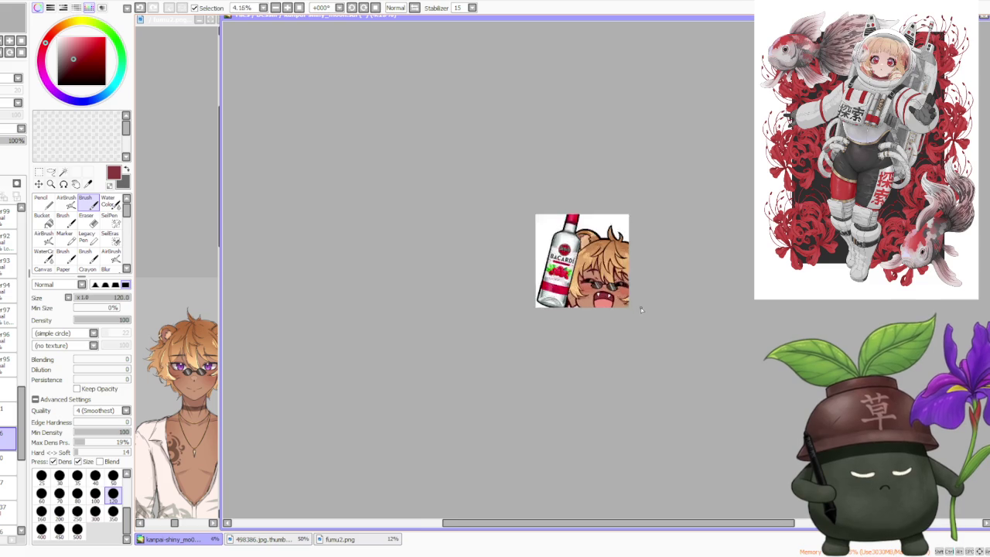
scroll(613, 252, up, 6)
scroll(597, 207, up, 1)
scroll(597, 214, down, 1)
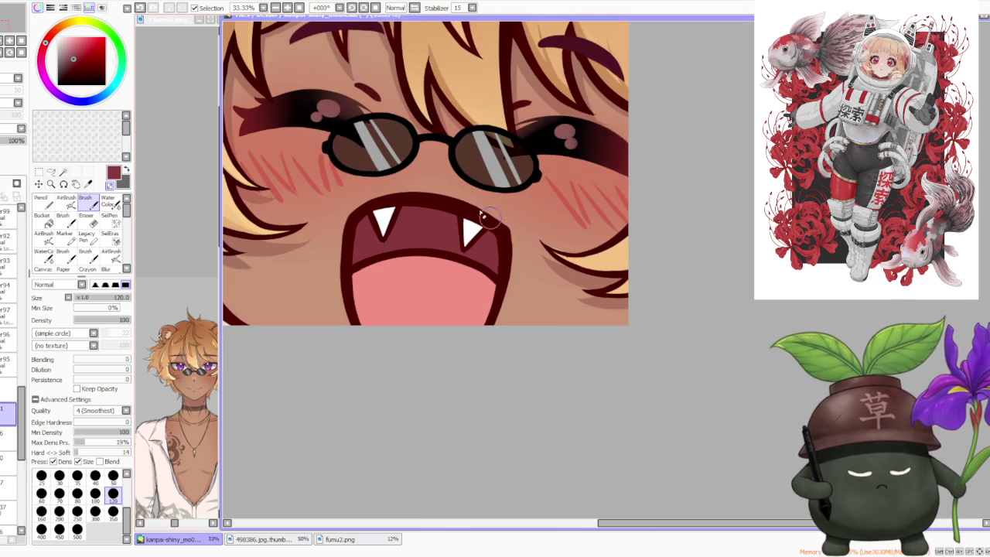
key(ctrl+z)
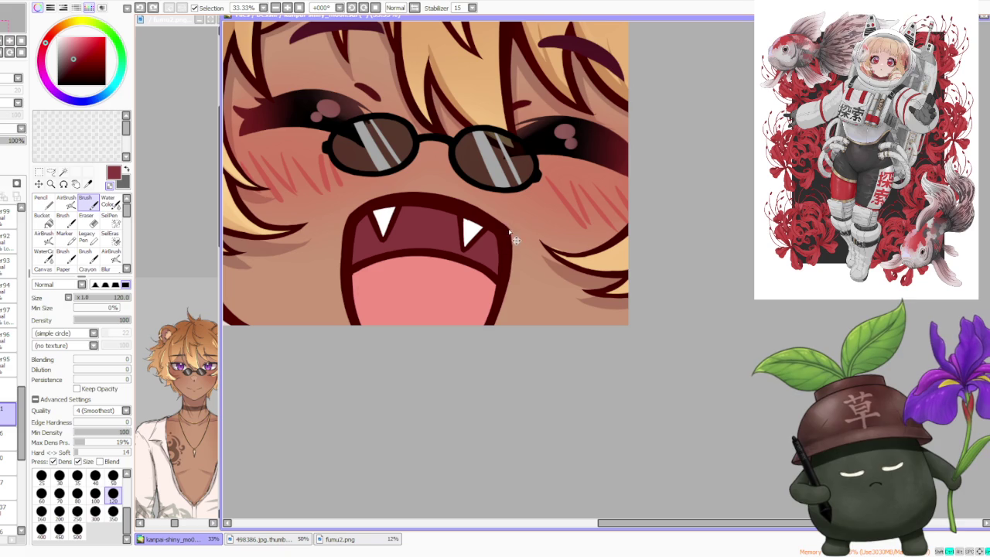
scroll(513, 261, down, 1)
scroll(511, 255, down, 1)
scroll(501, 193, up, 1)
scroll(448, 237, up, 1)
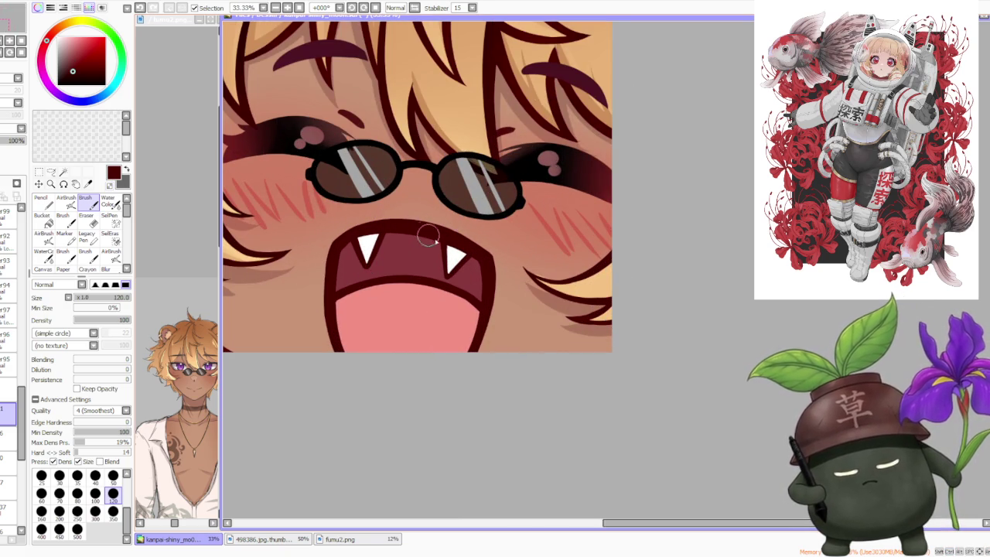
scroll(457, 270, up, 1)
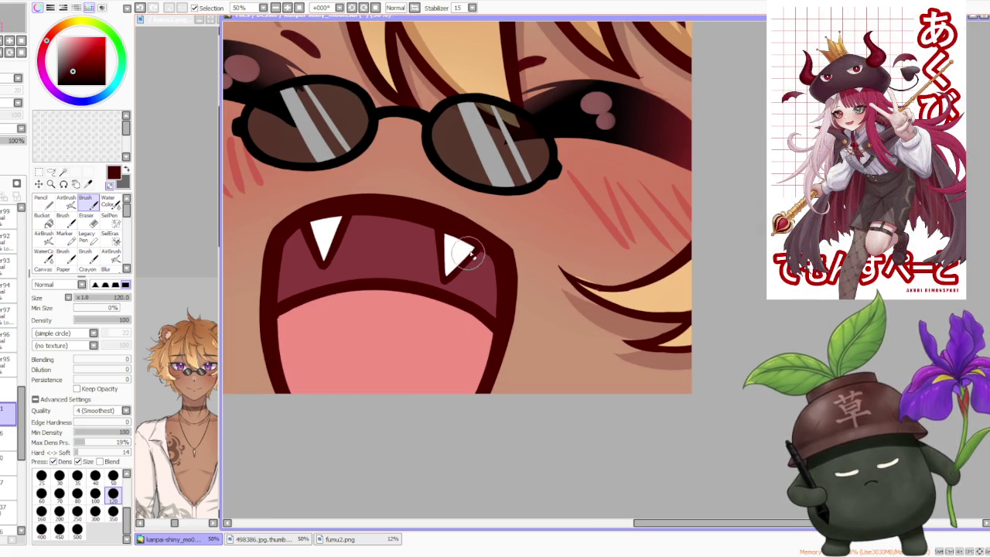
scroll(481, 267, down, 4)
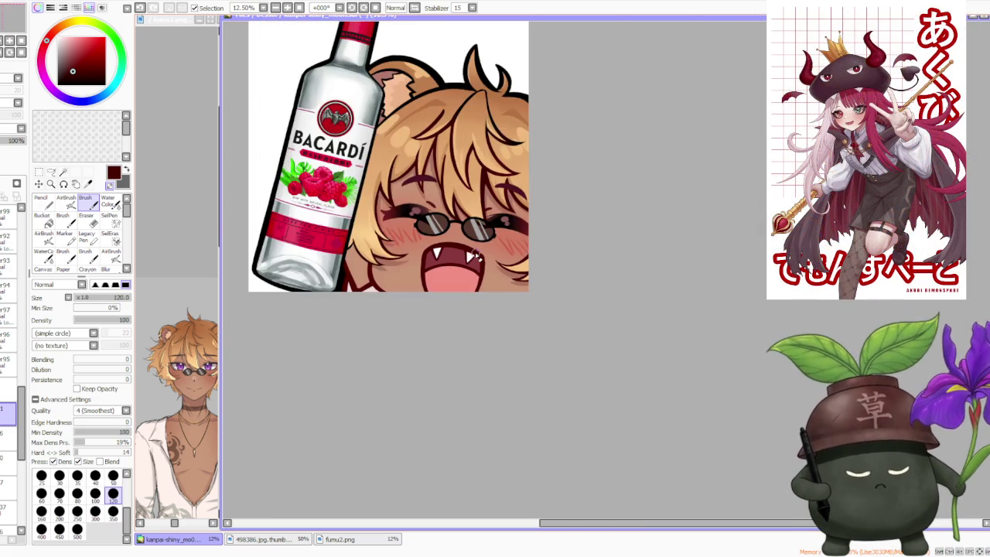
Zoom into the mouth and reshape the right fang's tip
scroll(497, 249, down, 3)
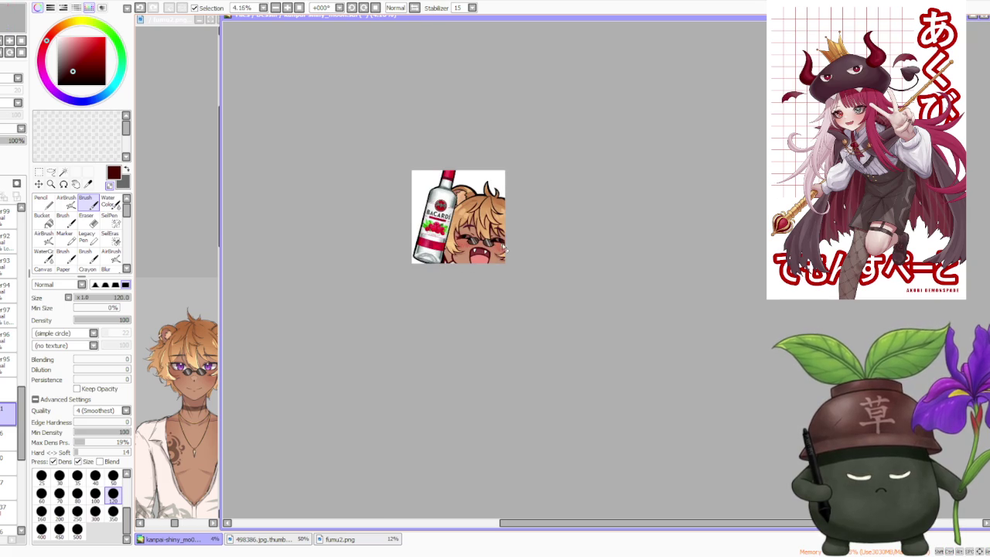
scroll(504, 250, up, 4)
scroll(486, 256, up, 2)
scroll(377, 300, up, 1)
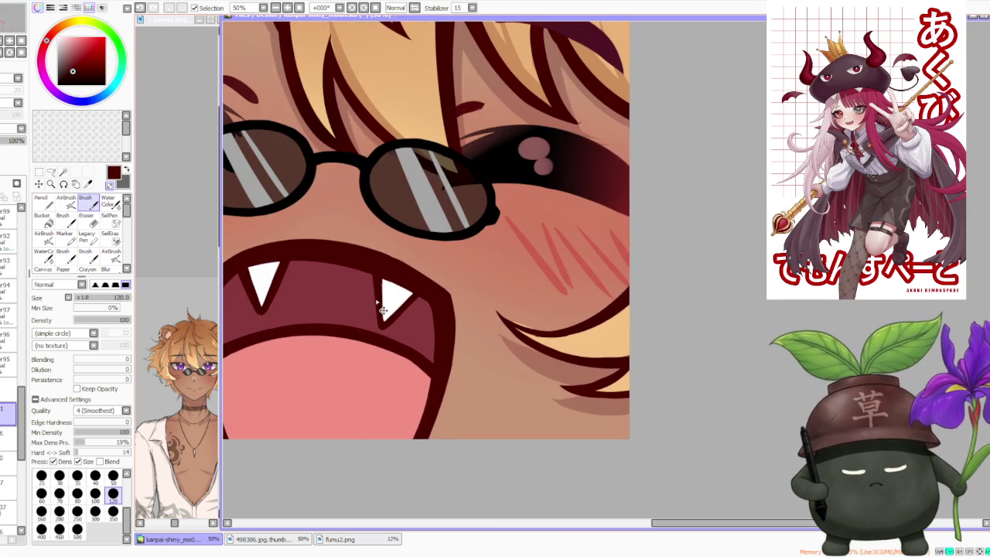
scroll(343, 305, up, 1)
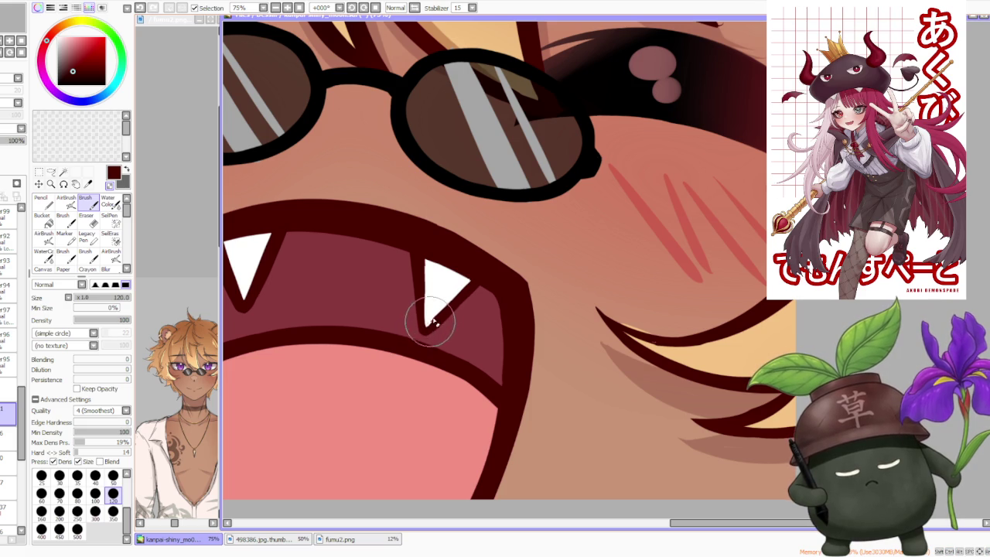
drag(426, 323, 430, 329)
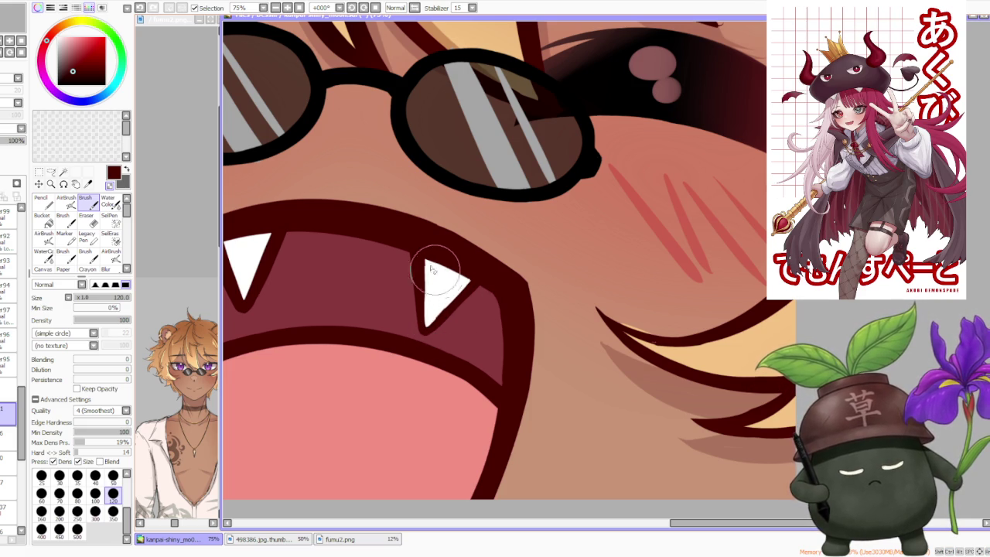
Switch to the fang fill layer in white and undo the last fang stroke
click(13, 443)
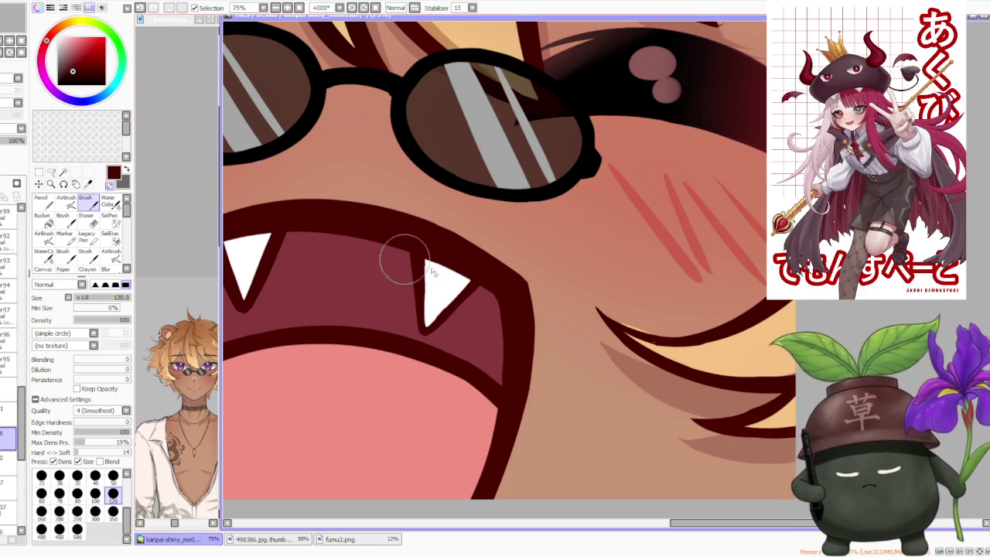
alt+click(435, 308)
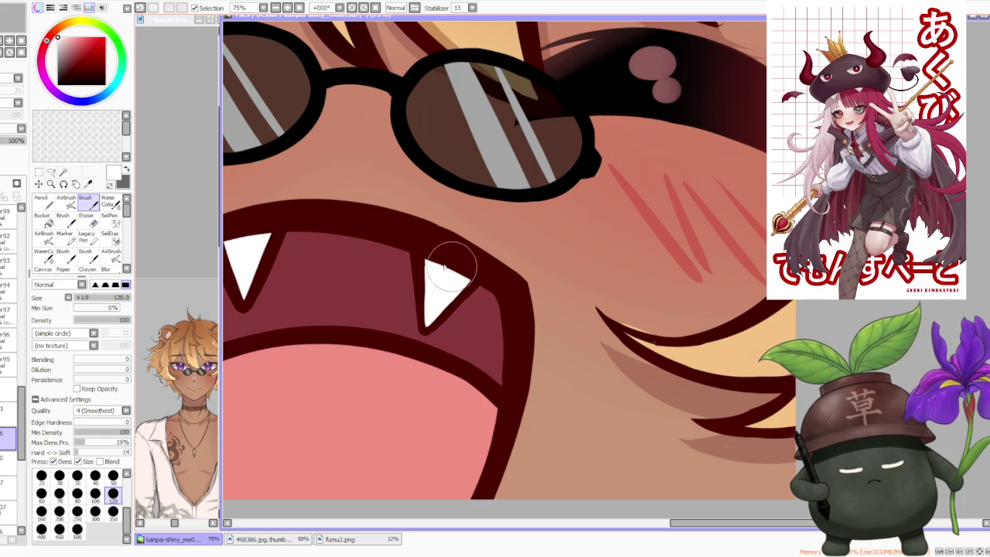
scroll(418, 286, down, 3)
scroll(464, 217, down, 3)
scroll(472, 174, down, 2)
scroll(473, 175, down, 1)
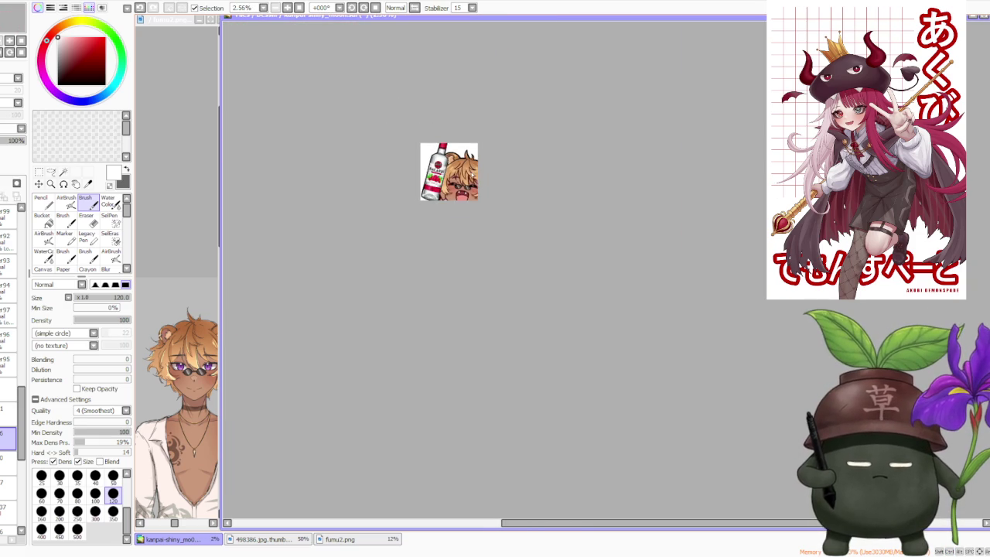
scroll(510, 266, up, 2)
scroll(509, 266, up, 1)
scroll(601, 399, up, 2)
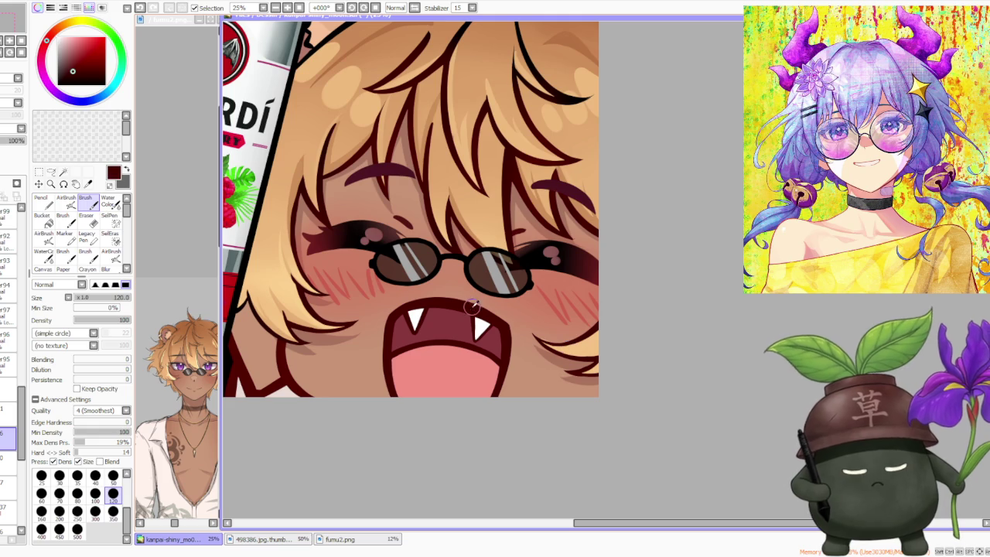
scroll(473, 313, up, 3)
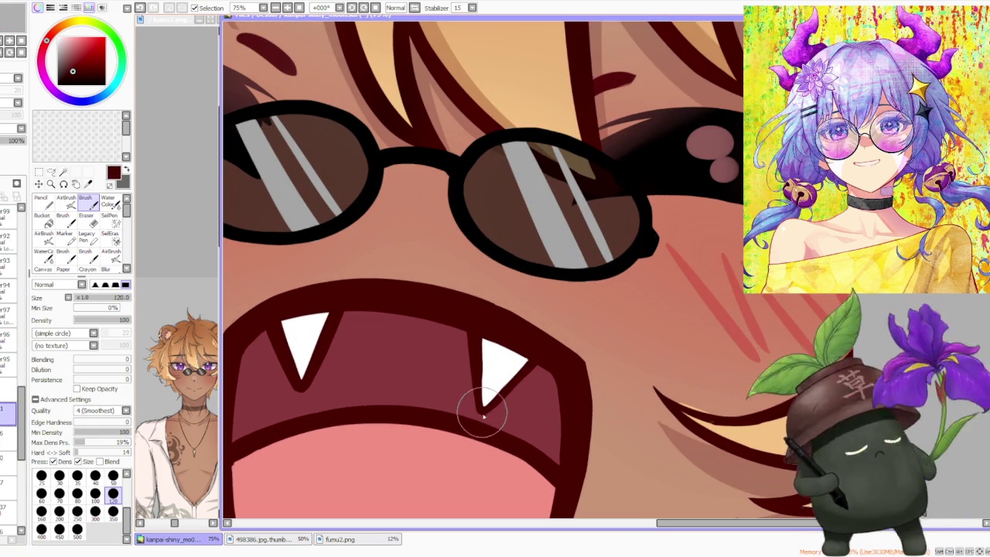
key(ctrl+z)
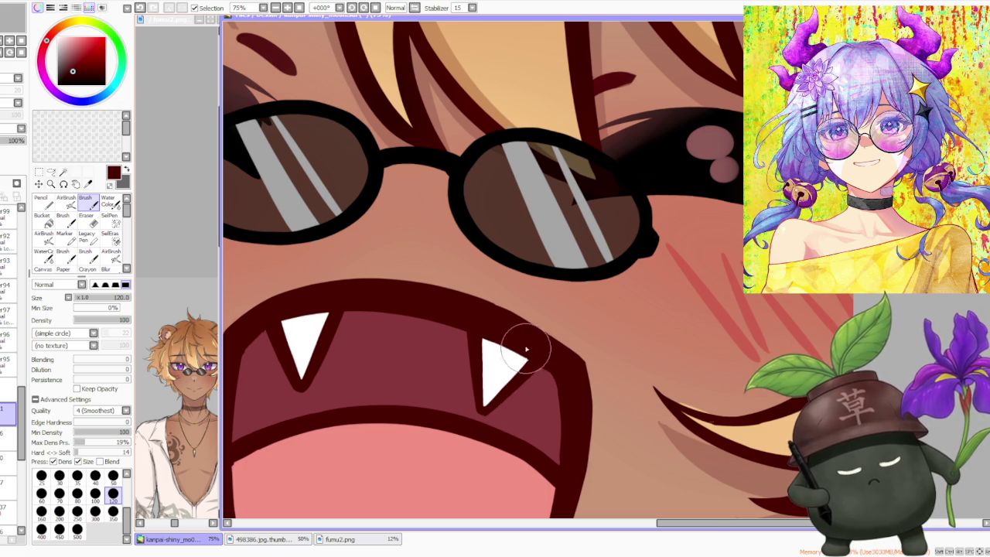
Zoom back out from the mouth to view the whole emote
scroll(520, 348, up, 2)
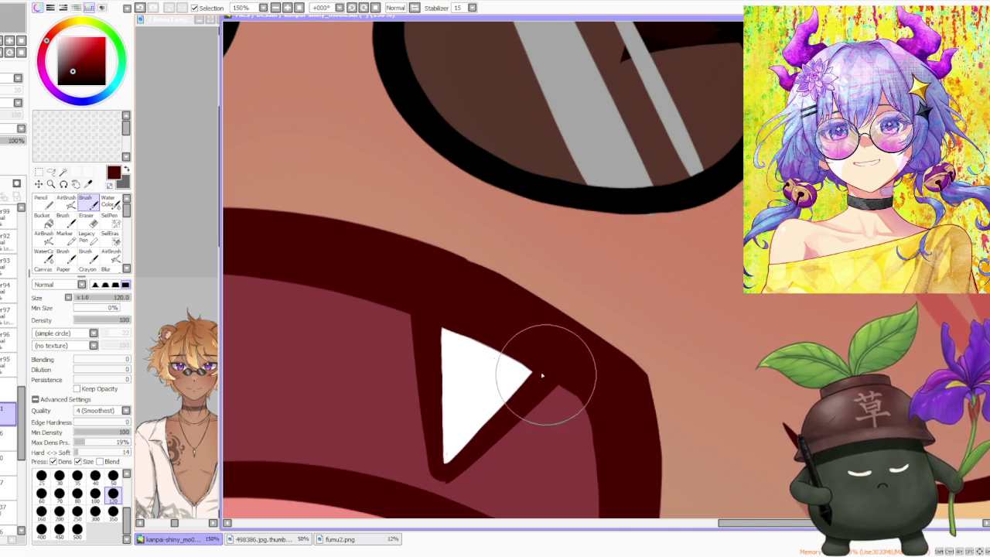
scroll(498, 329, down, 1)
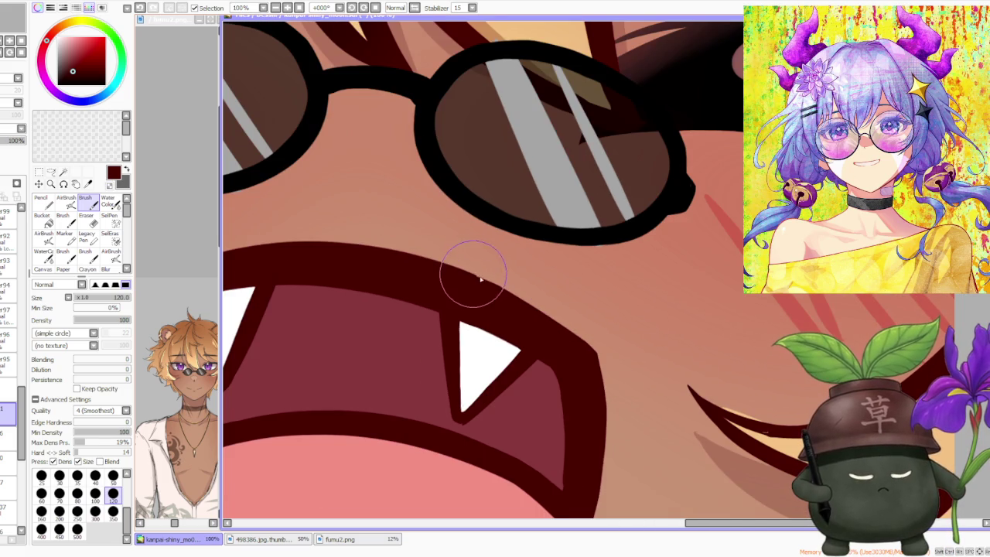
scroll(541, 271, down, 5)
scroll(595, 264, down, 1)
scroll(595, 264, down, 1)
scroll(595, 264, down, 1)
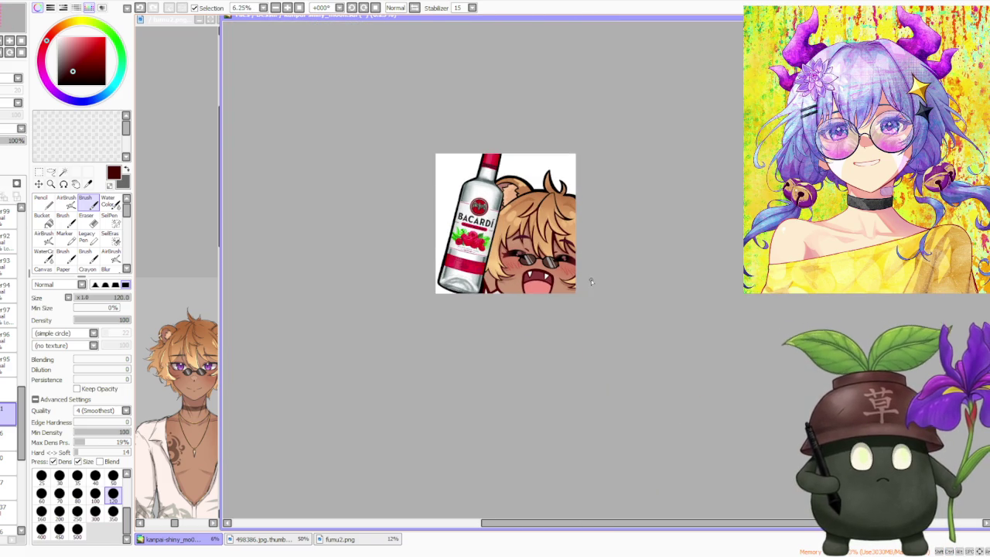
Zoom to the mouth and extend the right white fang further down
scroll(557, 241, up, 2)
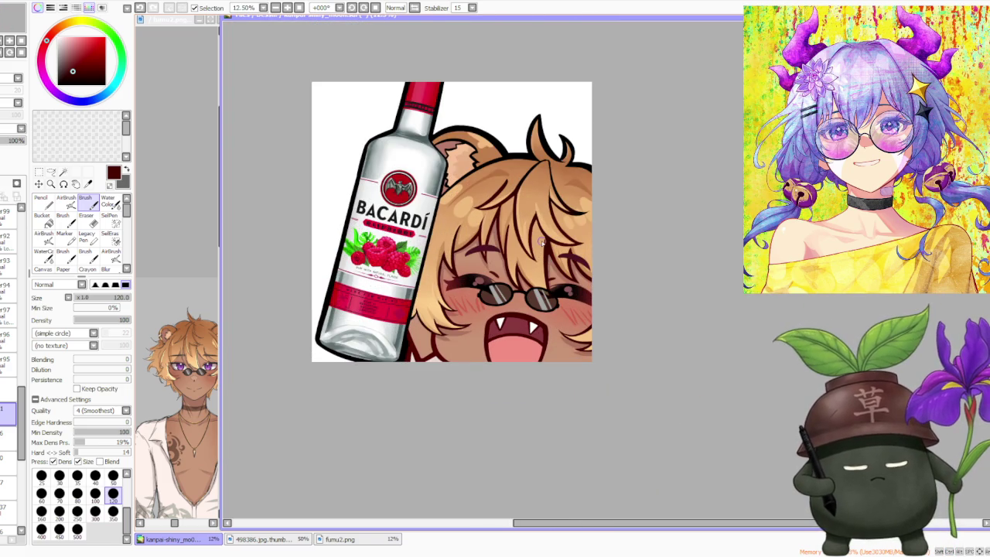
scroll(558, 290, down, 2)
scroll(541, 255, left, 2)
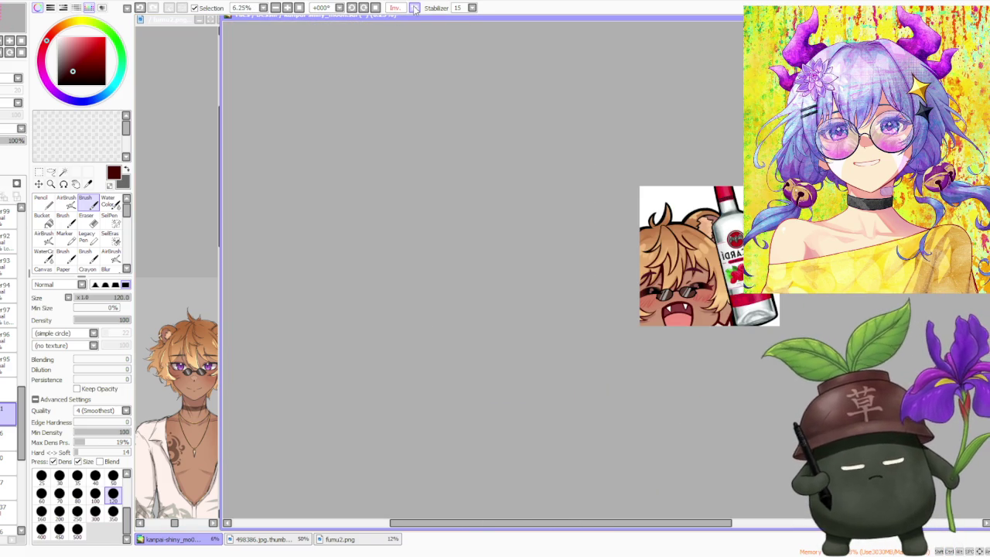
scroll(680, 294, up, 2)
scroll(778, 345, up, 3)
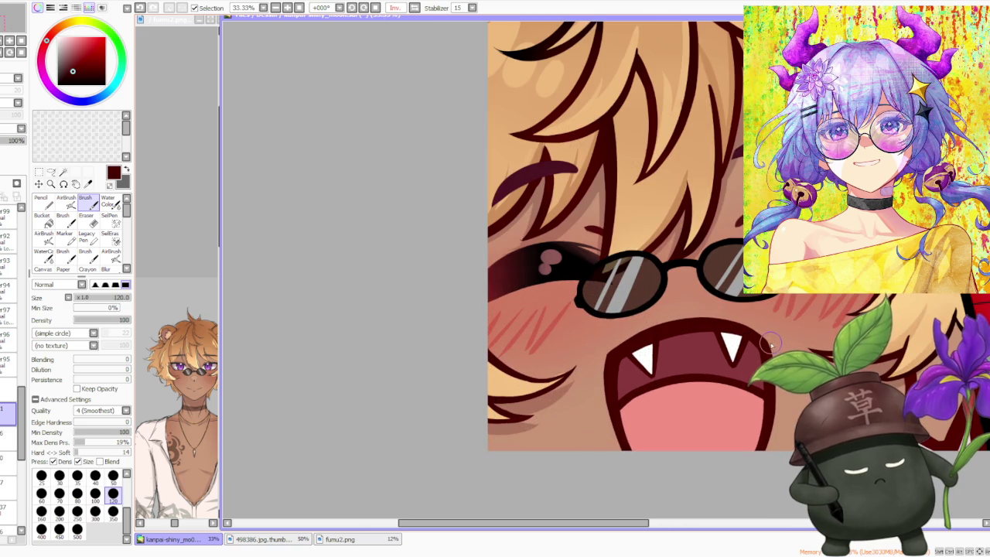
scroll(656, 353, up, 2)
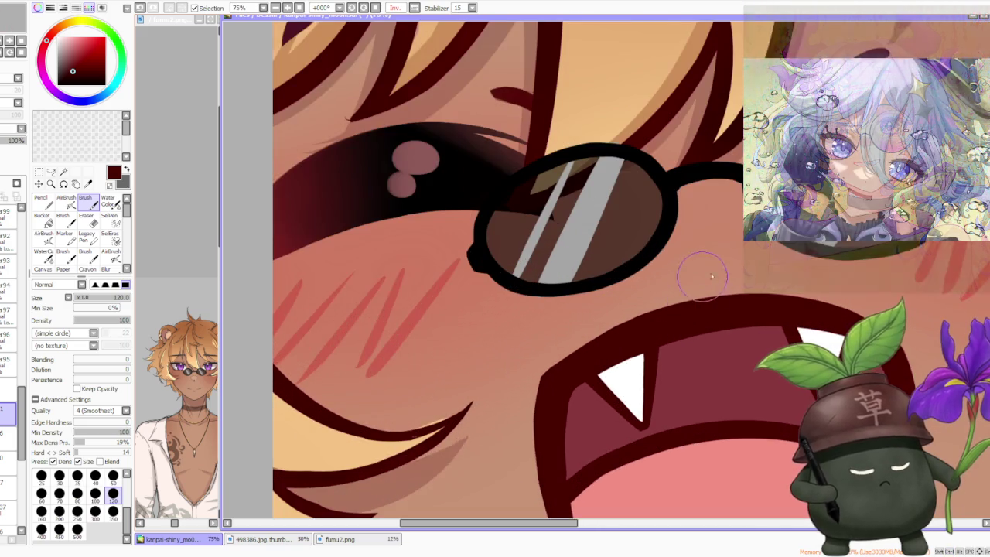
scroll(665, 355, down, 1)
drag(658, 376, 666, 395)
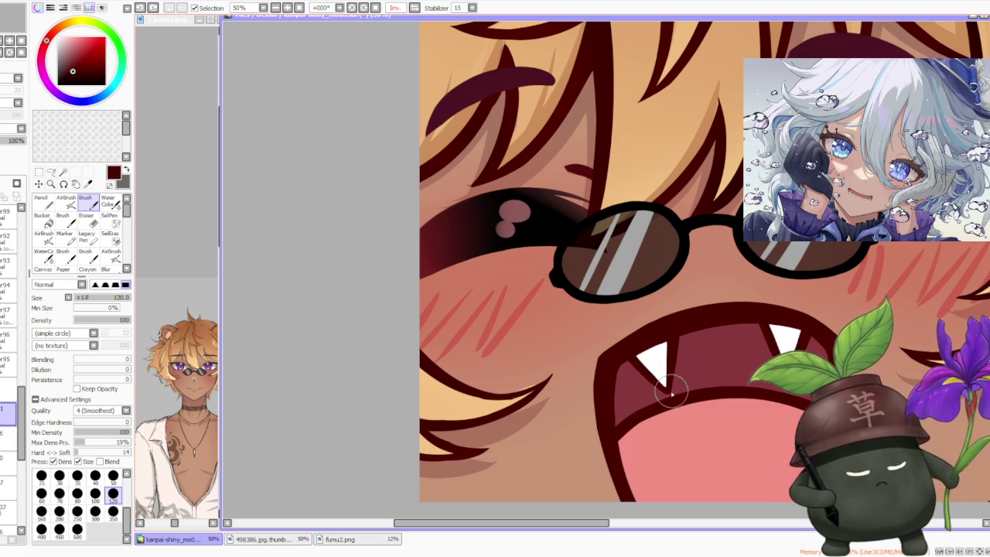
Restore the mirrored canvas view to normal orientation
scroll(735, 280, down, 3)
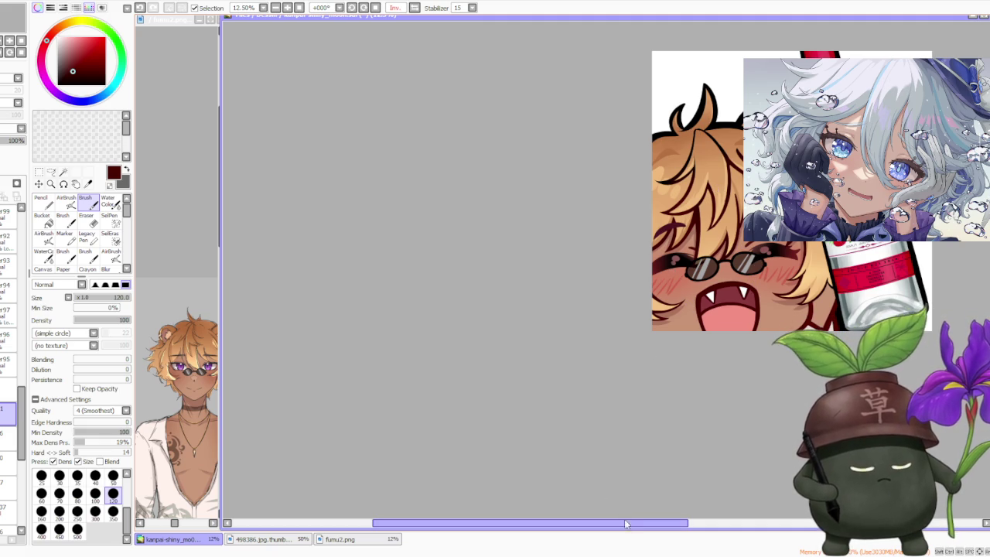
drag(633, 523, 754, 524)
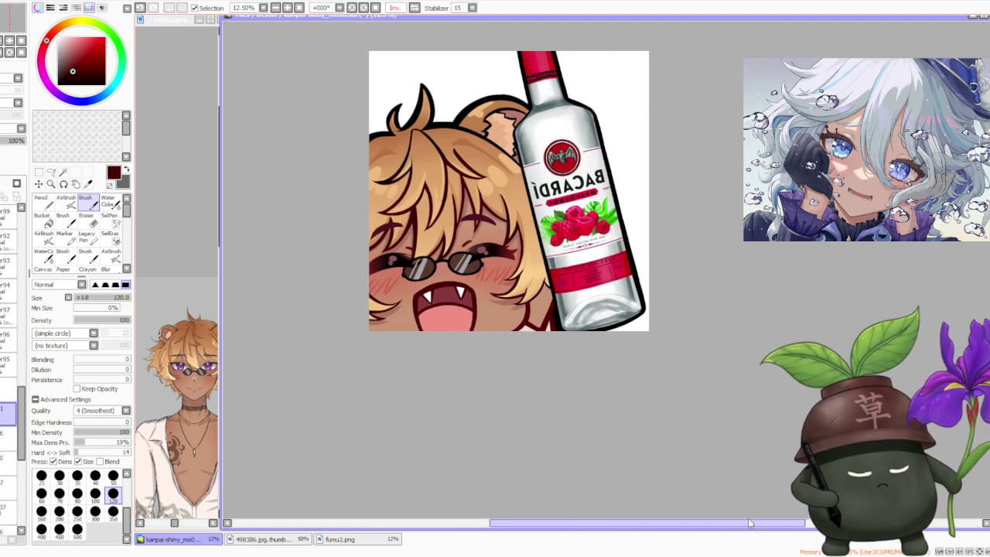
scroll(581, 340, down, 1)
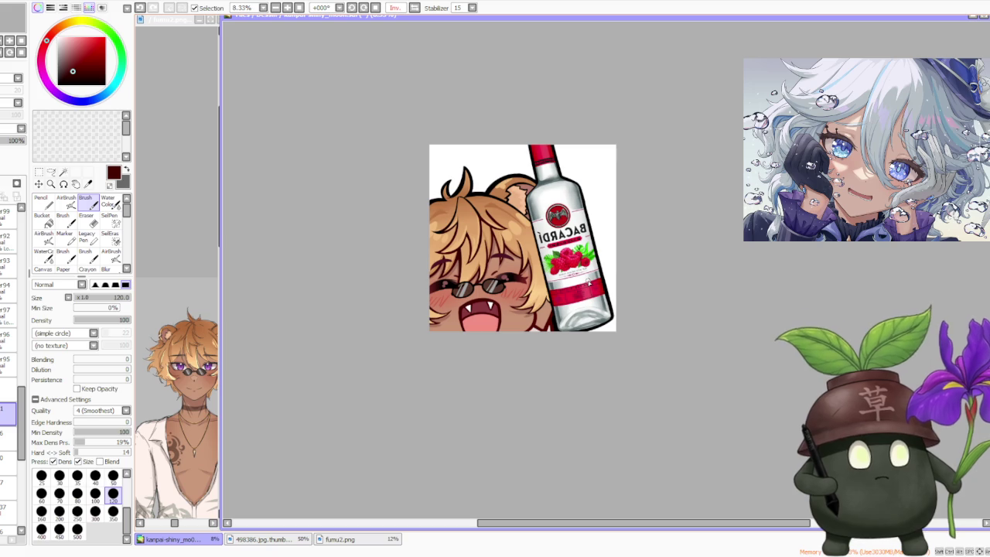
click(416, 6)
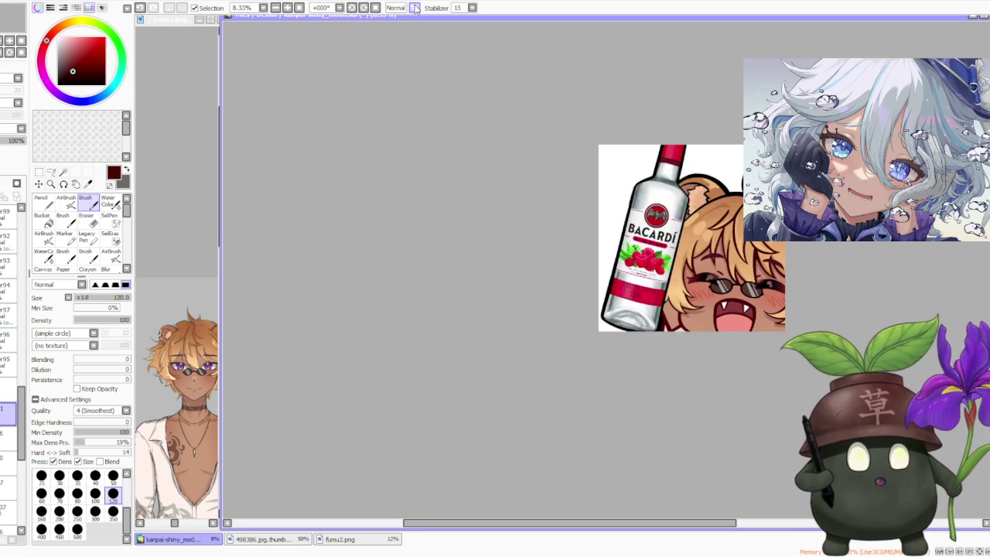
scroll(766, 367, up, 1)
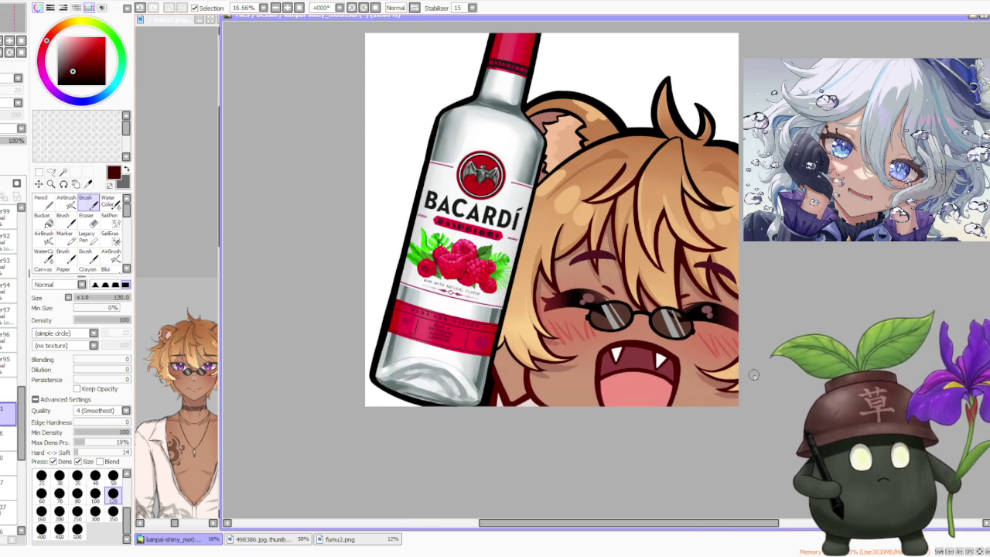
scroll(745, 350, up, 1)
scroll(604, 328, down, 1)
scroll(604, 328, down, 1)
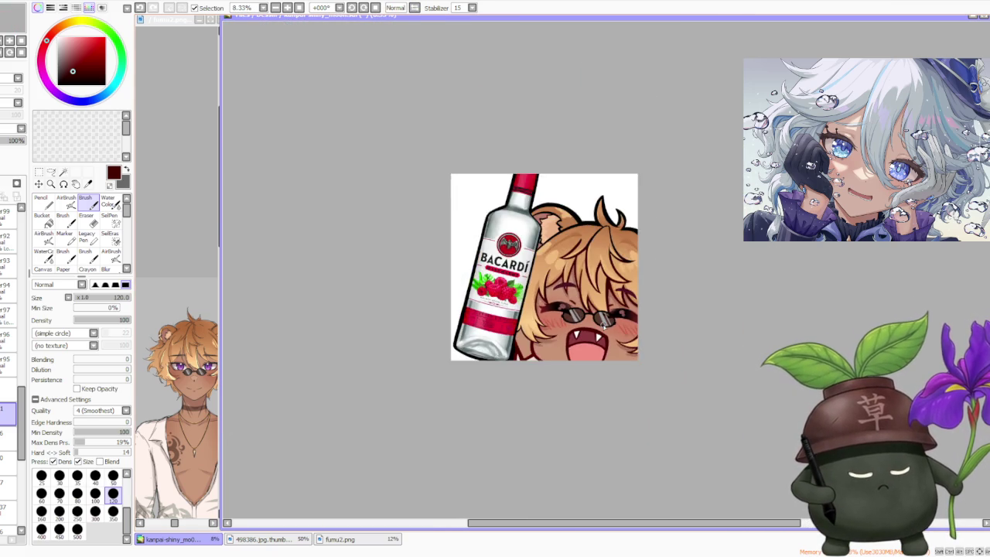
scroll(600, 324, down, 1)
scroll(629, 271, up, 1)
scroll(663, 263, up, 1)
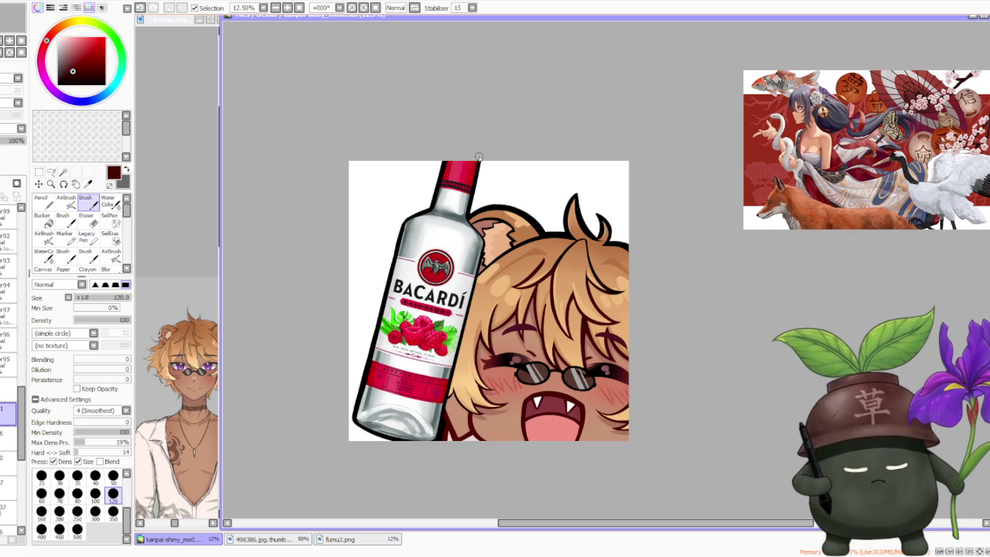
scroll(480, 152, down, 1)
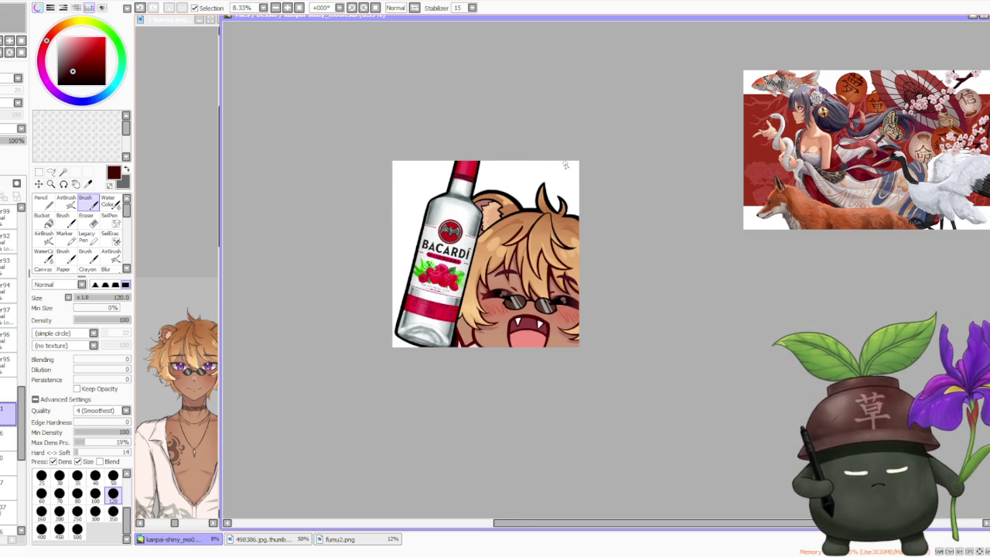
scroll(563, 166, up, 1)
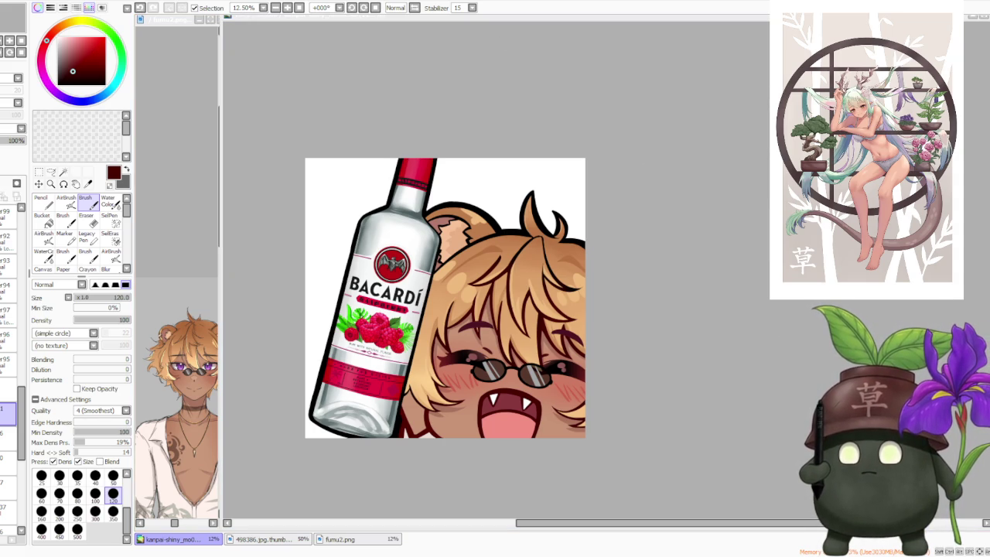
key(alt+Tab)
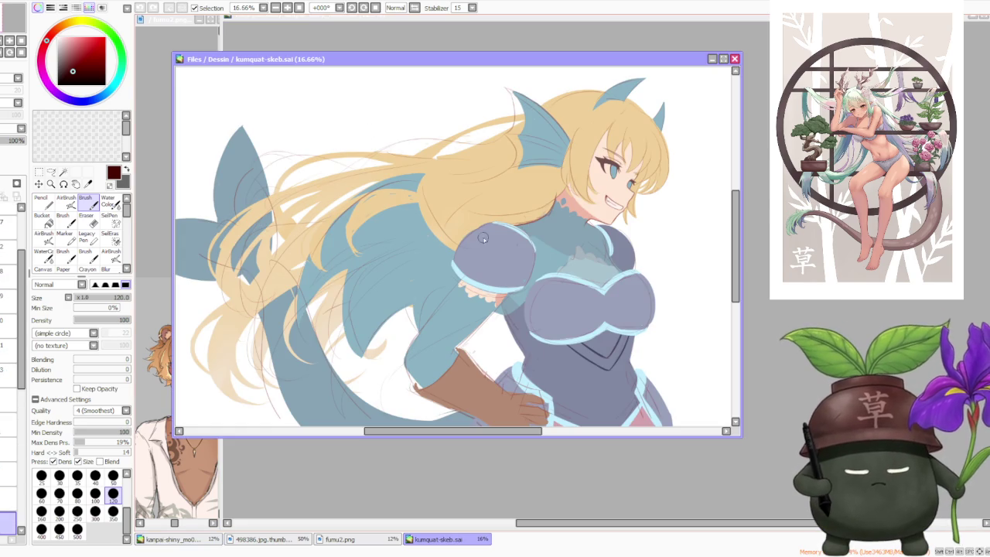
Maximize the kumquat-skeb.sai window so the dragon-girl sketch fills the workspace
click(723, 59)
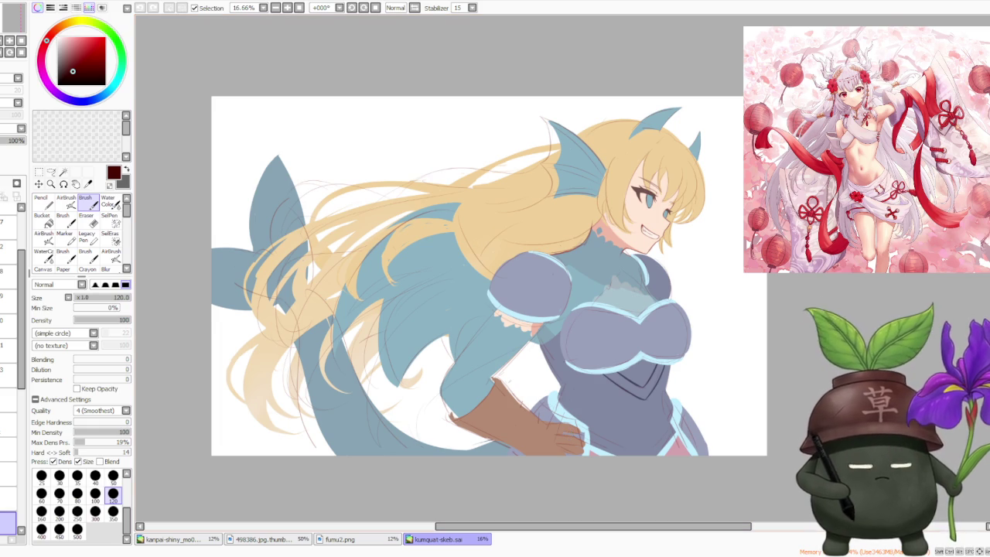
scroll(750, 247, down, 1)
scroll(750, 248, up, 1)
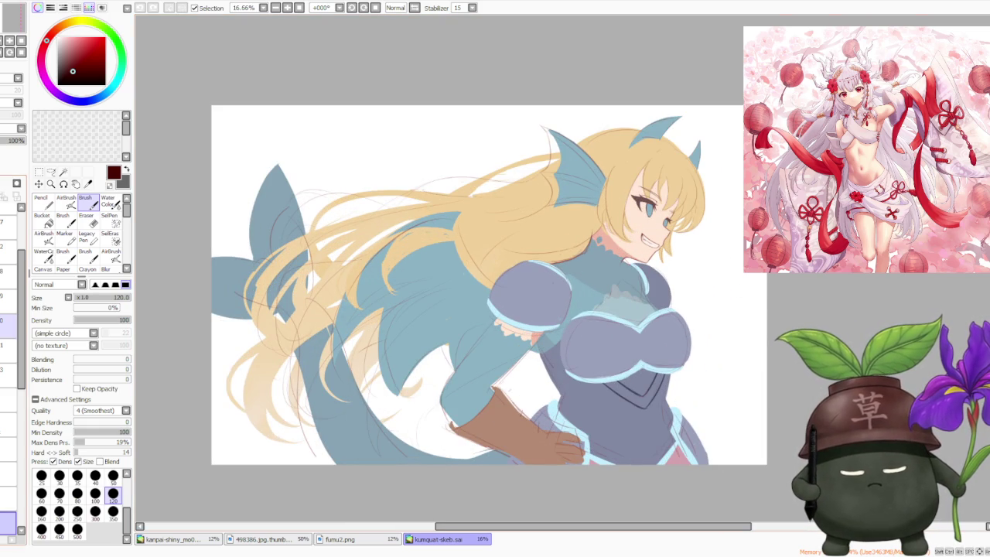
scroll(13, 325, down, 3)
scroll(13, 325, up, 5)
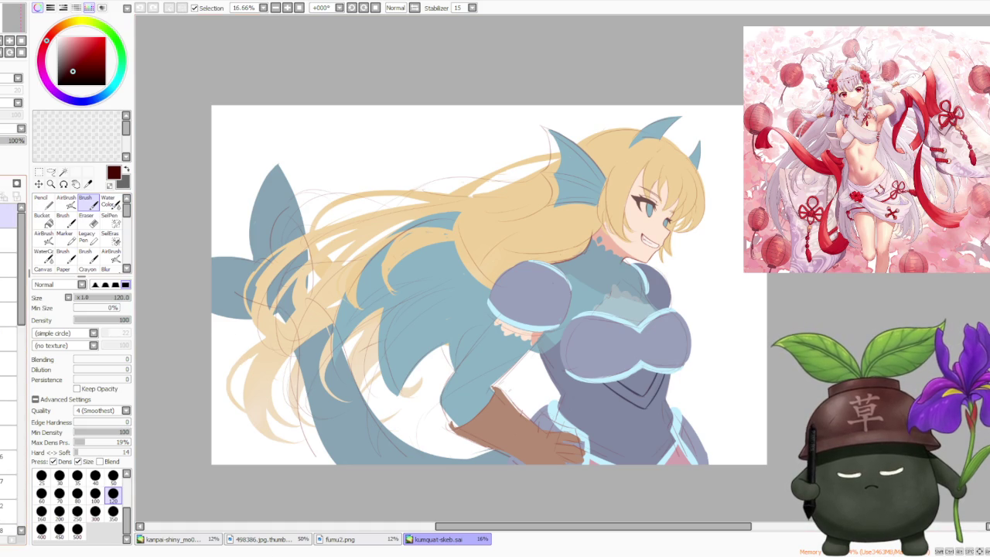
Close the fumu2.png, bottle photo and kanpai illustration reference images with Ctrl+W
click(356, 541)
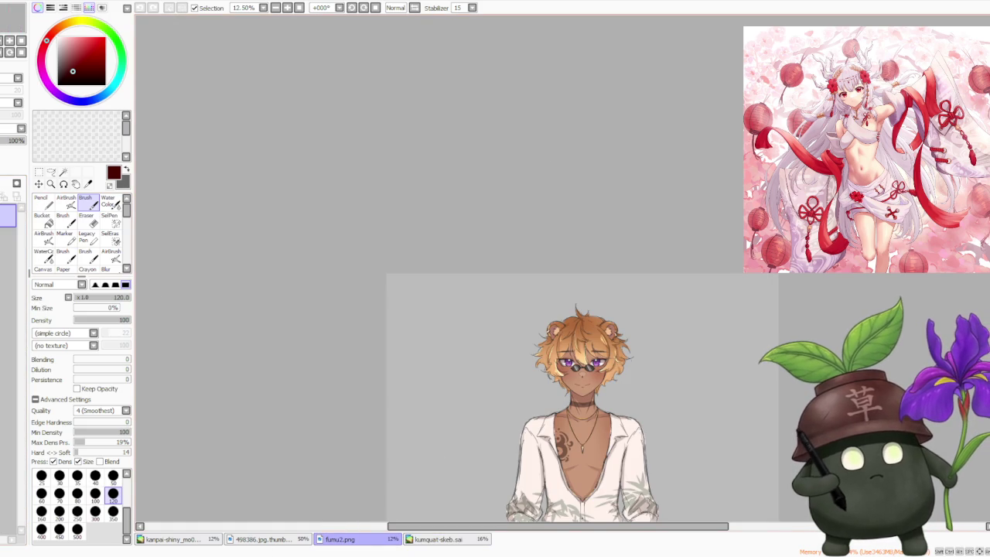
key(ctrl+w)
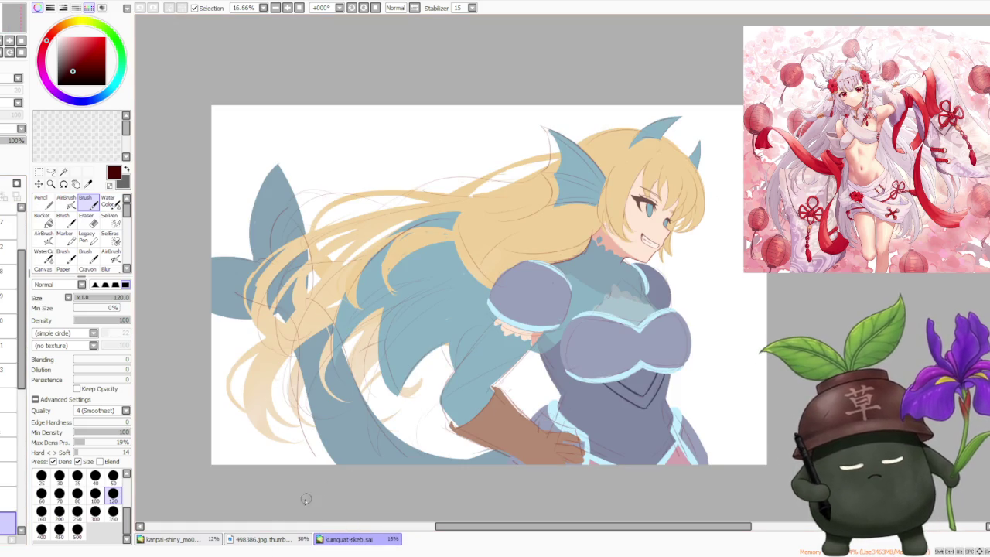
click(255, 541)
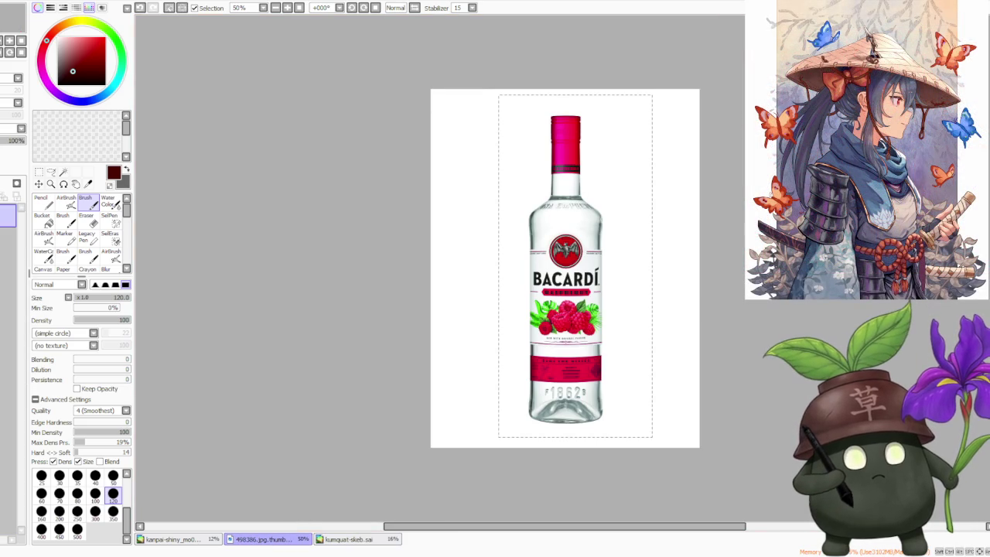
key(ctrl+w)
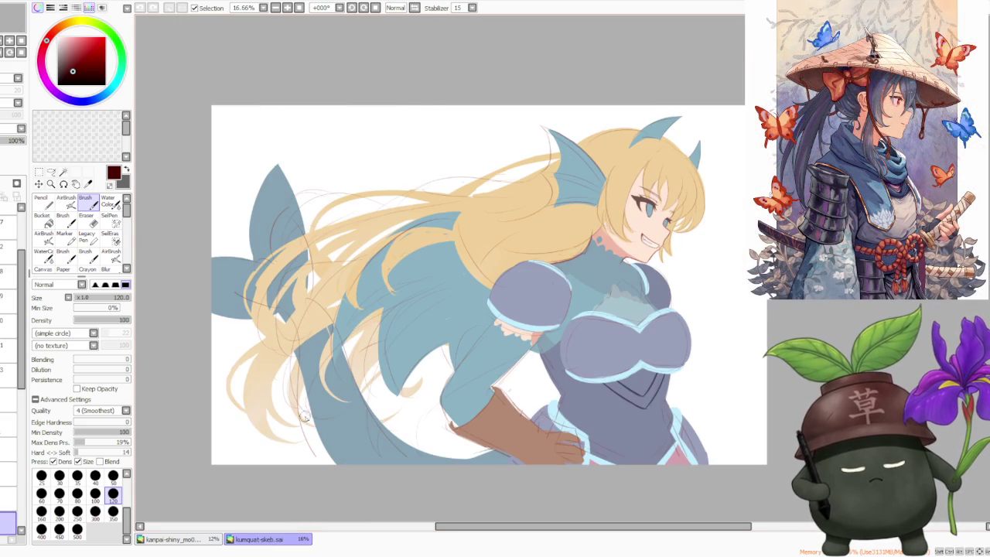
click(199, 540)
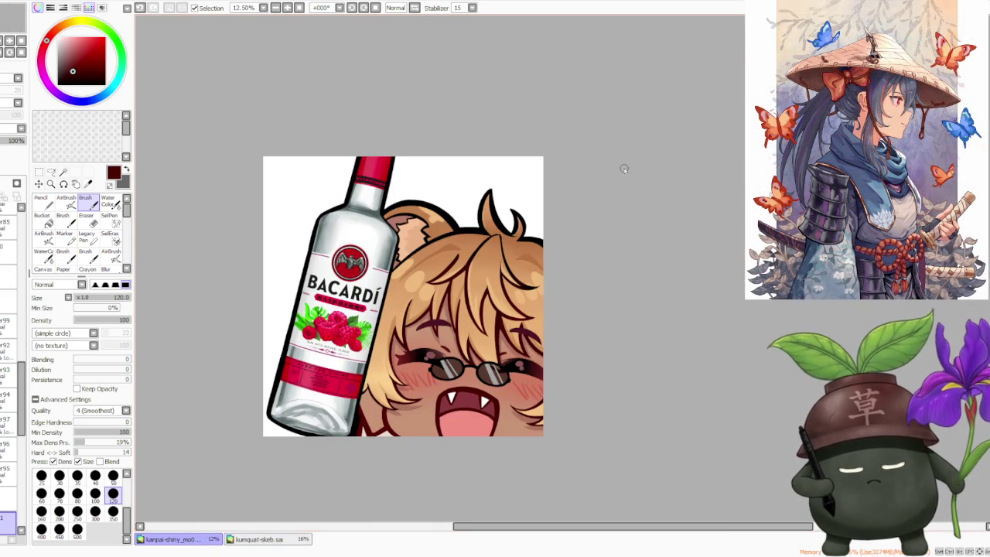
key(ctrl+w)
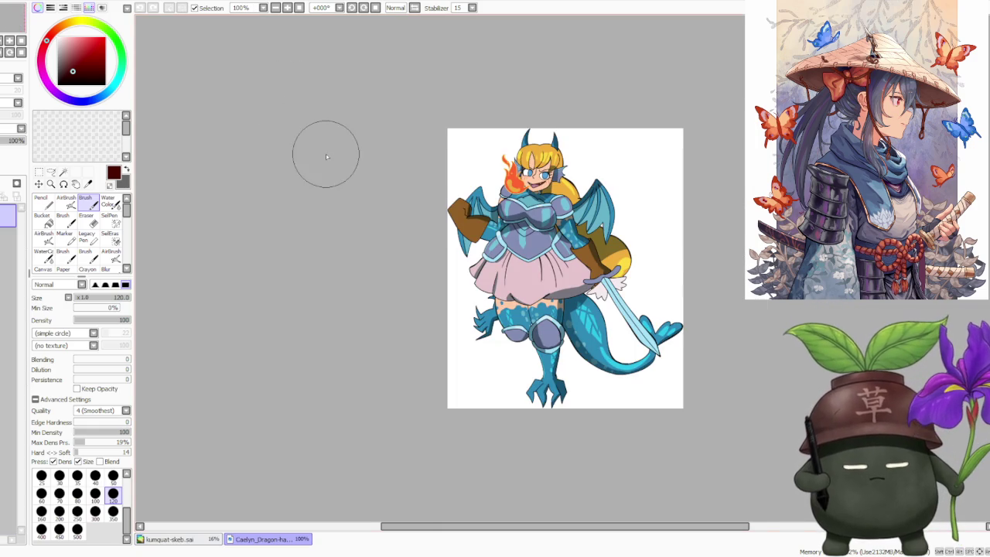
scroll(704, 186, up, 1)
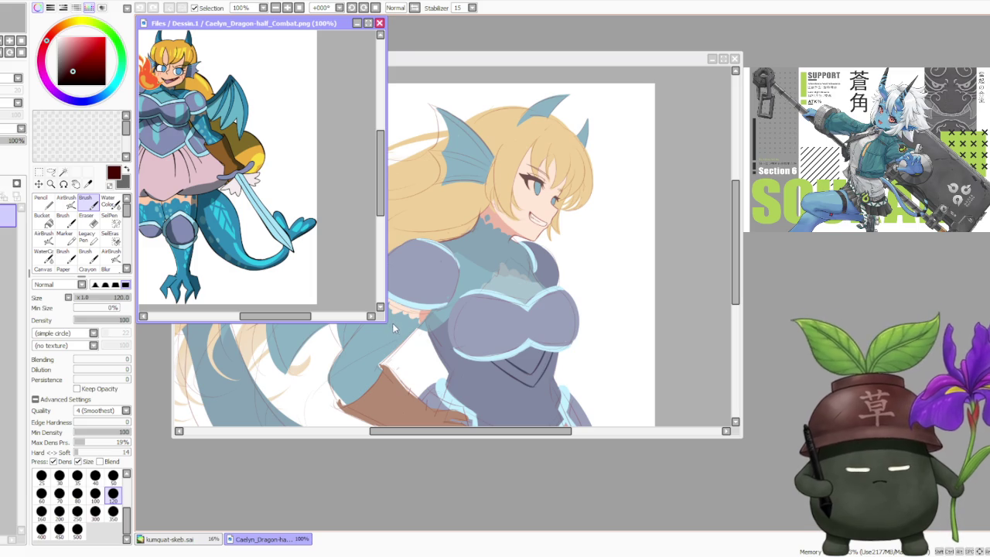
Make the Caelyn reference window narrow and tall and zoom it to 75%
drag(388, 323, 183, 524)
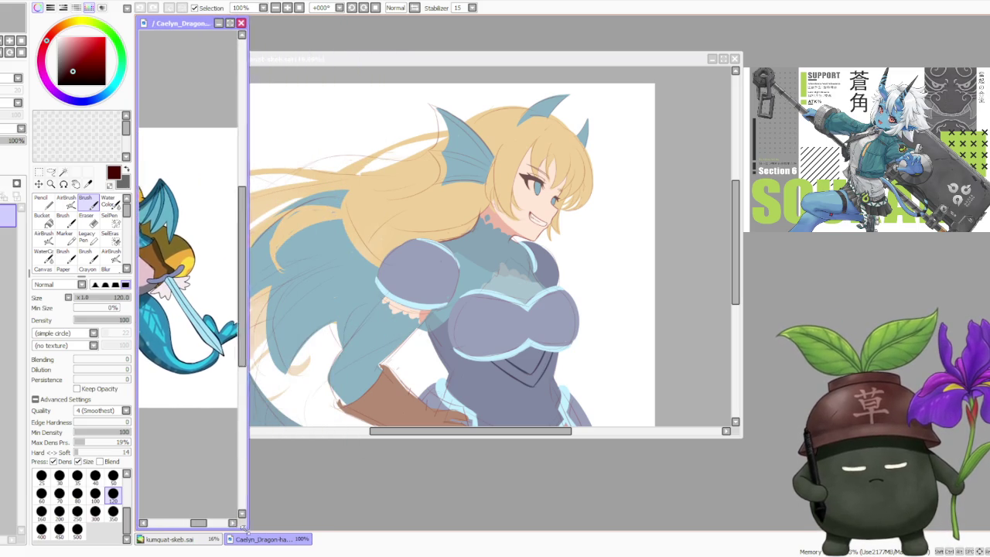
drag(183, 525, 178, 526)
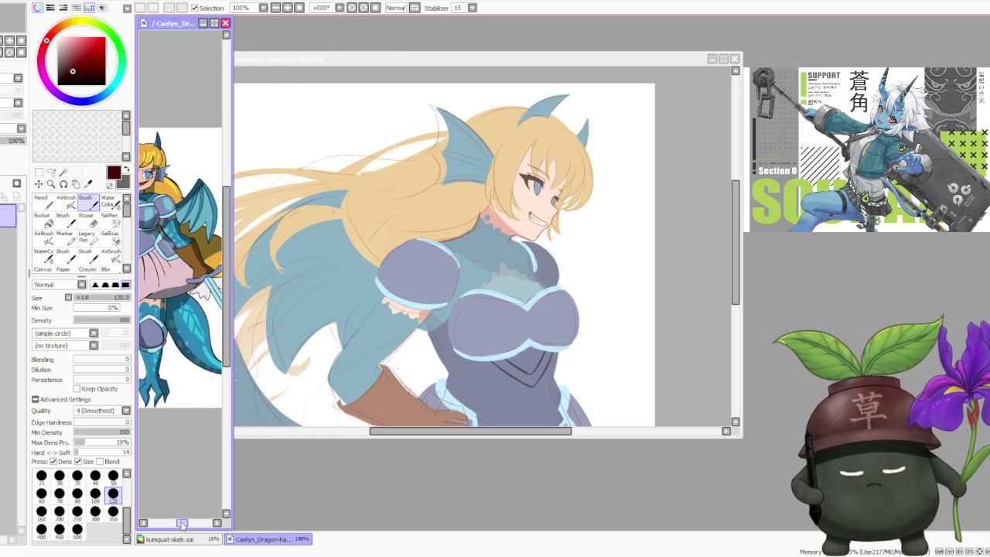
scroll(184, 318, down, 1)
scroll(184, 317, down, 1)
scroll(184, 317, down, 1)
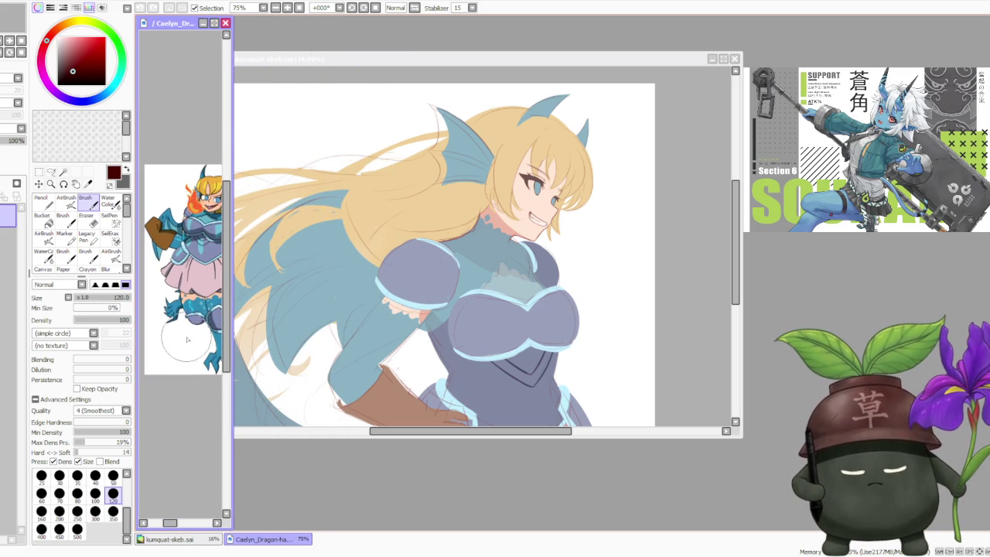
scroll(184, 317, down, 1)
scroll(184, 317, up, 2)
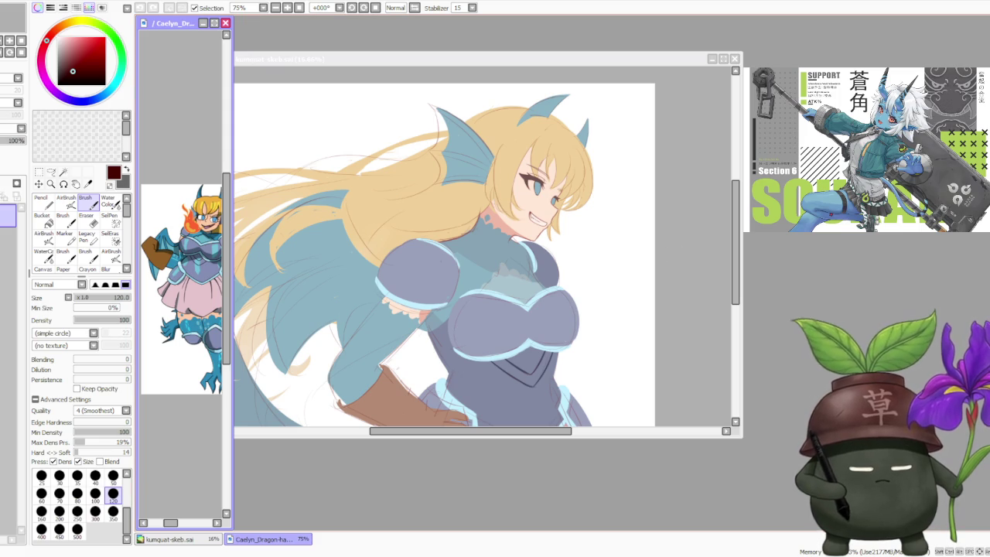
Bring kumquat-skeb.sai to the front, move it to the top, and narrow it
click(723, 59)
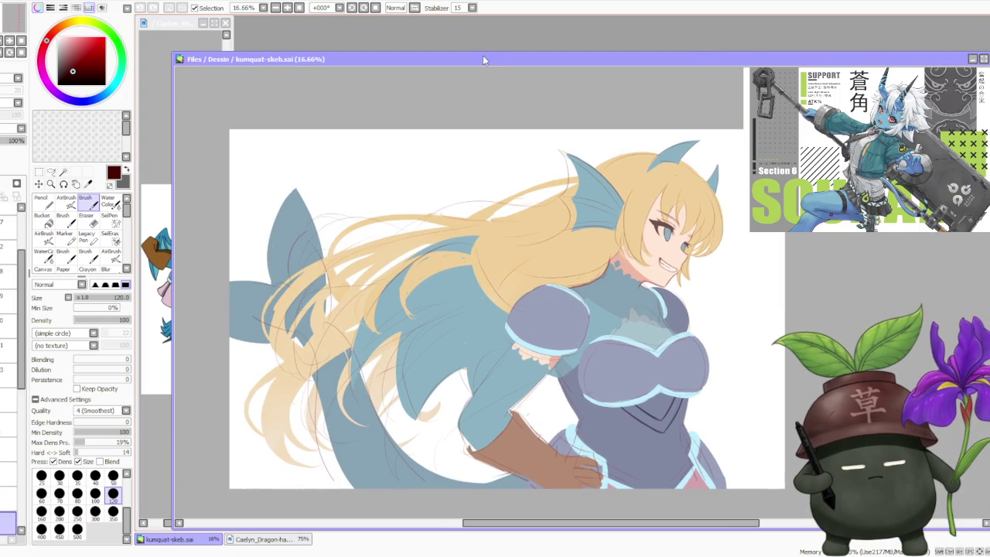
drag(482, 55, 482, 61)
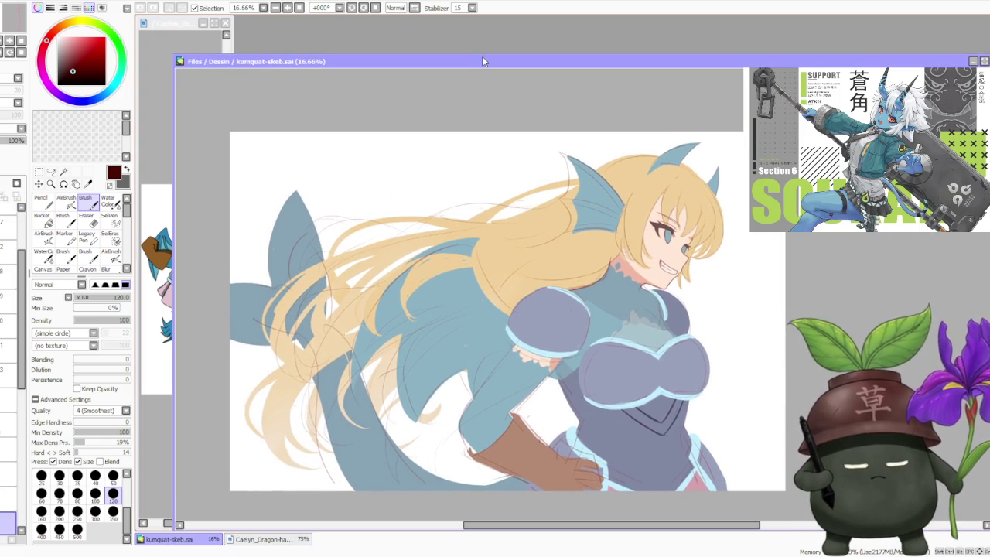
drag(487, 54, 489, 19)
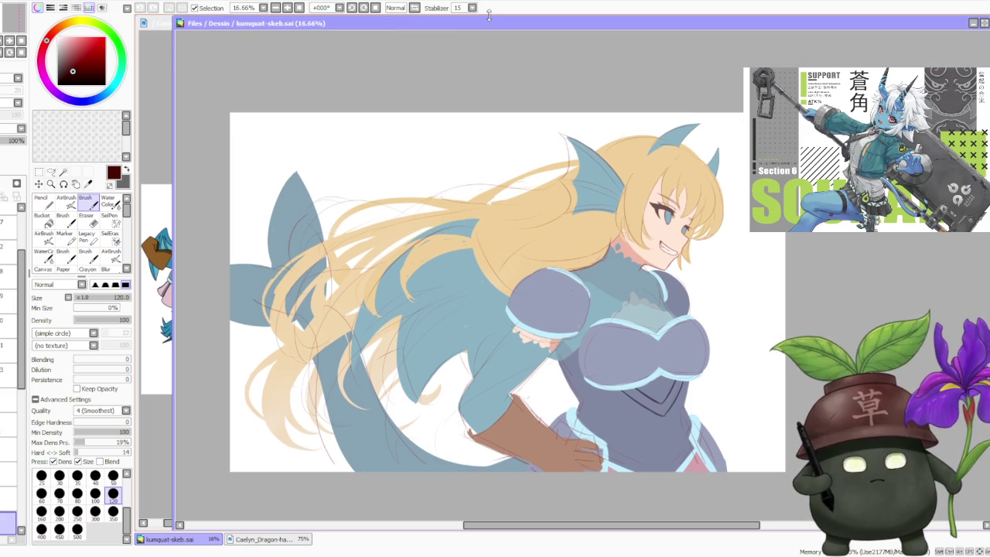
drag(173, 130, 223, 136)
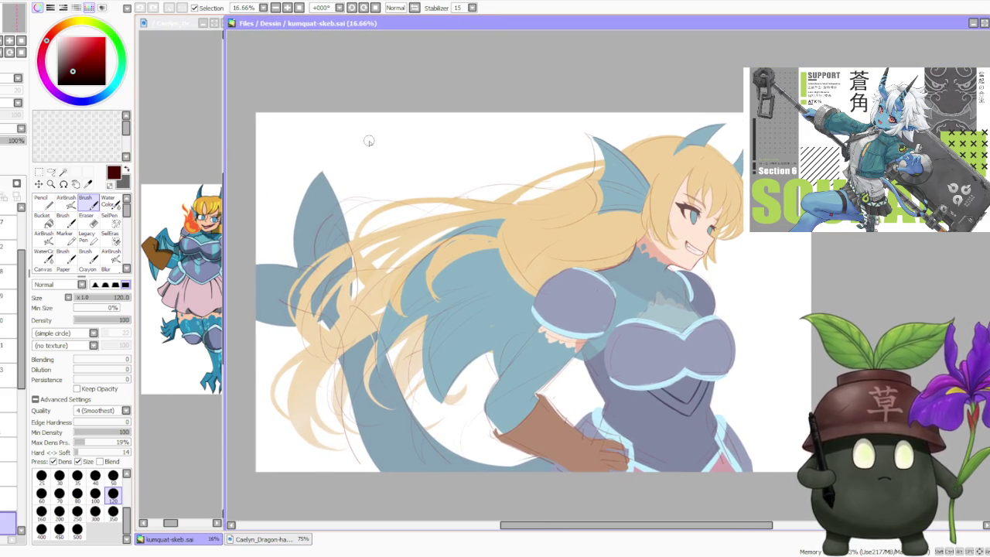
Bring the Caelyn dragon-girl reference forward and frame the full armoured character
click(210, 66)
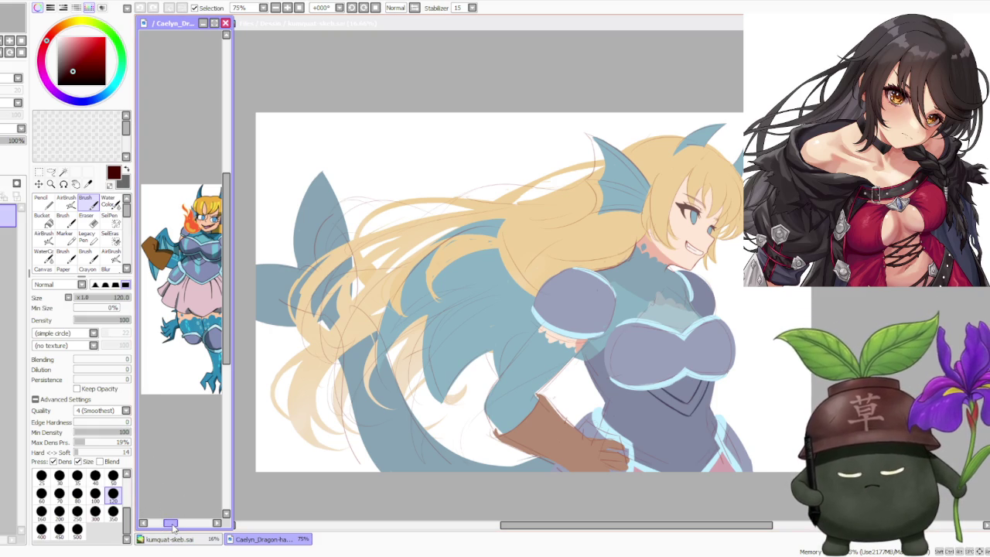
drag(172, 524, 183, 526)
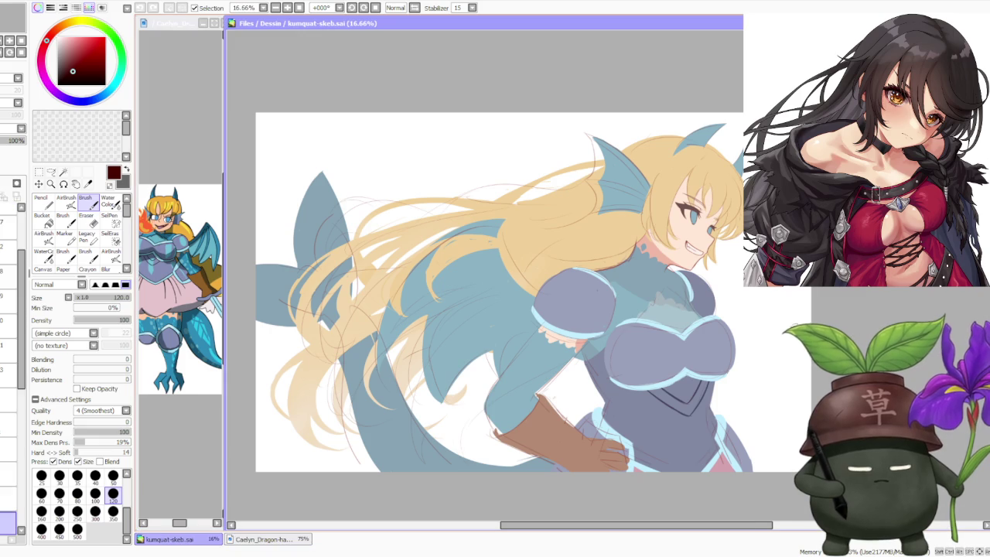
scroll(607, 276, down, 2)
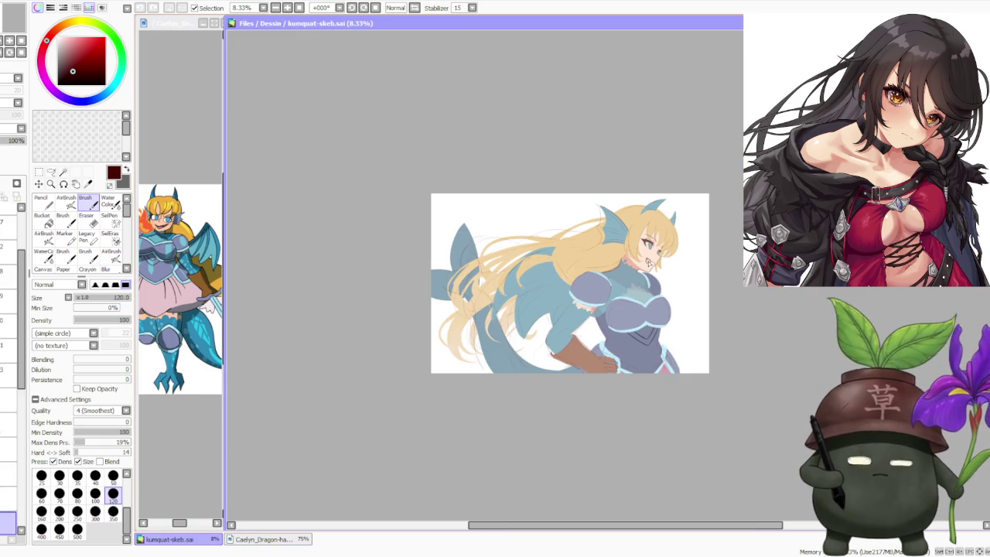
scroll(686, 265, up, 1)
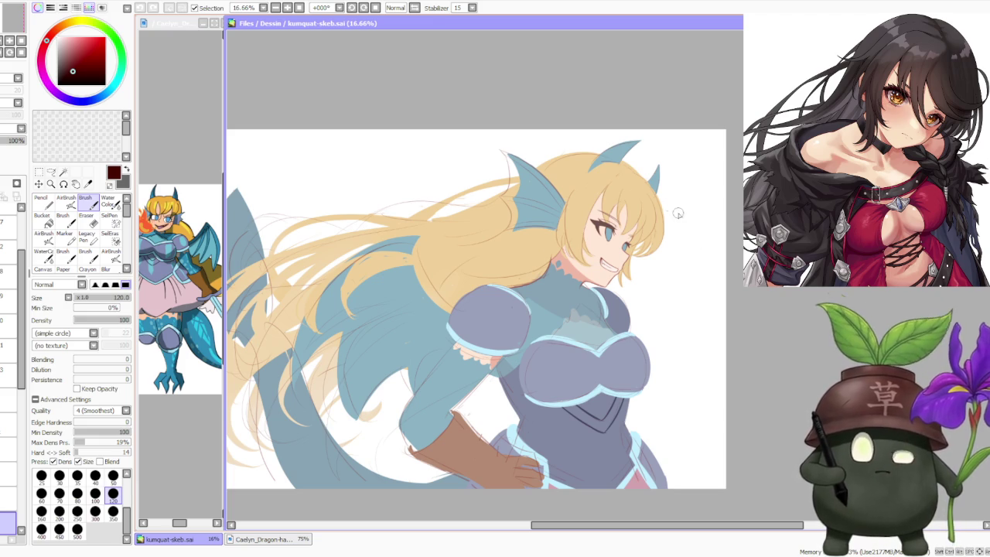
drag(223, 69, 232, 70)
scroll(181, 148, down, 2)
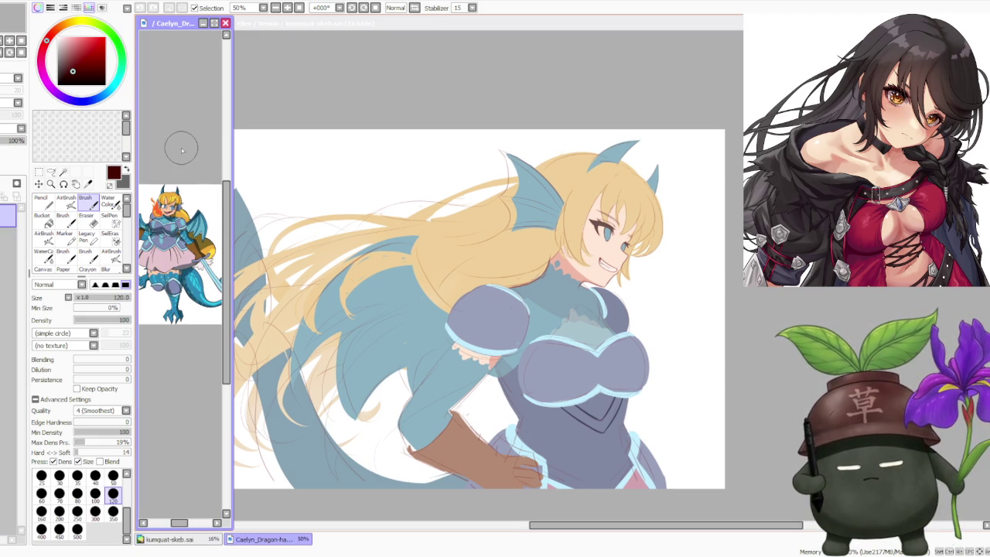
scroll(189, 183, up, 2)
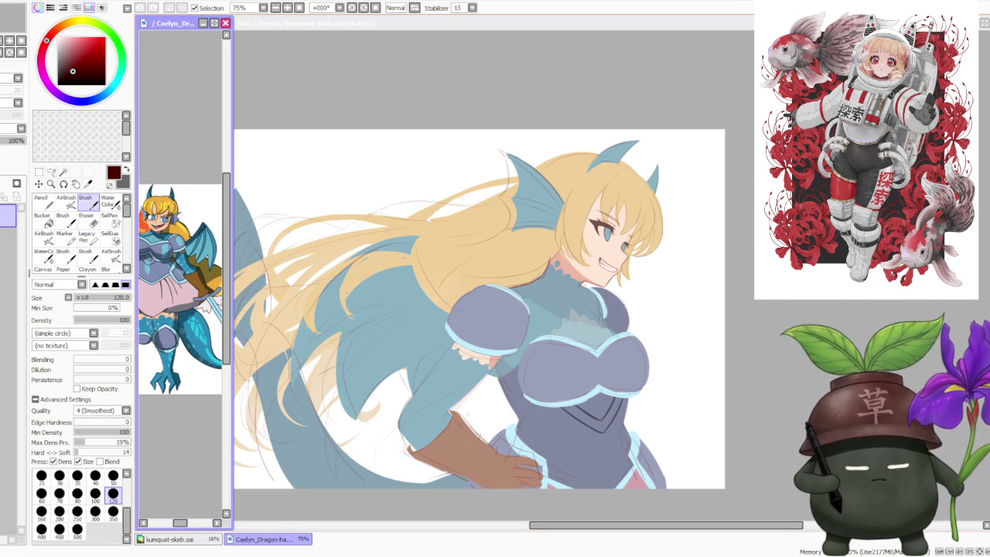
Adjust the reference window once more, then make kumquat-skeb.sai the active document
click(751, 136)
scroll(689, 143, down, 2)
scroll(684, 143, up, 3)
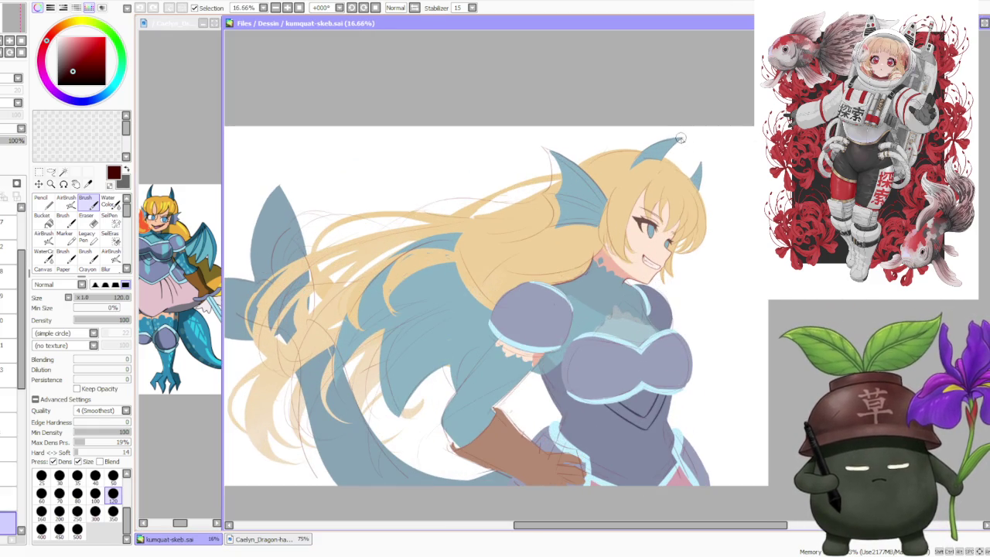
scroll(439, 205, down, 1)
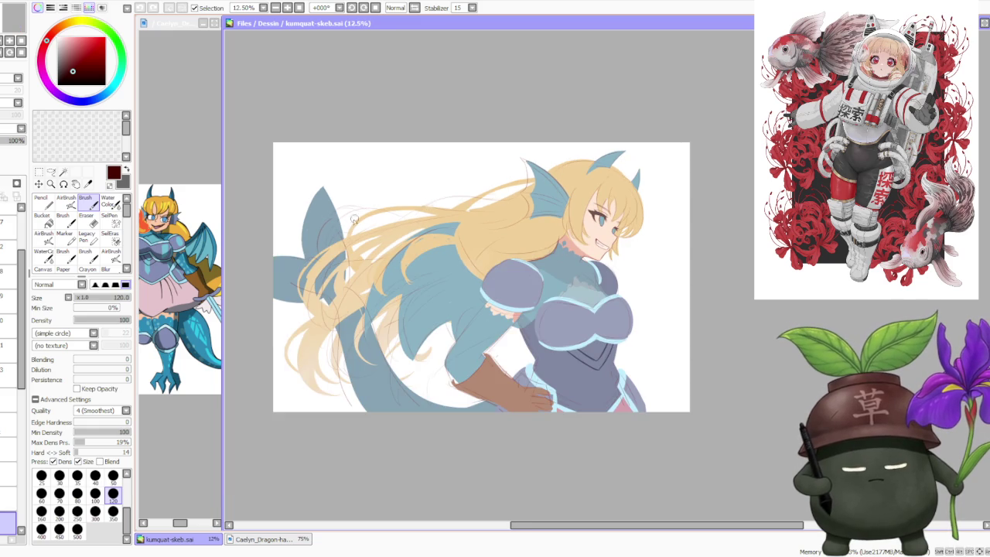
click(185, 442)
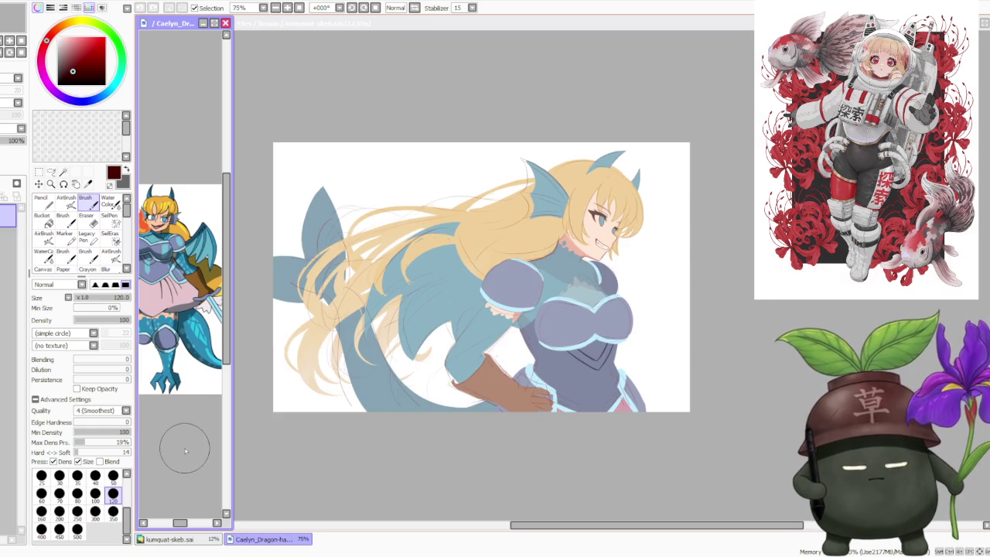
mouse_move(179, 523)
mouse_down()
mouse_move(187, 526)
mouse_move(167, 524)
mouse_up()
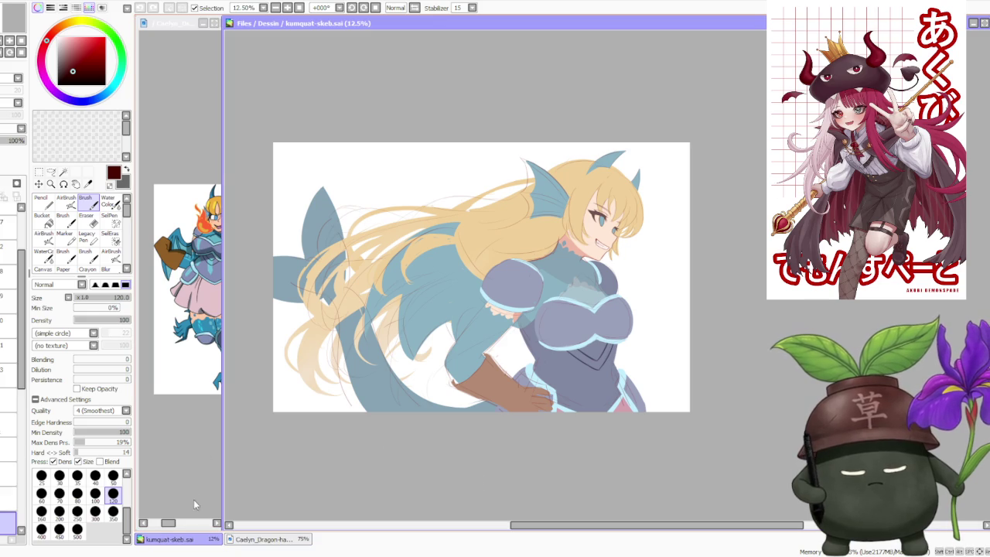
drag(168, 524, 174, 524)
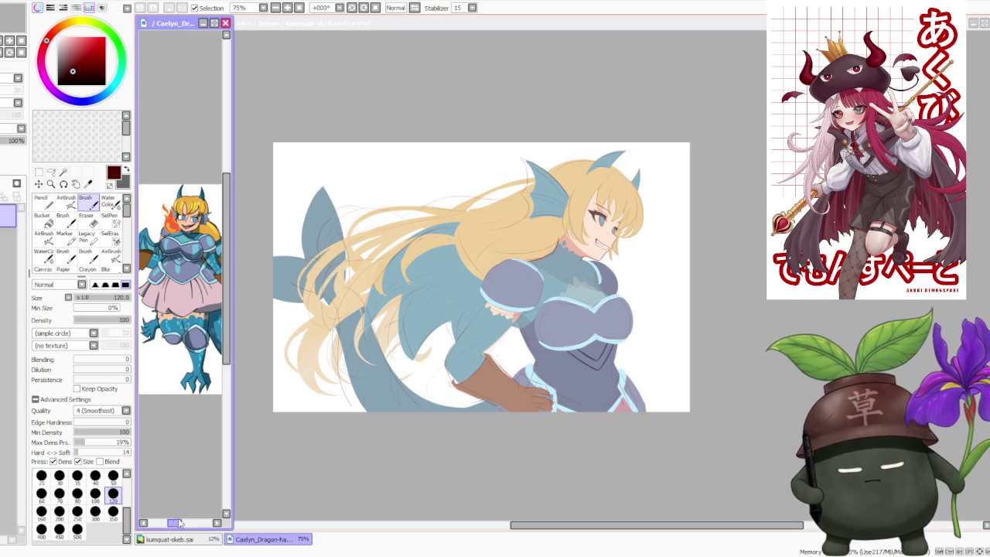
click(421, 498)
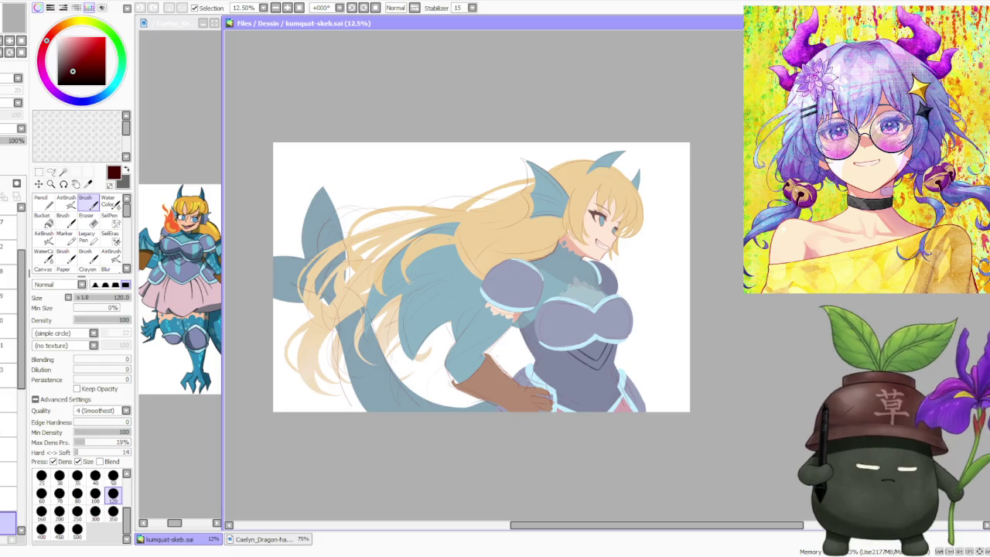
key(alt+Tab)
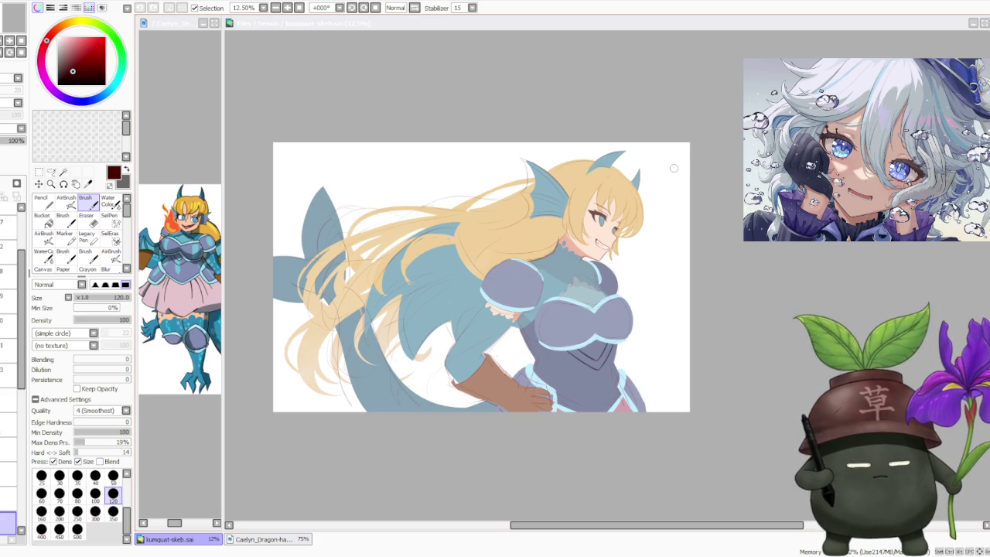
scroll(497, 168, down, 1)
Zoom in and out around the dragon-girl canvas to review the artwork
scroll(497, 169, up, 1)
scroll(497, 169, up, 1)
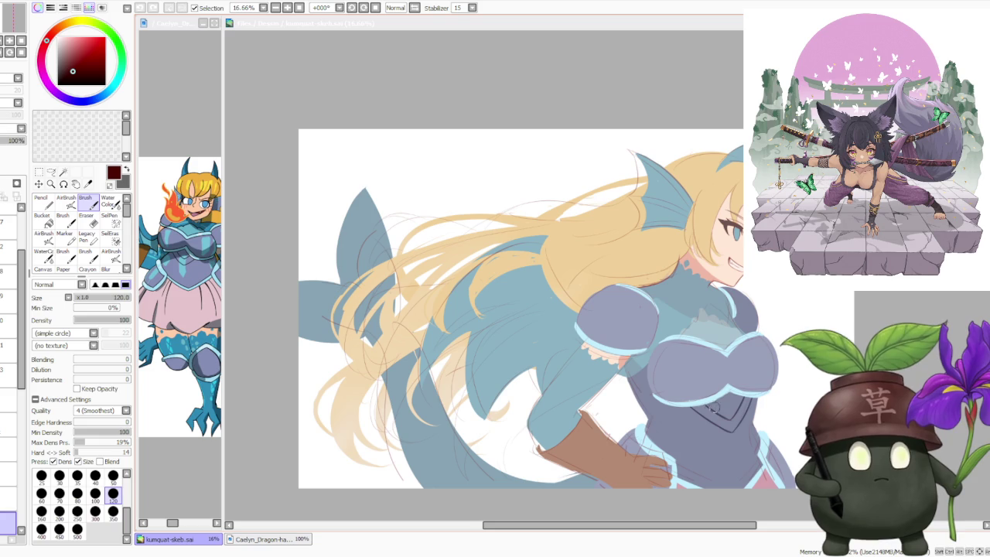
drag(597, 526, 627, 530)
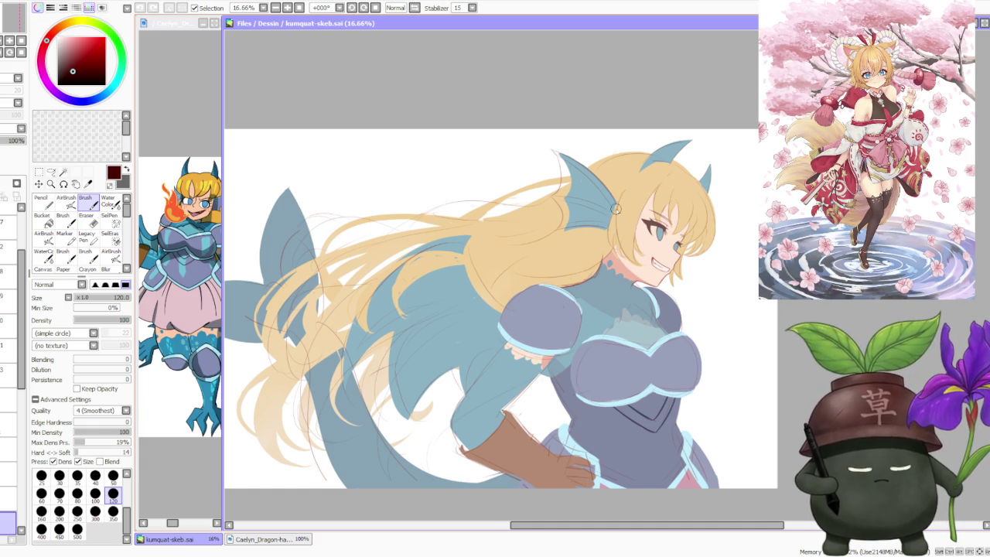
scroll(497, 340, down, 1)
scroll(541, 372, up, 1)
scroll(593, 419, up, 1)
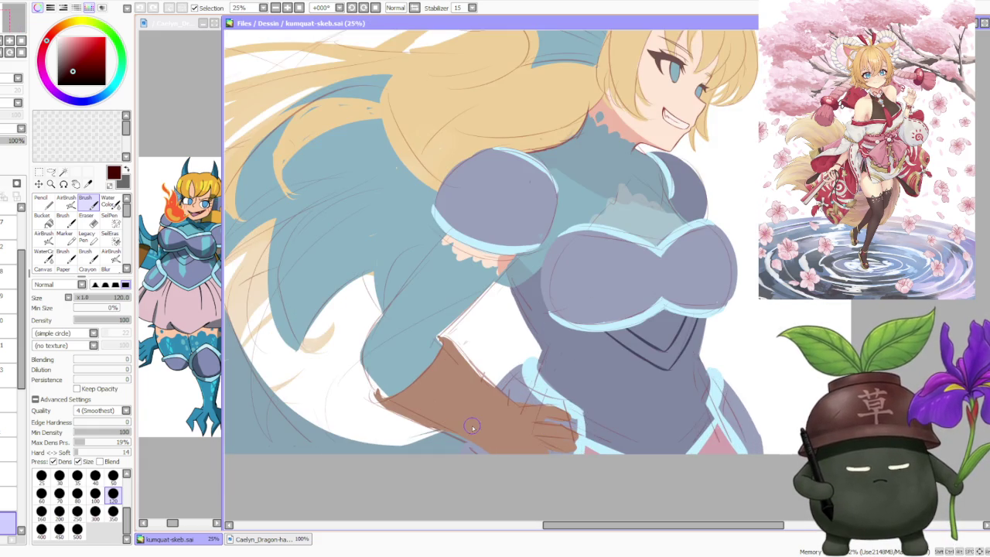
scroll(472, 426, up, 1)
scroll(476, 441, up, 1)
scroll(482, 464, down, 1)
scroll(485, 448, down, 1)
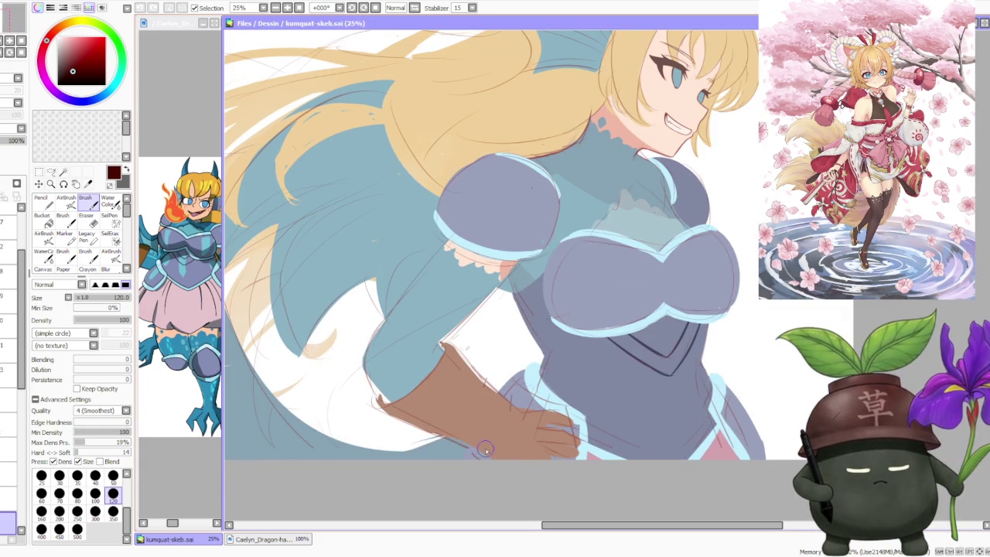
scroll(414, 310, down, 2)
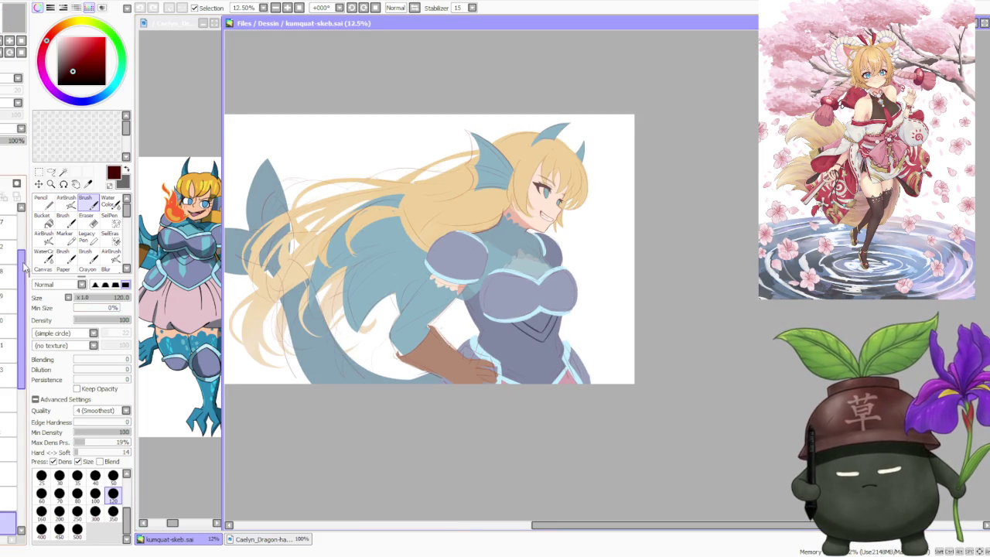
scroll(24, 271, up, 3)
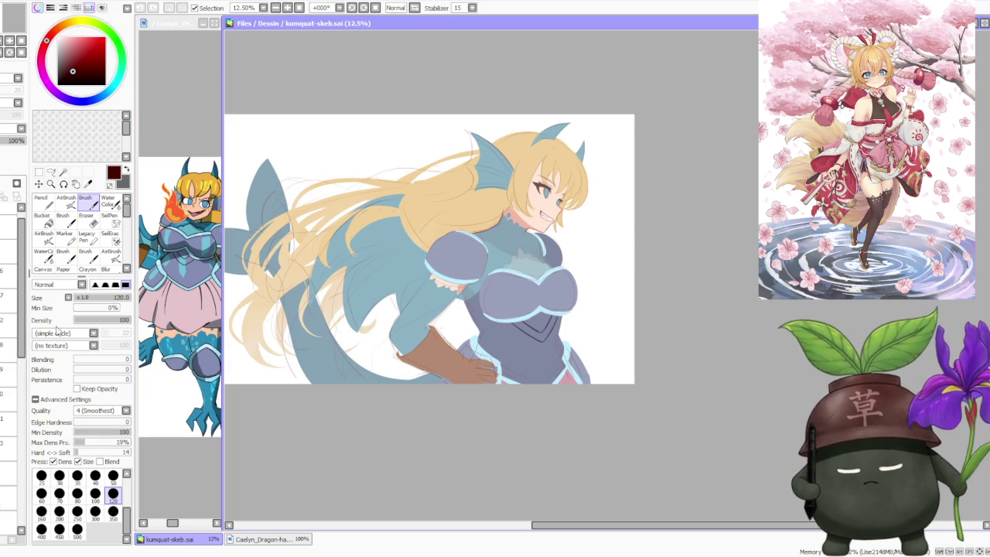
Scroll the Layer panel and select a layer higher in the stack
scroll(15, 387, down, 3)
scroll(15, 433, down, 2)
scroll(16, 464, down, 2)
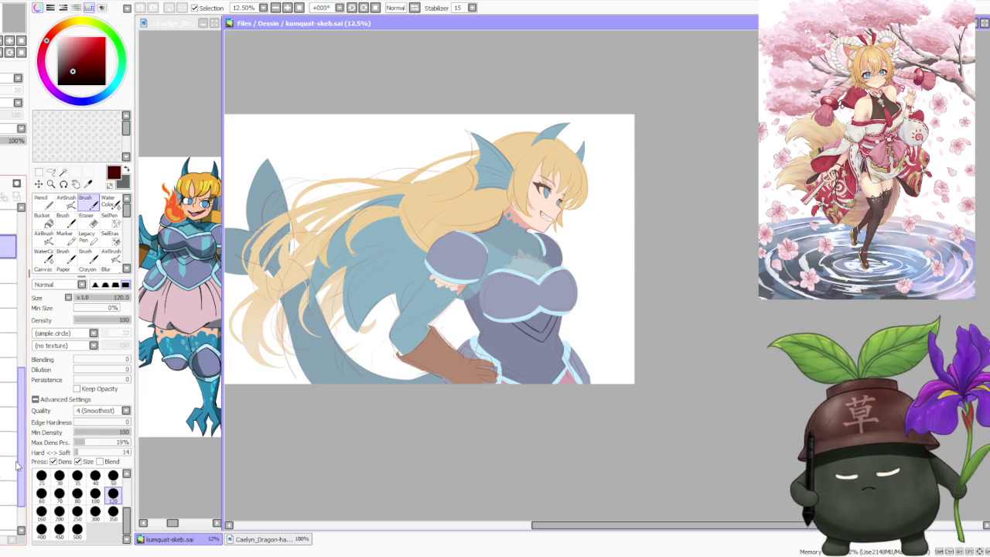
drag(16, 464, 28, 381)
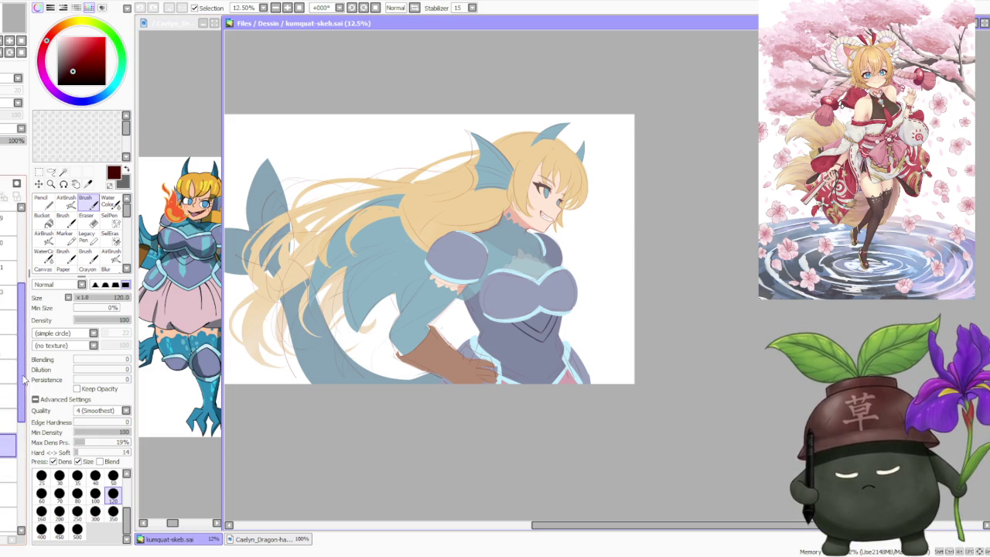
click(10, 346)
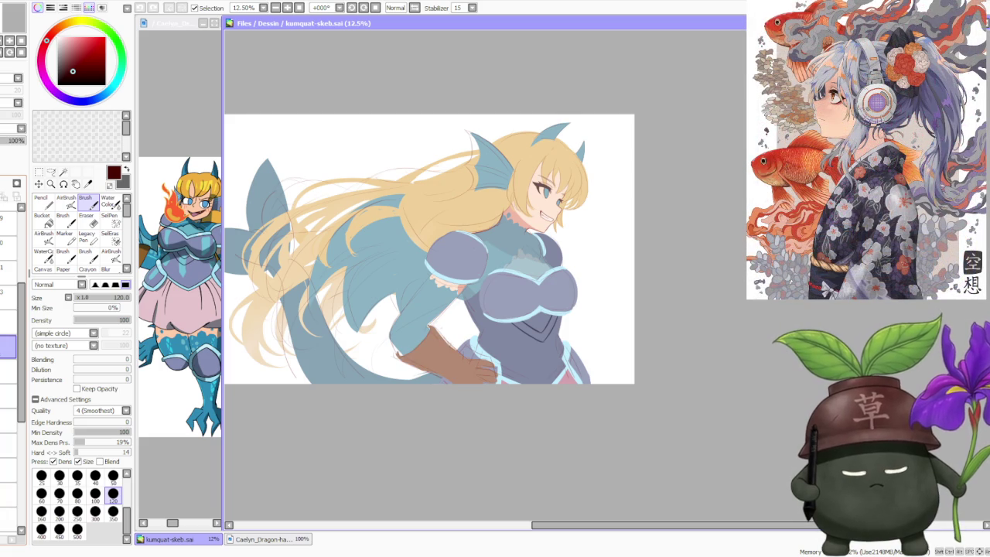
Eyedrop the glove's brown and set the brush size to 300
key(ctrl+e)
alt+click(435, 355)
key(bracketright)
key(bracketright)
key(bracketright)
key(bracketright)
scroll(411, 343, up, 2)
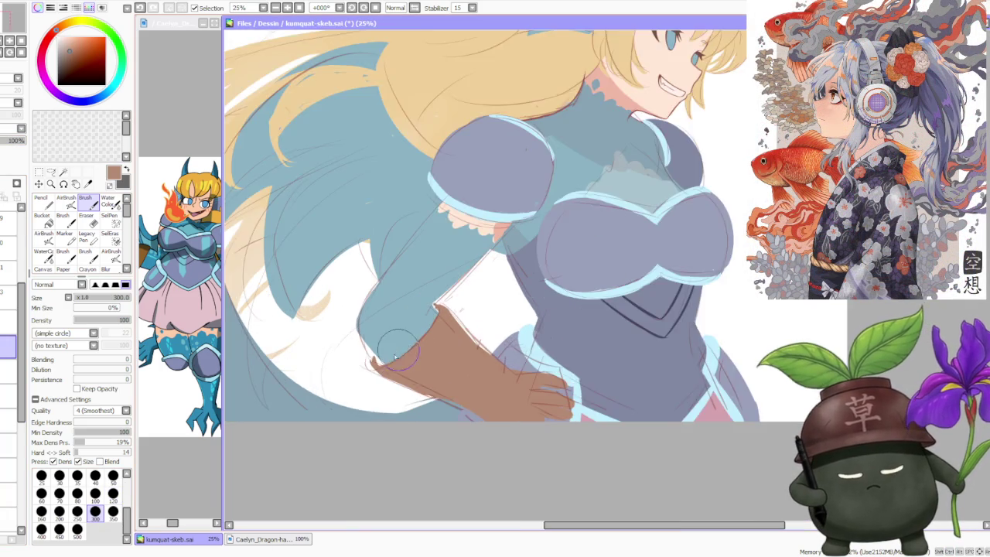
scroll(412, 343, up, 2)
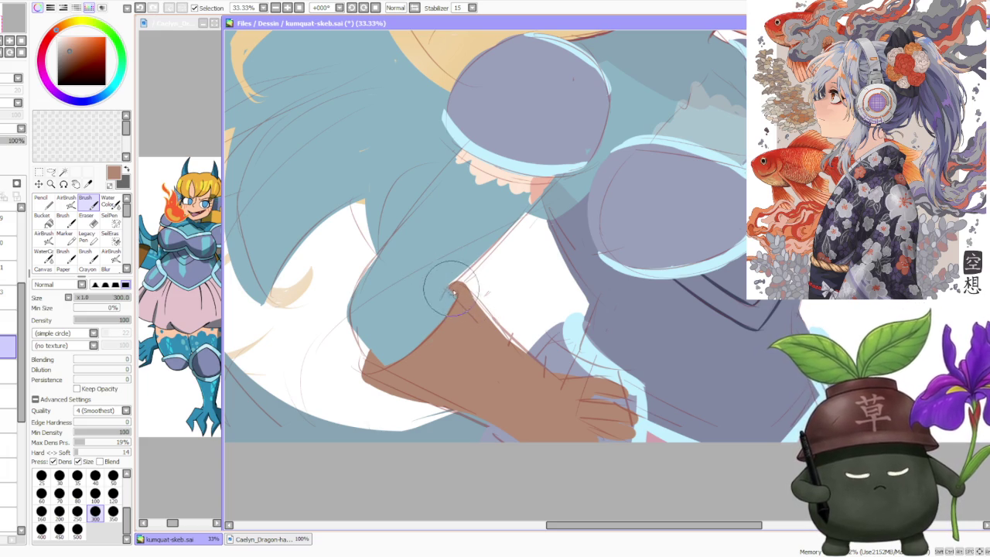
Paint brown at the glove tip and erase to reshape its edge at the sleeve cuff
key(ctrl+z)
drag(454, 296, 458, 289)
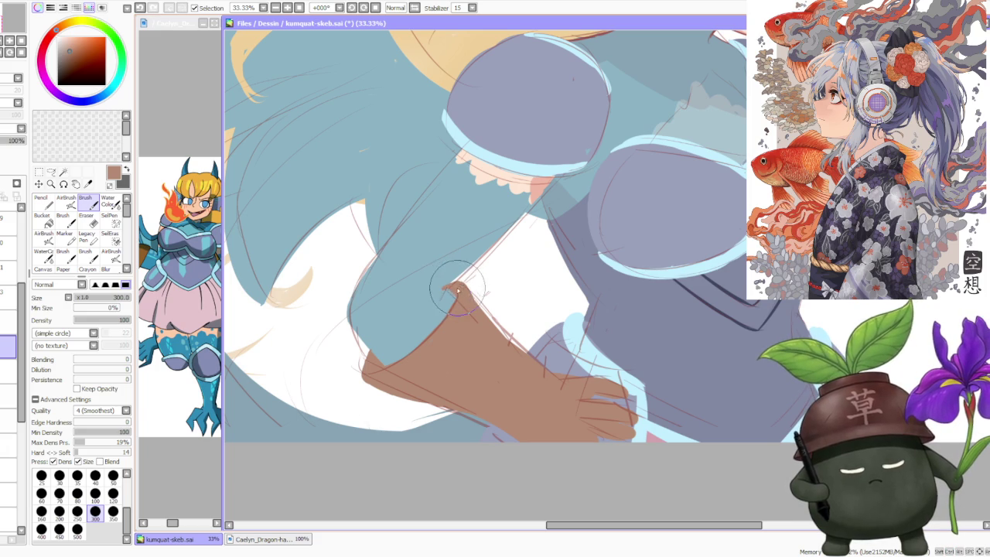
key(minus)
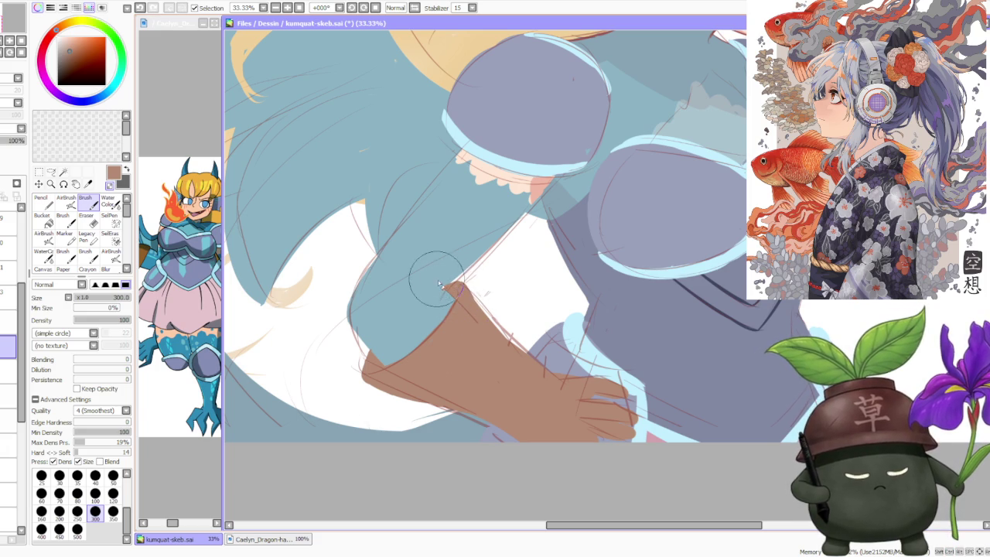
scroll(453, 275, down, 2)
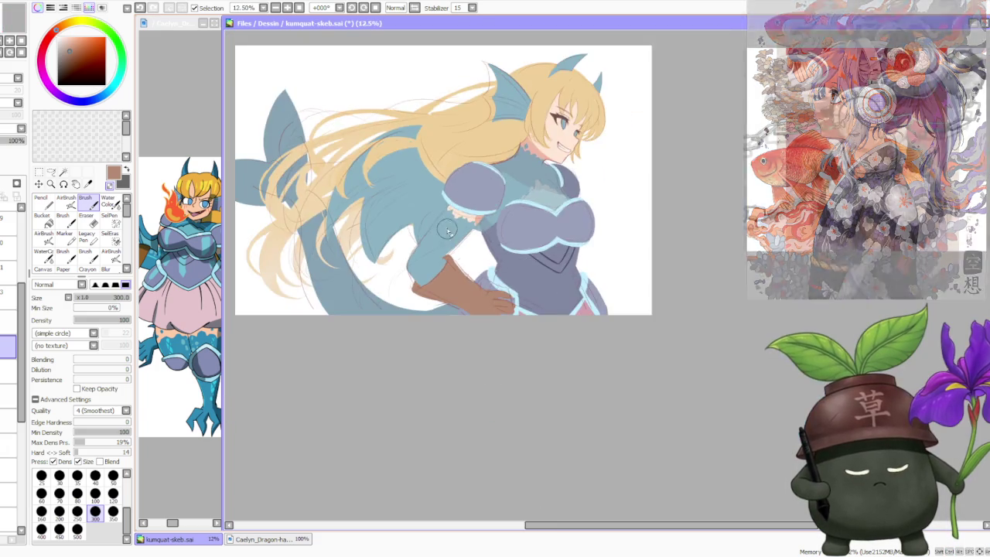
scroll(452, 275, down, 1)
scroll(448, 255, up, 1)
scroll(446, 240, up, 2)
mouse_move(449, 242)
mouse_down()
mouse_move(511, 302)
mouse_move(444, 348)
mouse_move(483, 358)
mouse_up()
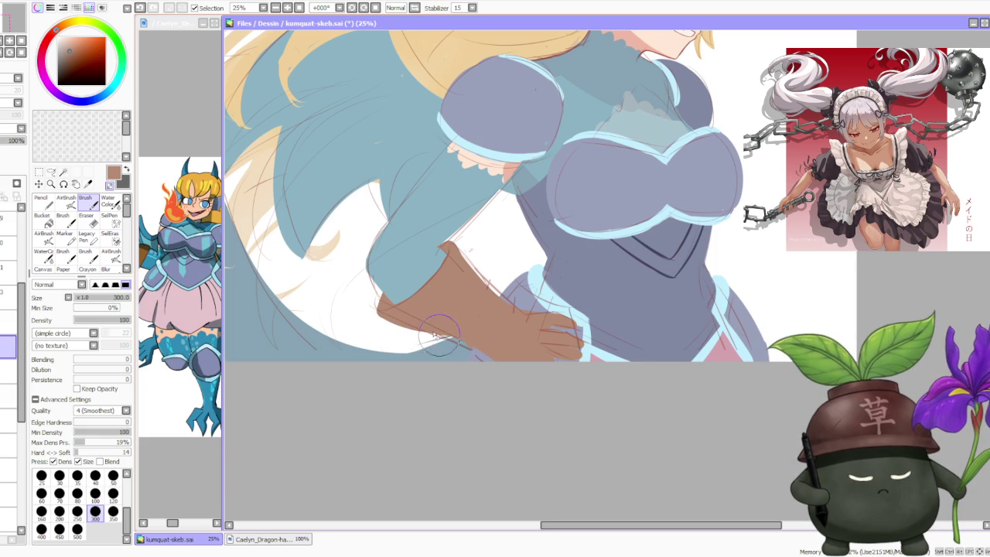
Zoom in and out to check the whole dragon-girl piece
scroll(464, 232, down, 2)
scroll(472, 155, down, 4)
scroll(481, 85, down, 2)
scroll(481, 85, up, 4)
scroll(348, 202, up, 2)
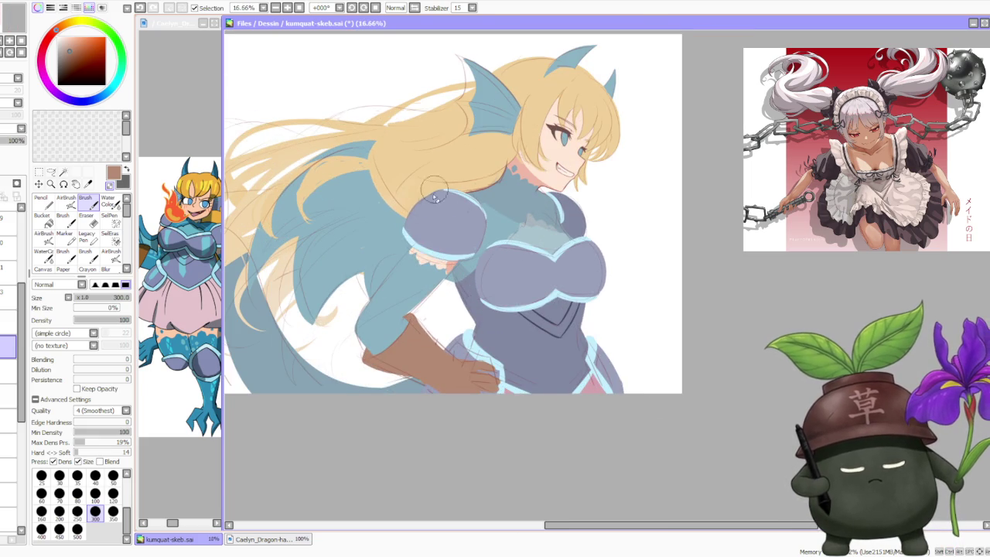
scroll(359, 361, up, 2)
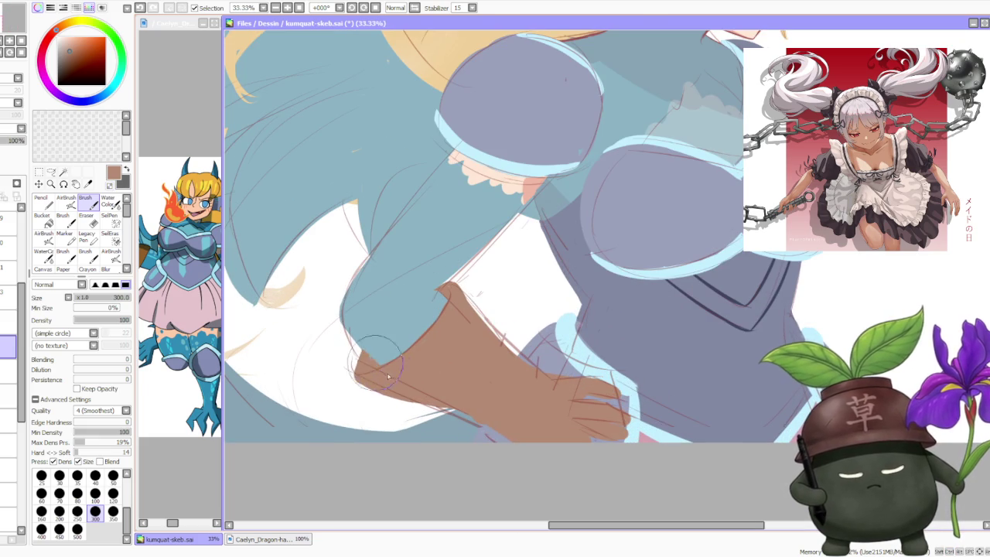
scroll(396, 235, down, 3)
scroll(396, 235, down, 2)
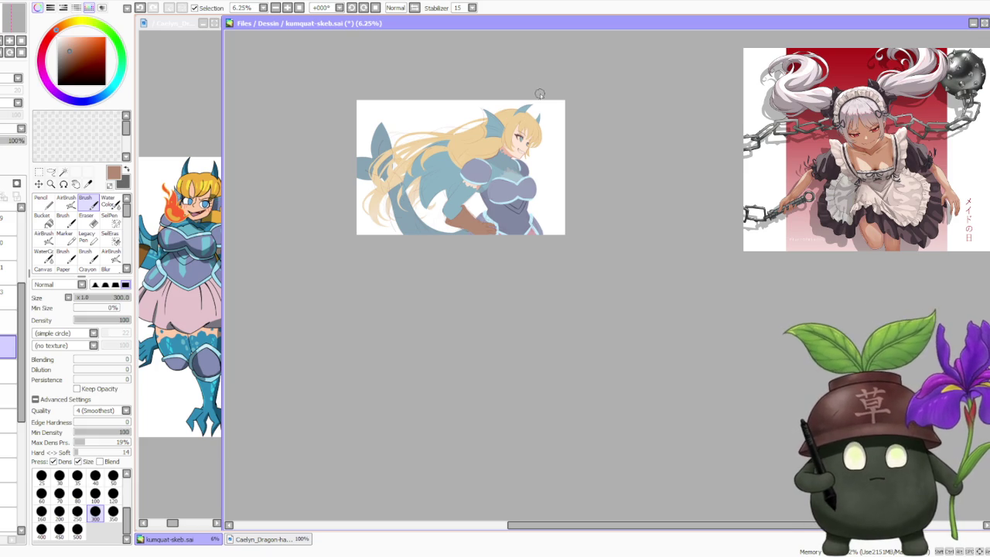
scroll(515, 115, up, 2)
scroll(469, 131, up, 1)
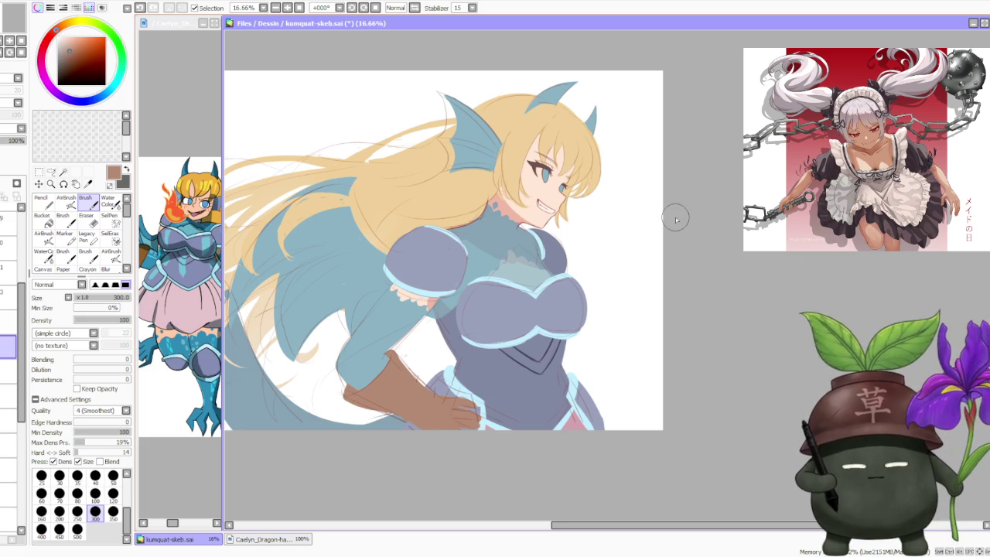
Scroll the Layer panel and hide the colour layers to show only the sketch lines
scroll(674, 217, down, 1)
scroll(642, 199, up, 1)
scroll(606, 199, up, 1)
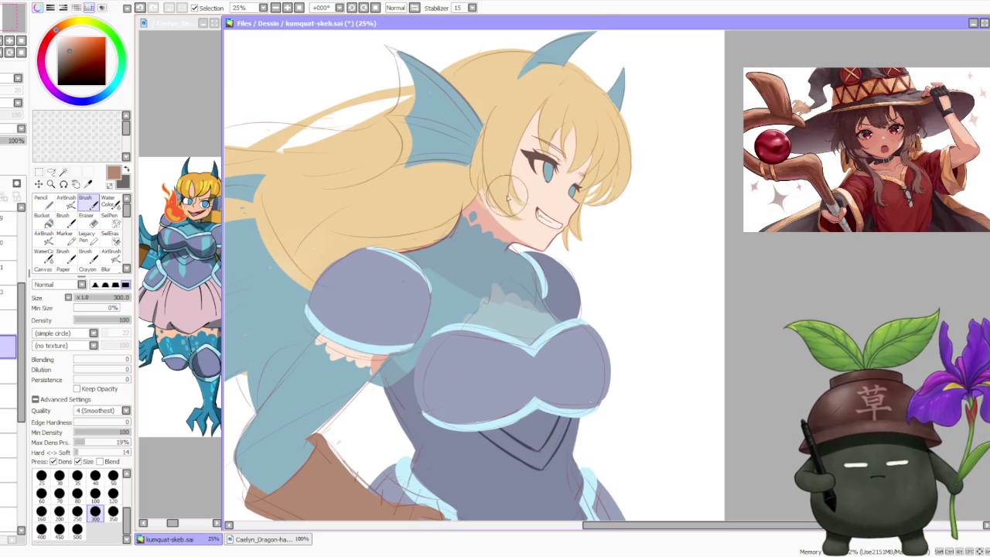
drag(25, 318, 22, 253)
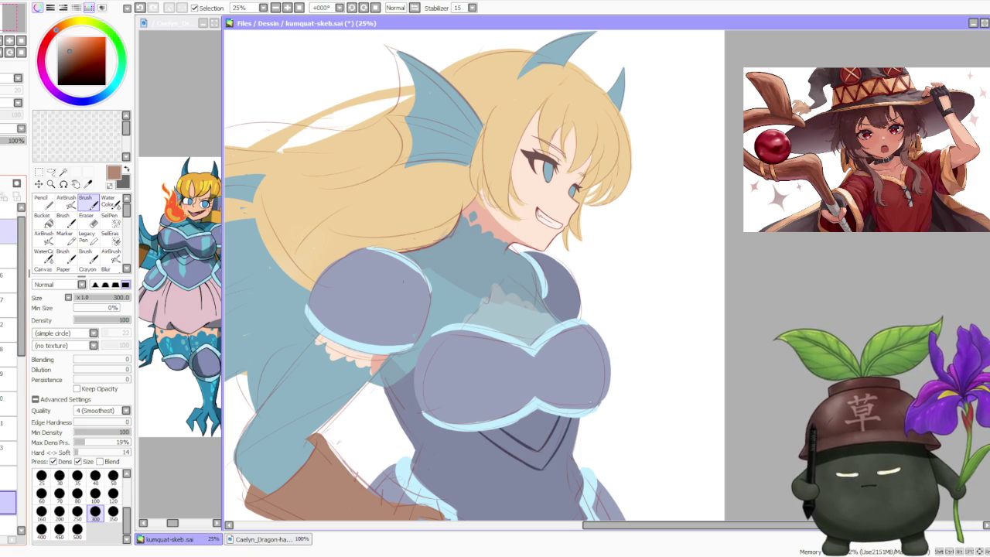
click(8, 224)
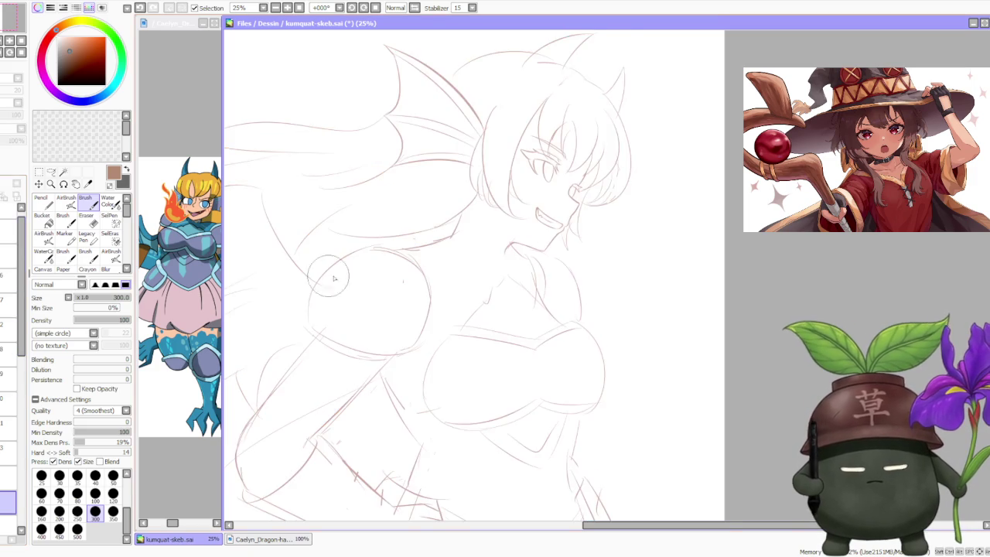
Turn the colour layer's visibility back on over the rough sketch
scroll(247, 260, down, 2)
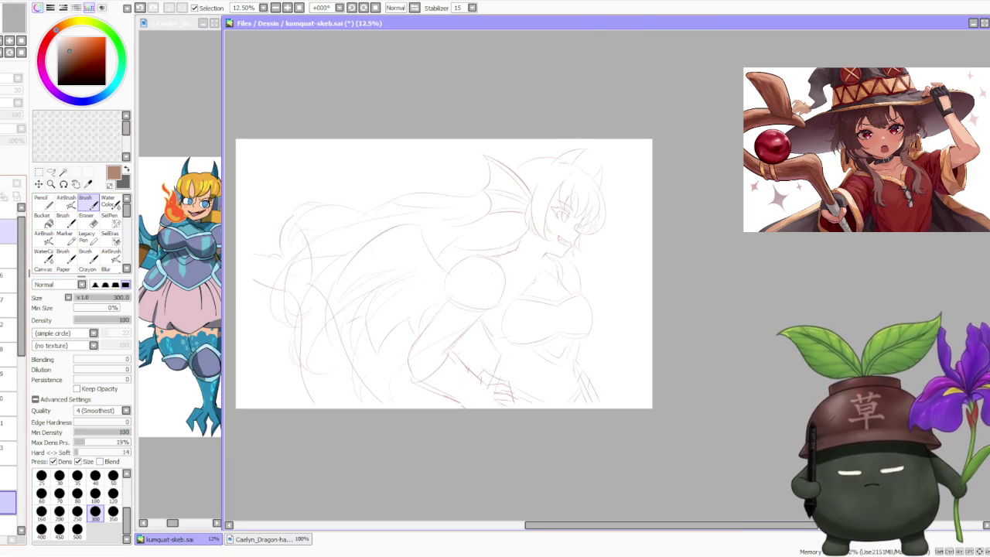
click(8, 228)
scroll(492, 178, down, 1)
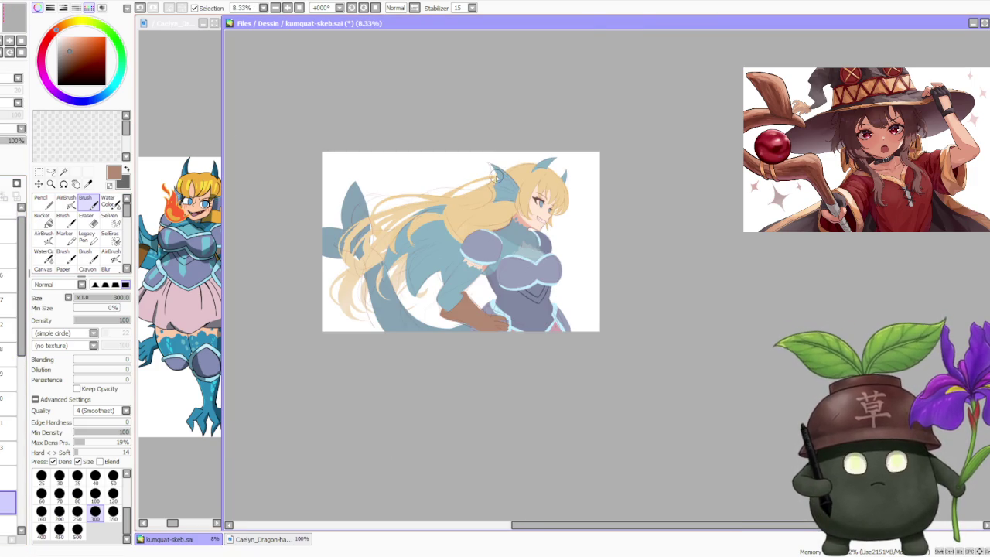
scroll(440, 205, up, 1)
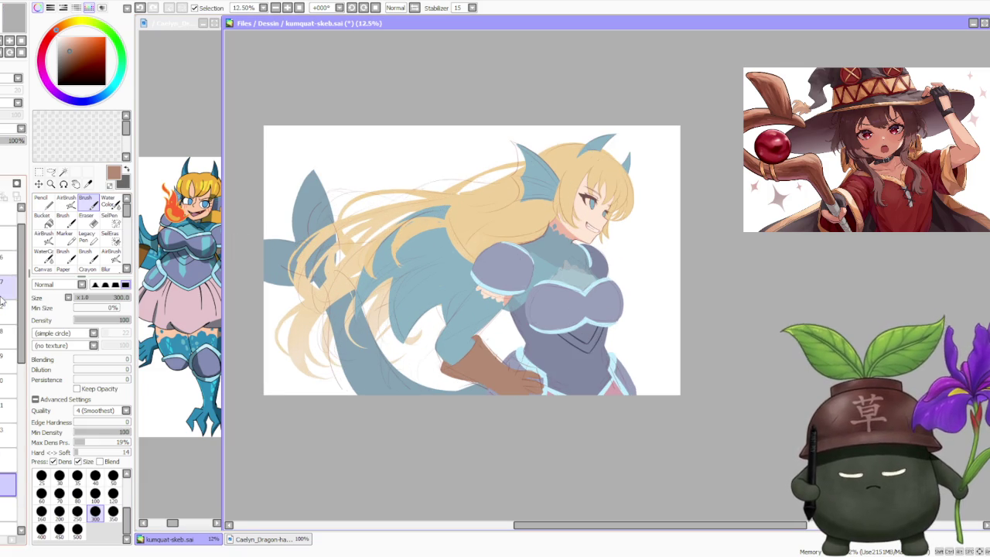
scroll(9, 371, up, 2)
scroll(9, 371, up, 2)
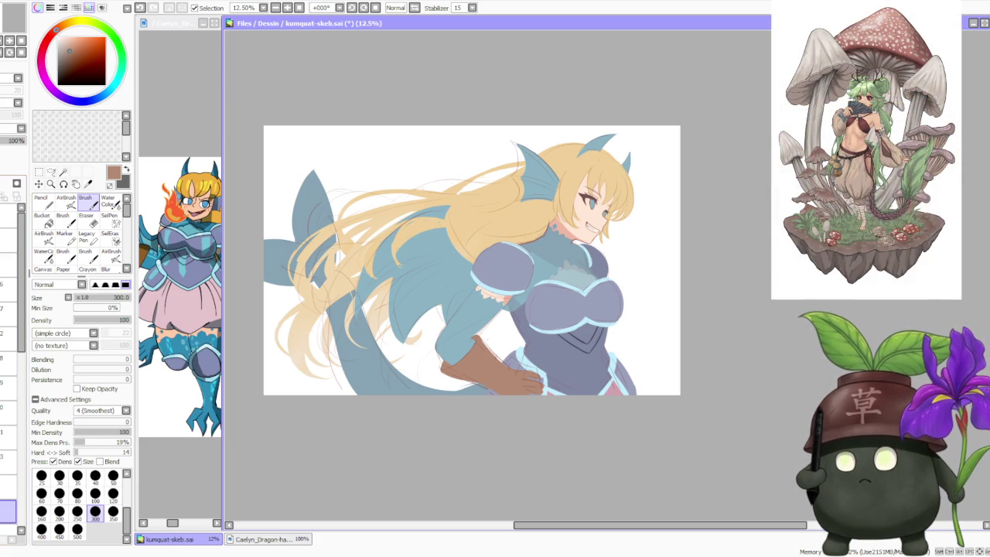
key(alt+Tab)
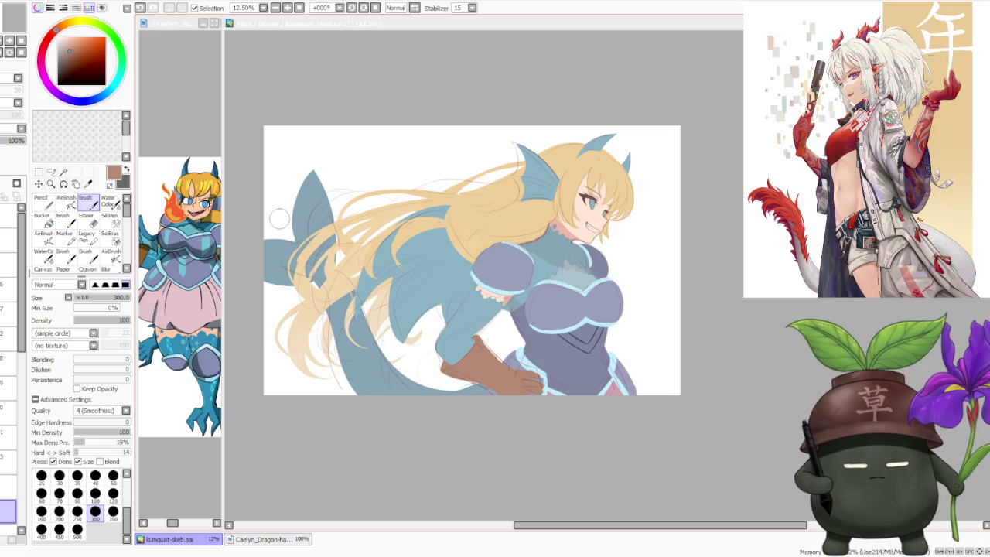
scroll(4, 414, down, 2)
scroll(4, 414, down, 2)
scroll(4, 414, down, 3)
scroll(3, 414, down, 3)
scroll(4, 414, up, 3)
scroll(4, 414, up, 1)
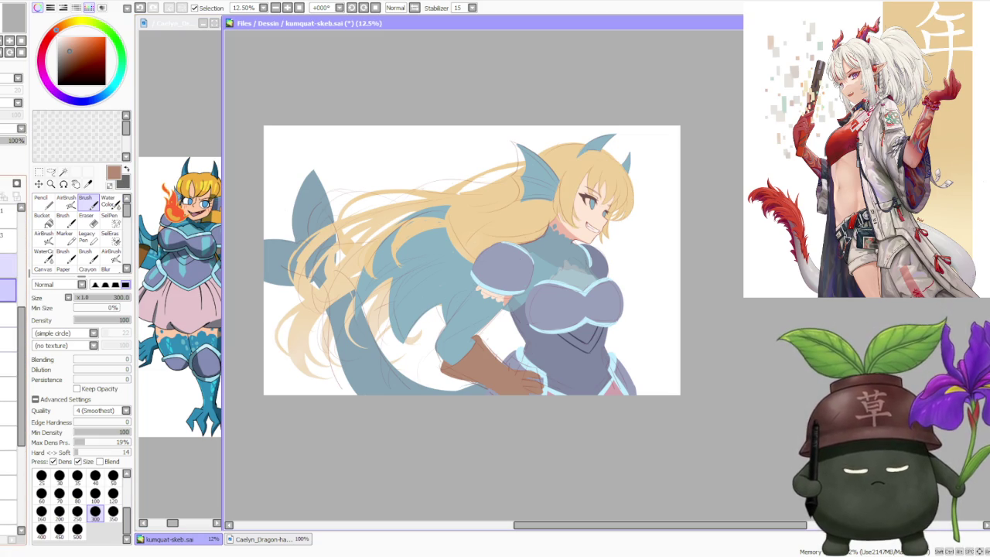
scroll(4, 414, down, 2)
scroll(4, 413, down, 2)
scroll(4, 413, down, 1)
scroll(4, 413, down, 2)
scroll(4, 414, up, 1)
scroll(4, 413, up, 1)
scroll(4, 413, up, 2)
scroll(4, 414, up, 1)
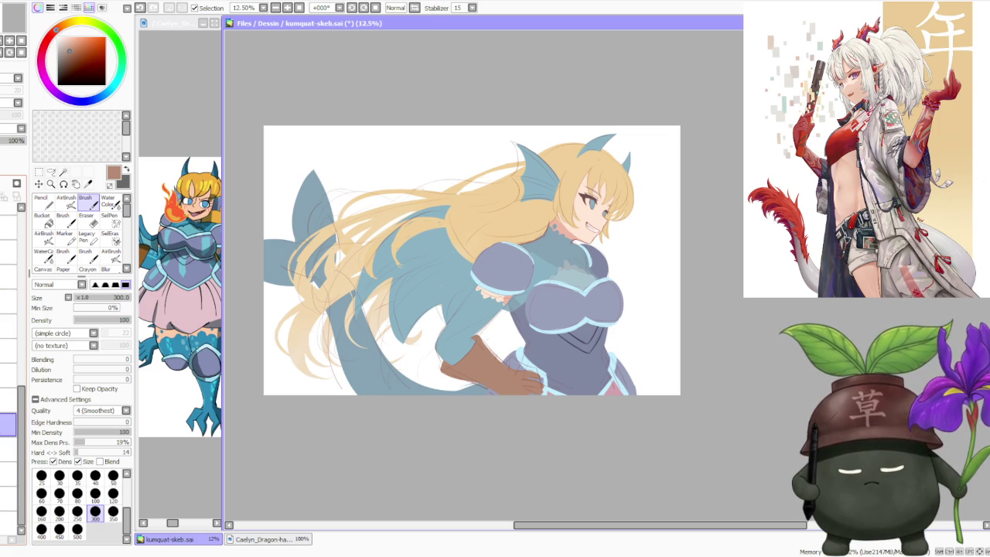
click(4, 424)
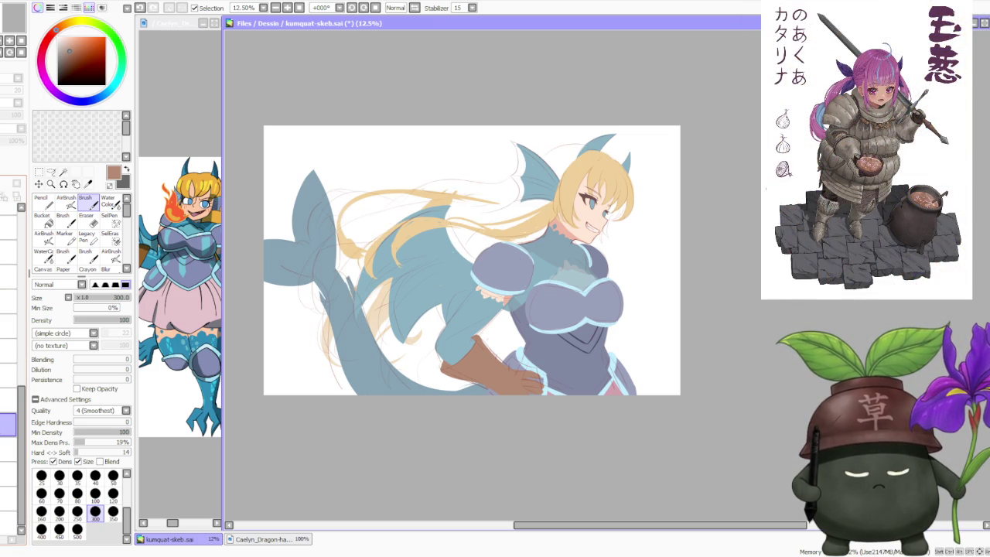
click(4, 424)
scroll(673, 275, down, 1)
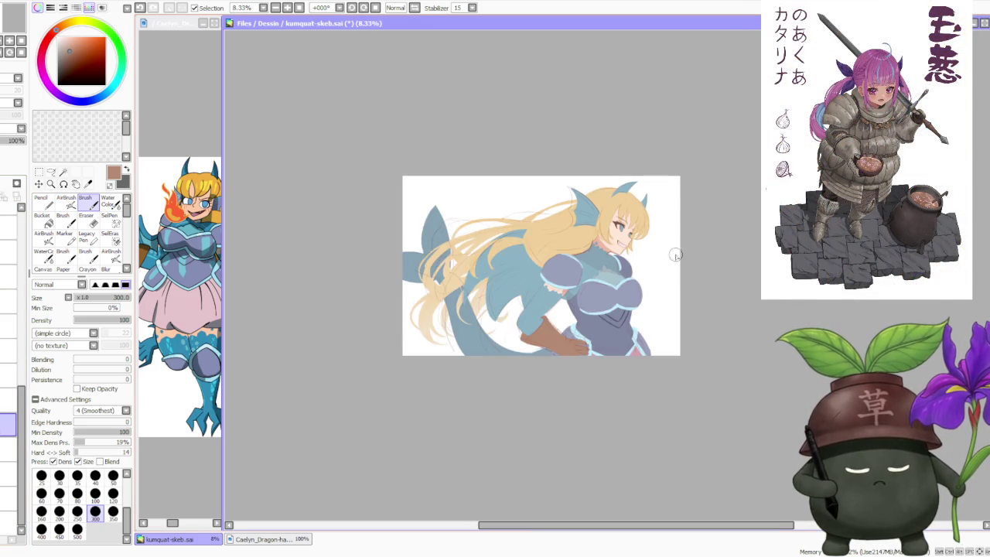
scroll(594, 218, up, 1)
scroll(650, 191, up, 1)
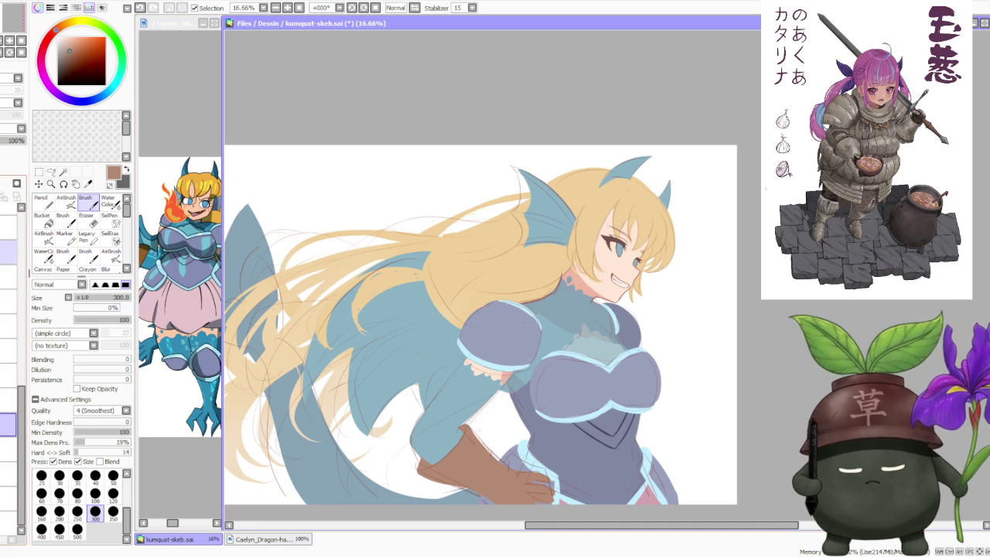
drag(25, 400, 22, 242)
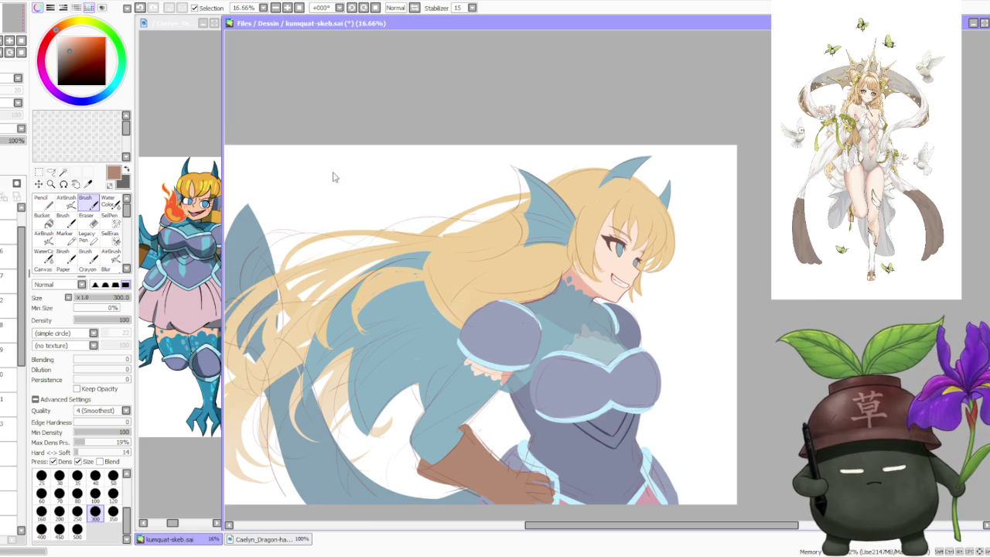
Inspect the cyrano half-dragon reference image, then minimize it
scroll(259, 189, up, 3)
scroll(259, 186, up, 2)
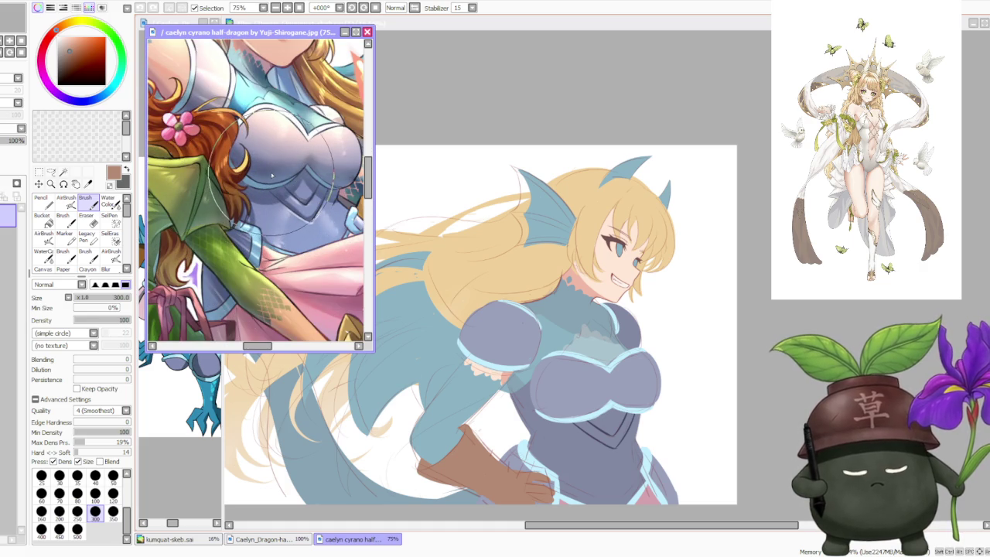
scroll(267, 154, down, 2)
scroll(302, 89, down, 1)
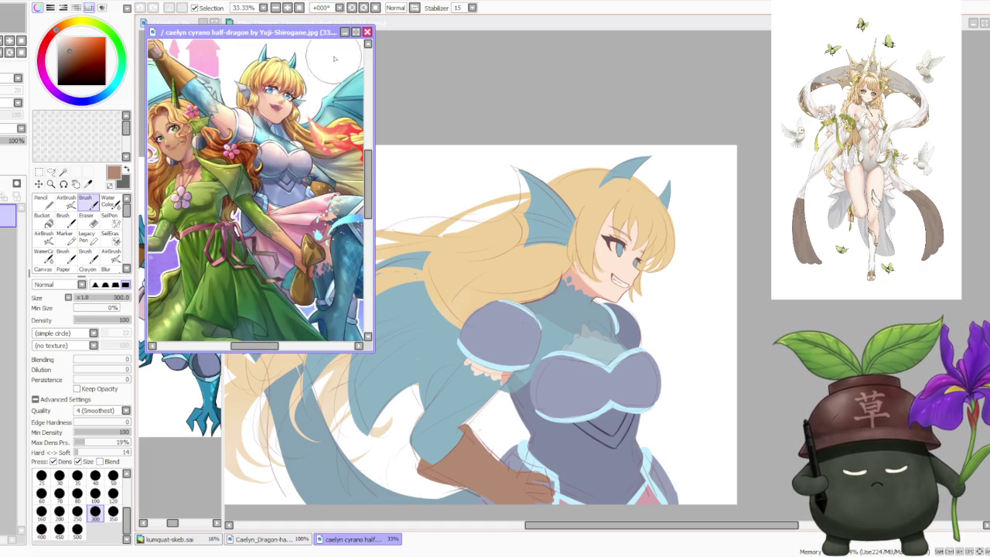
scroll(313, 89, down, 1)
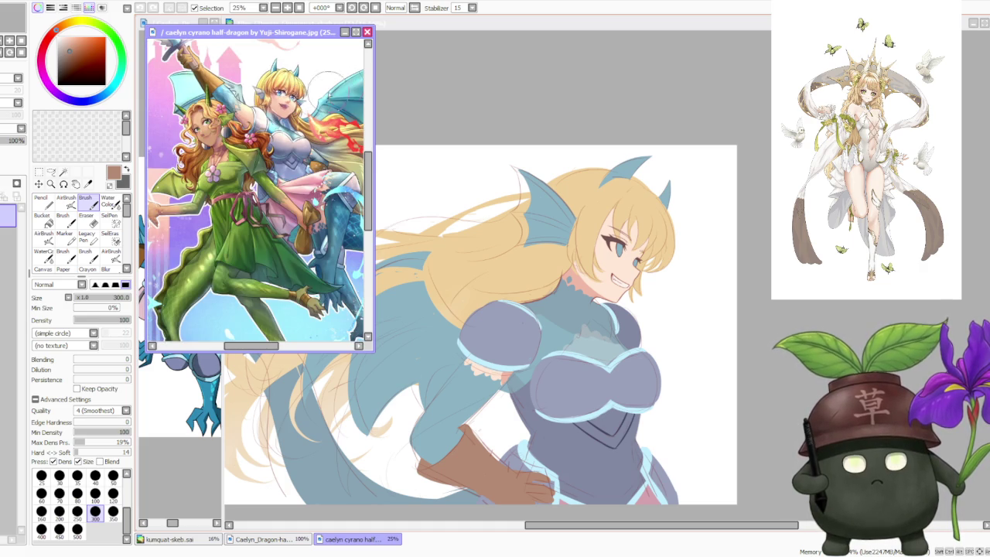
click(346, 32)
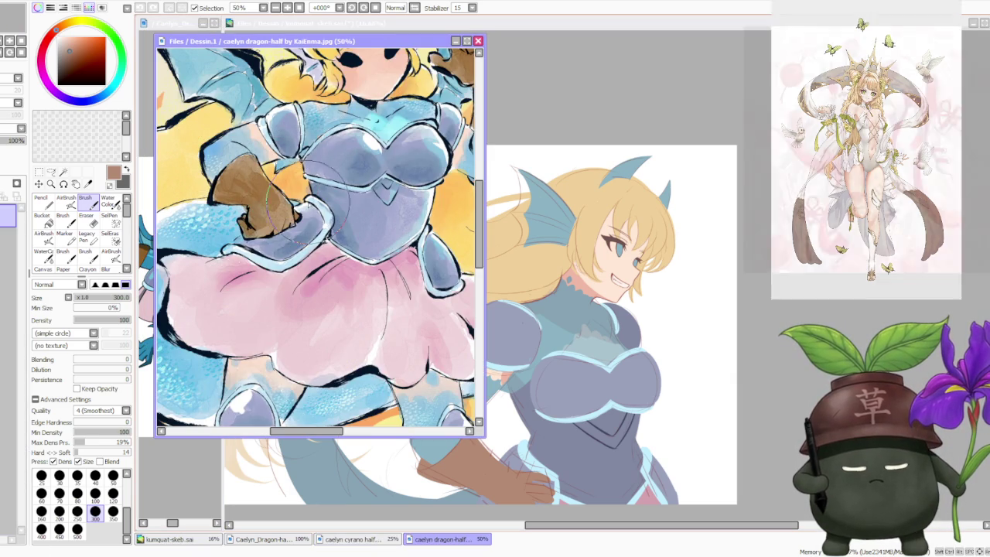
Zoom through the watercolour dragon-half reference, then set it aside
scroll(271, 147, up, 4)
scroll(361, 259, down, 4)
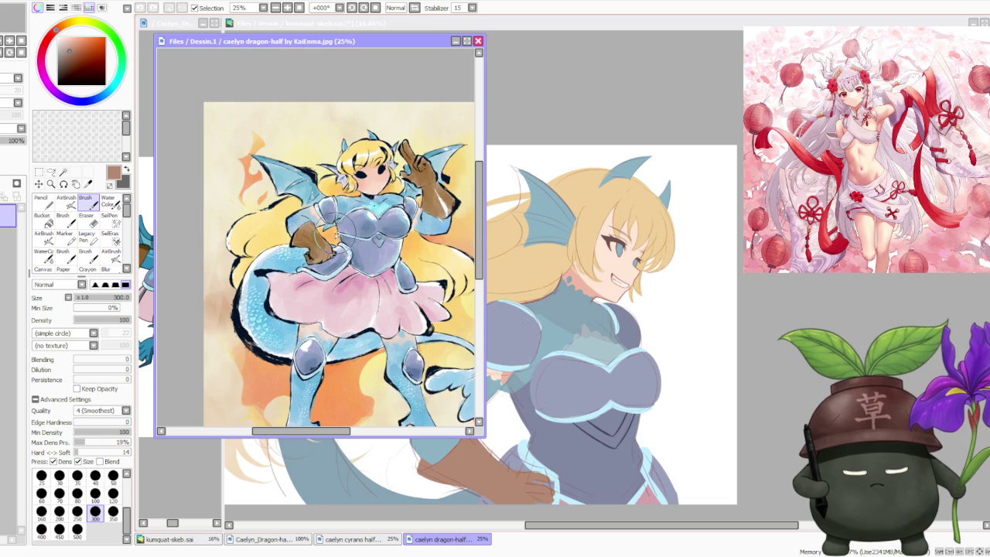
scroll(334, 234, down, 2)
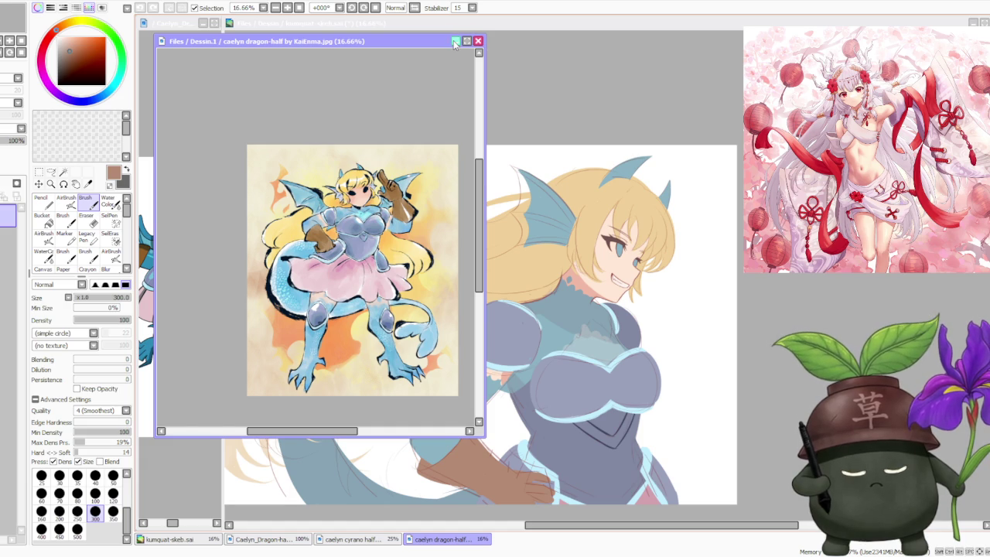
click(454, 41)
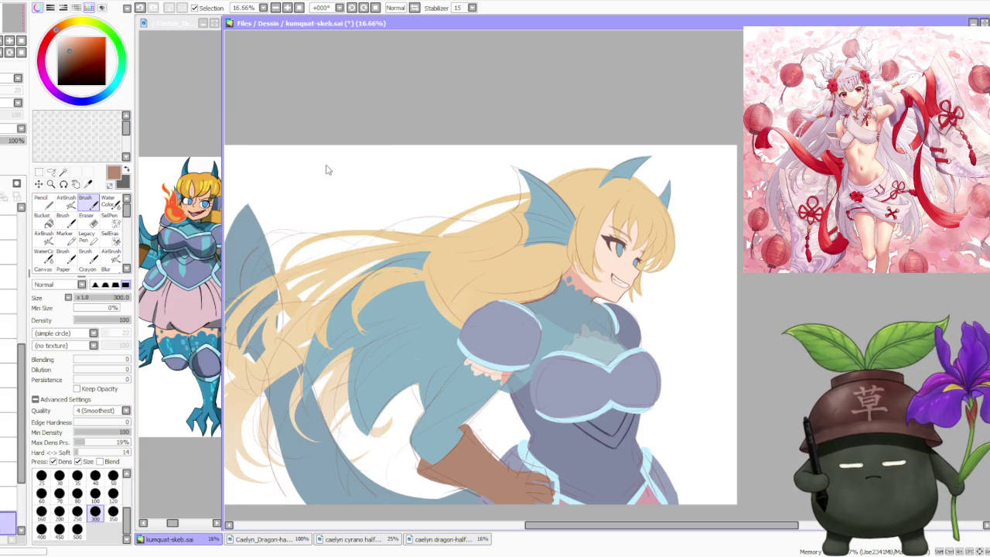
Inspect another dragon-half reference, then bring kumquat-skeb.sai back in front
drag(296, 155, 325, 165)
scroll(274, 333, up, 1)
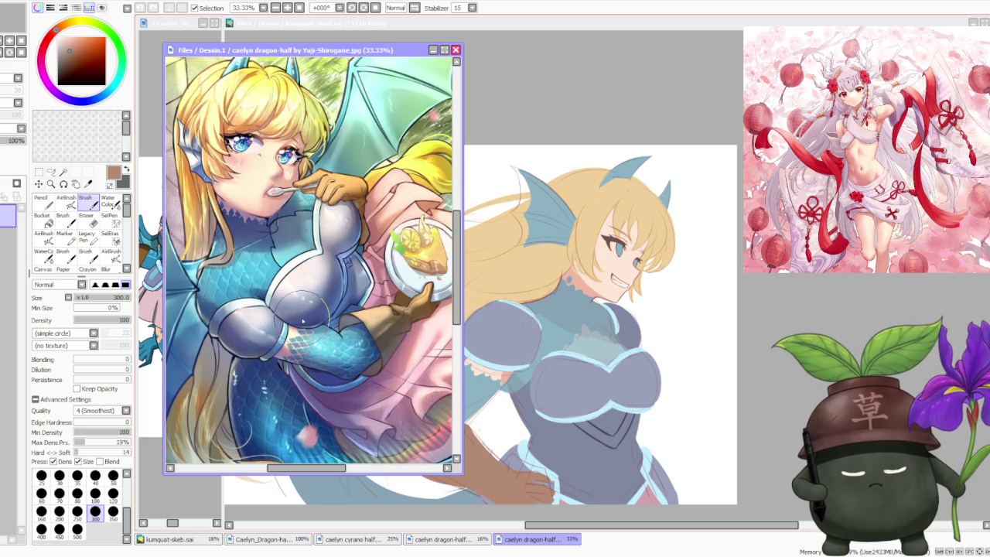
scroll(304, 312, up, 1)
scroll(304, 312, down, 2)
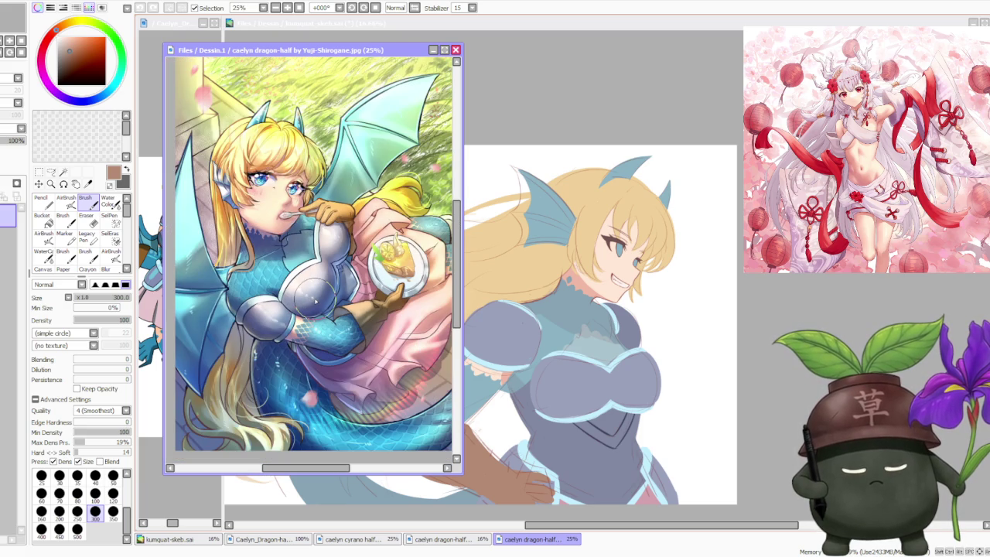
scroll(319, 298, down, 1)
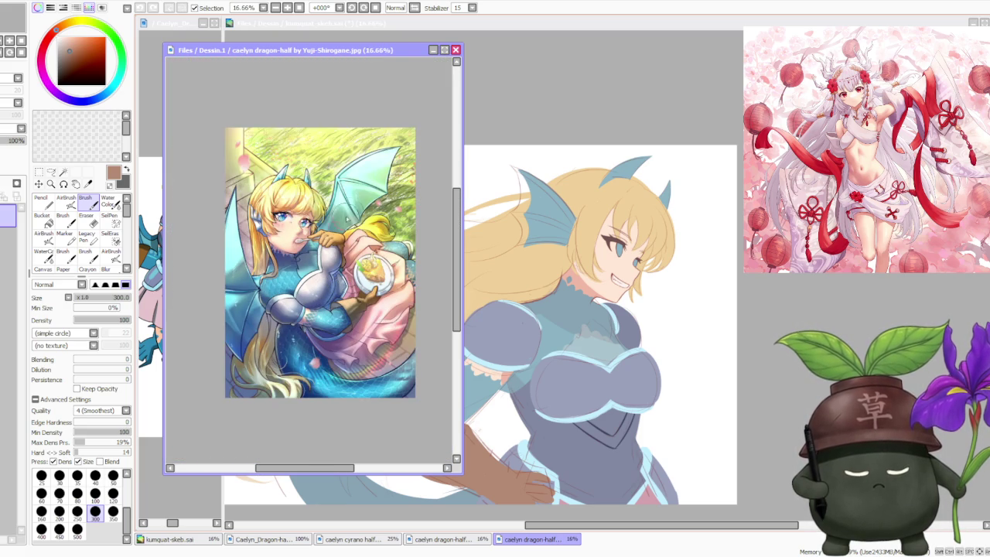
click(434, 52)
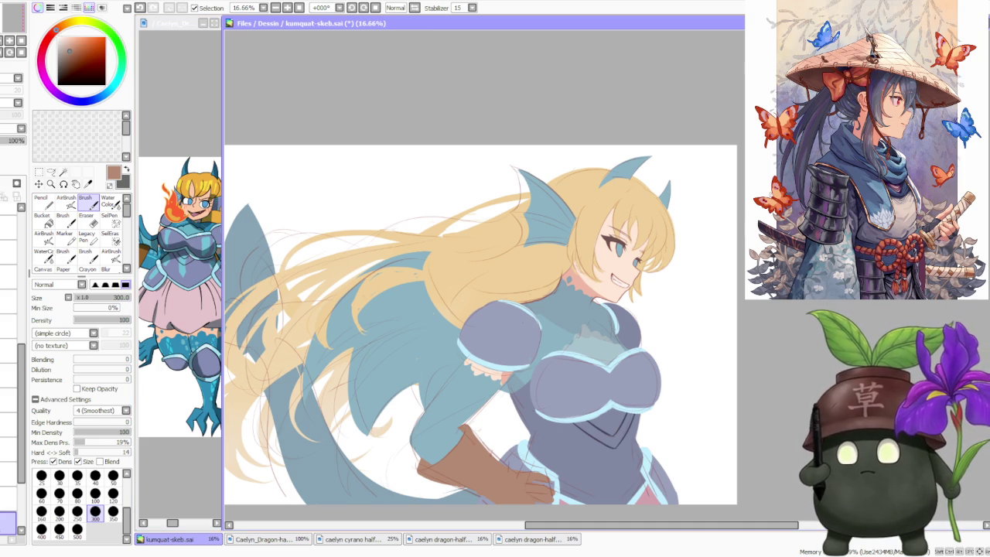
key(alt+Tab)
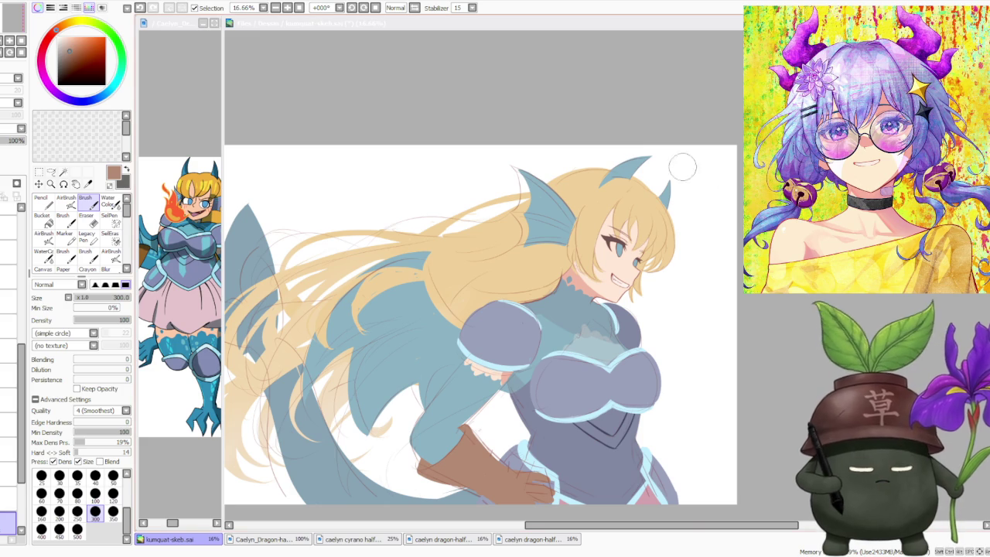
Zoom out to view the whole flat-coloured dragon-girl illustration
key(minus)
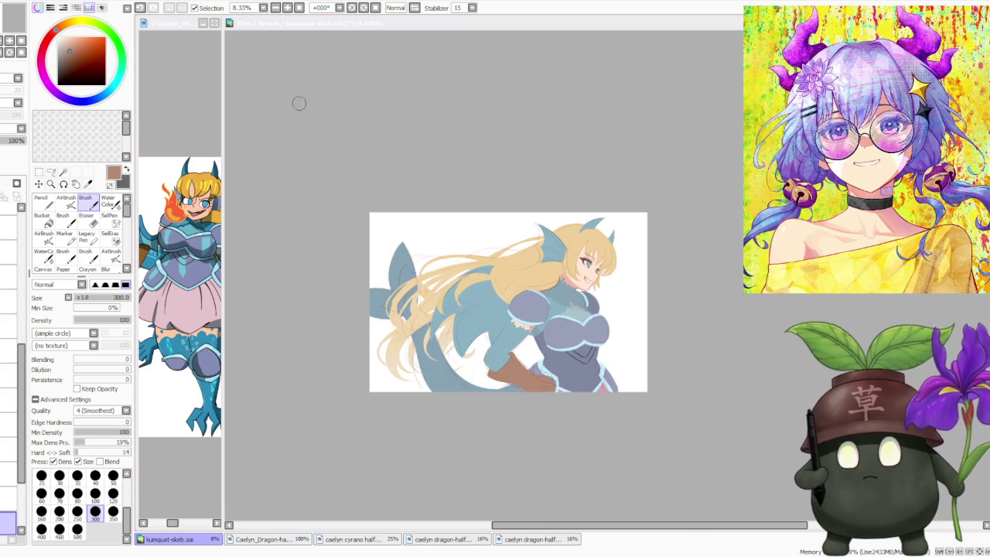
Cycle through the caelyn and cyrano half-dragon references, zooming on the cyrano image
click(511, 539)
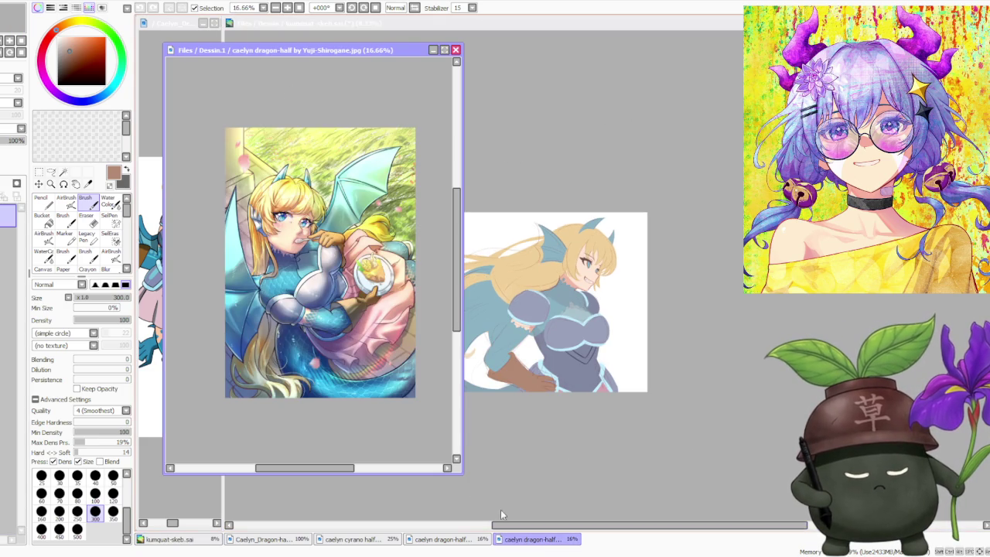
click(446, 539)
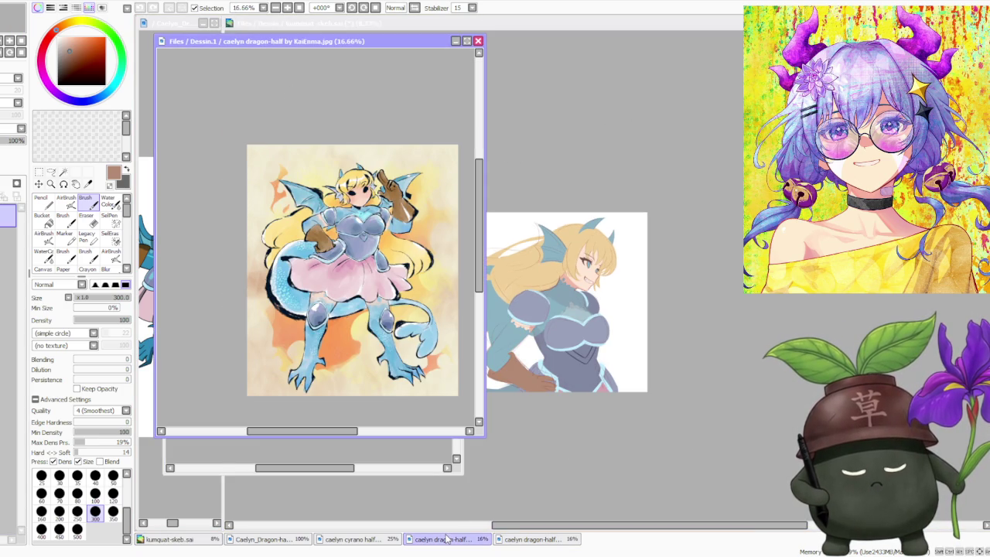
click(366, 539)
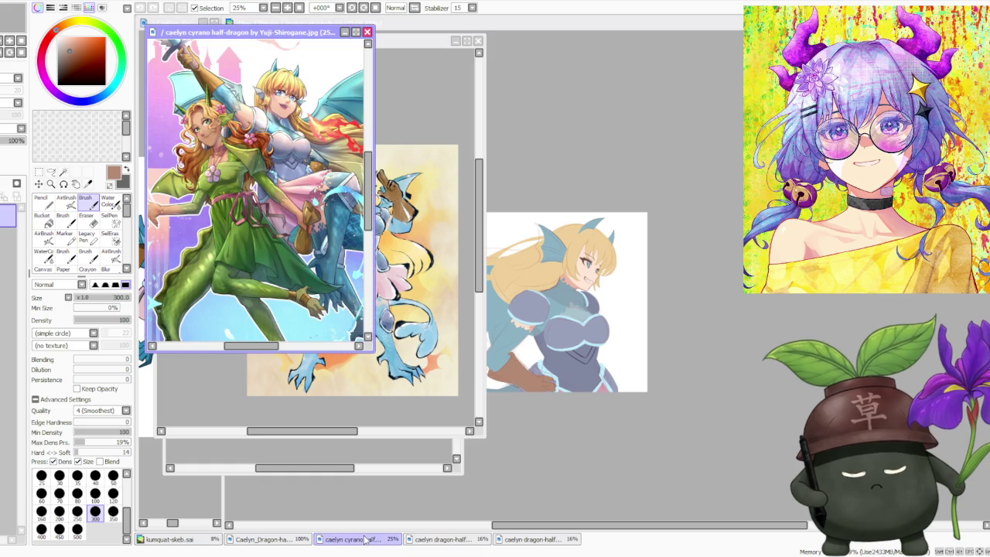
scroll(312, 181, up, 3)
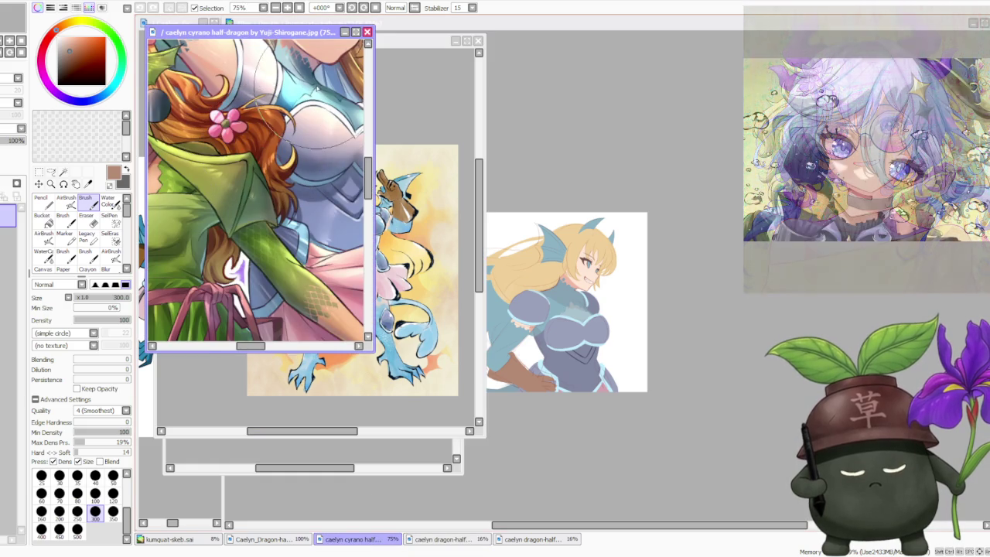
scroll(311, 182, down, 2)
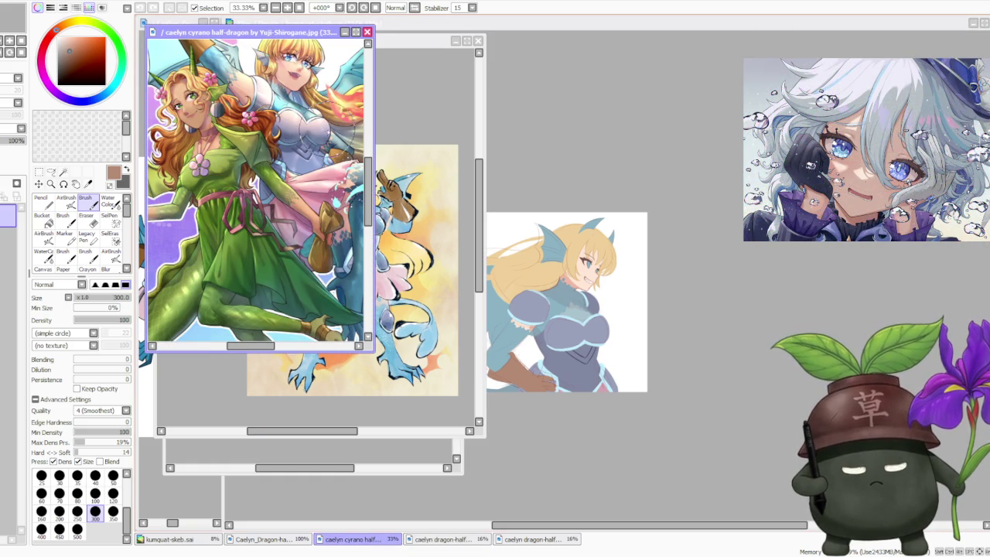
scroll(290, 105, up, 1)
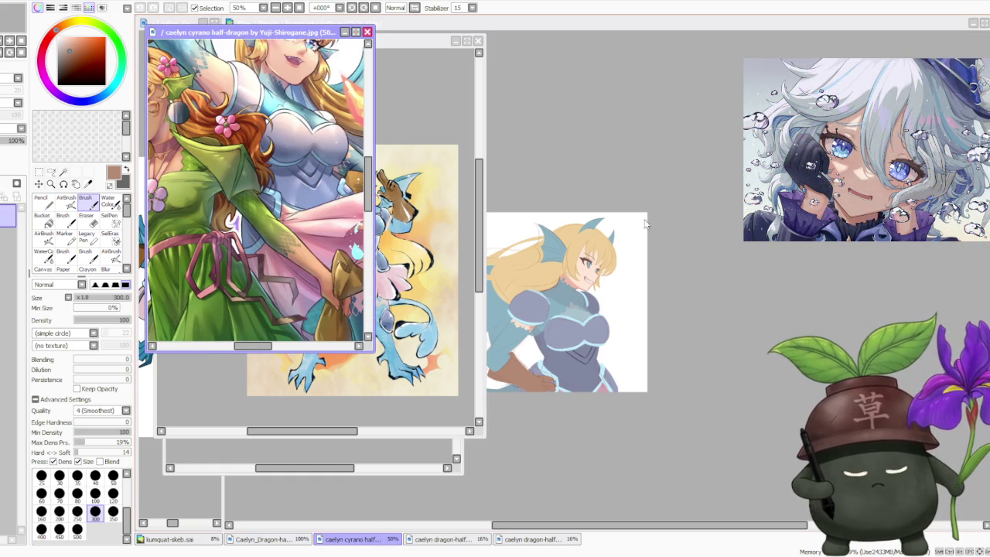
Bring the kumquat-skeb.sai dragon-girl drawing back in front of the cyrano reference
click(711, 208)
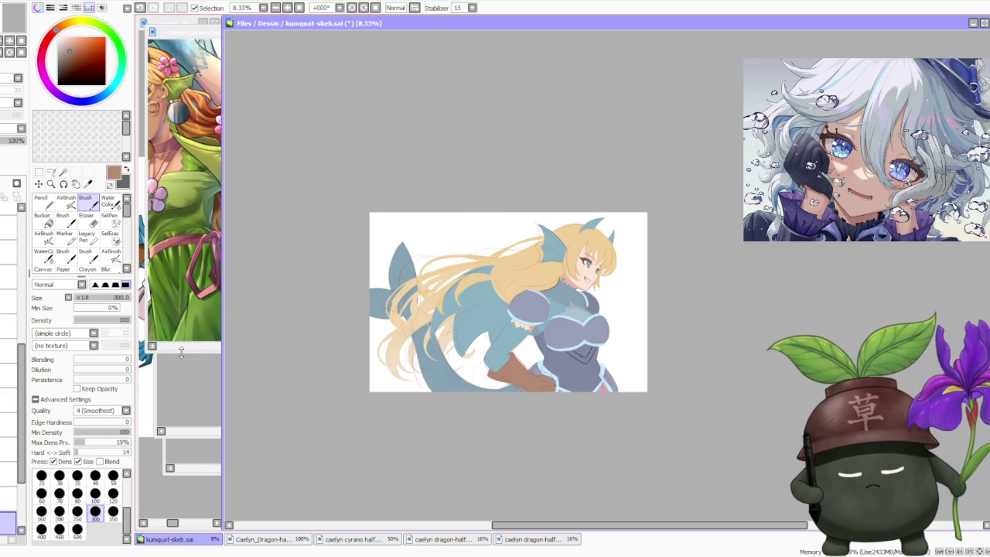
click(181, 351)
drag(257, 345, 303, 346)
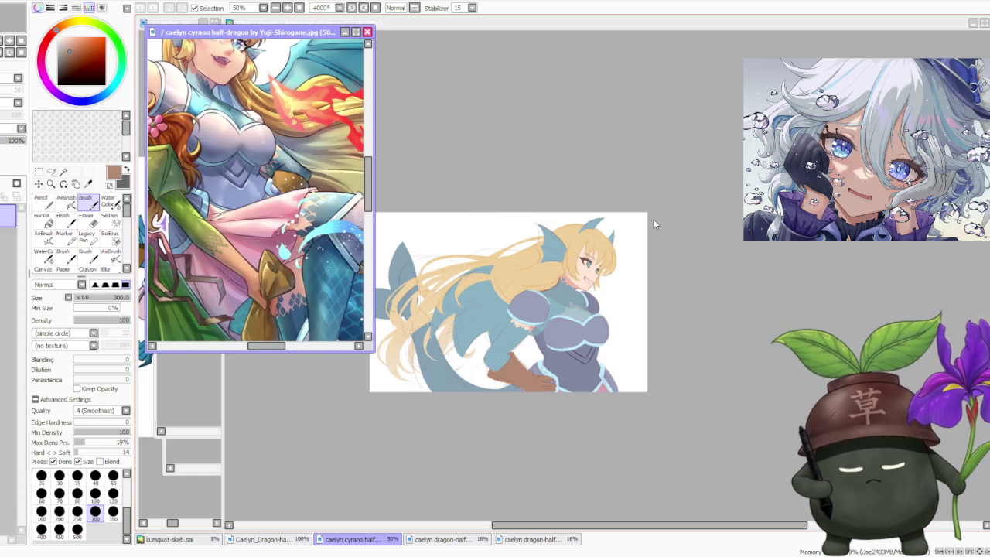
click(673, 207)
scroll(399, 129, down, 2)
scroll(528, 168, up, 1)
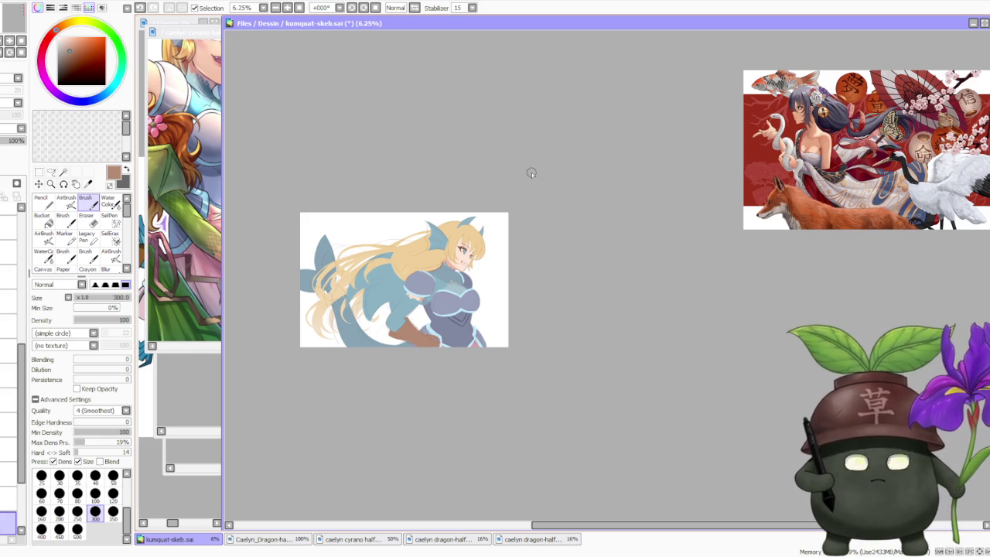
scroll(352, 295, up, 1)
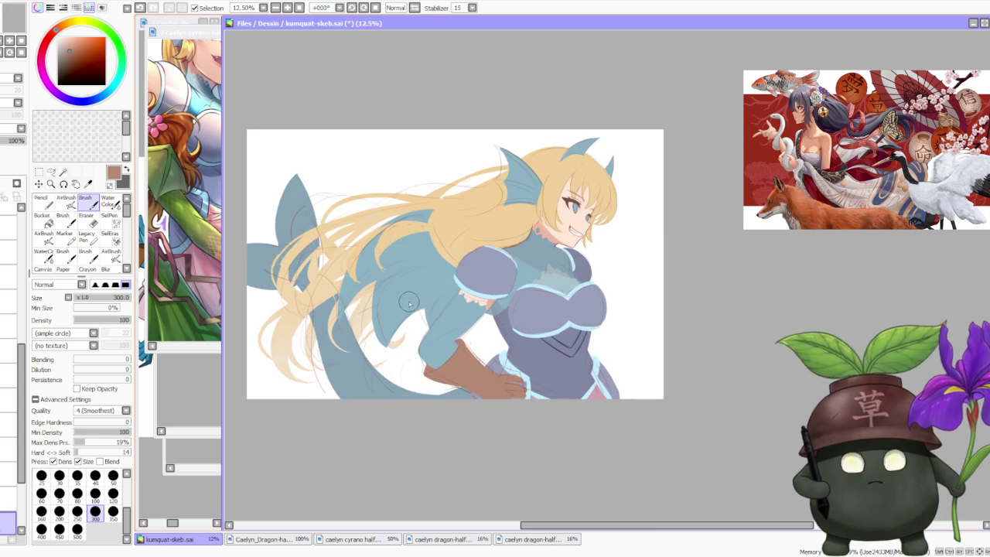
click(352, 539)
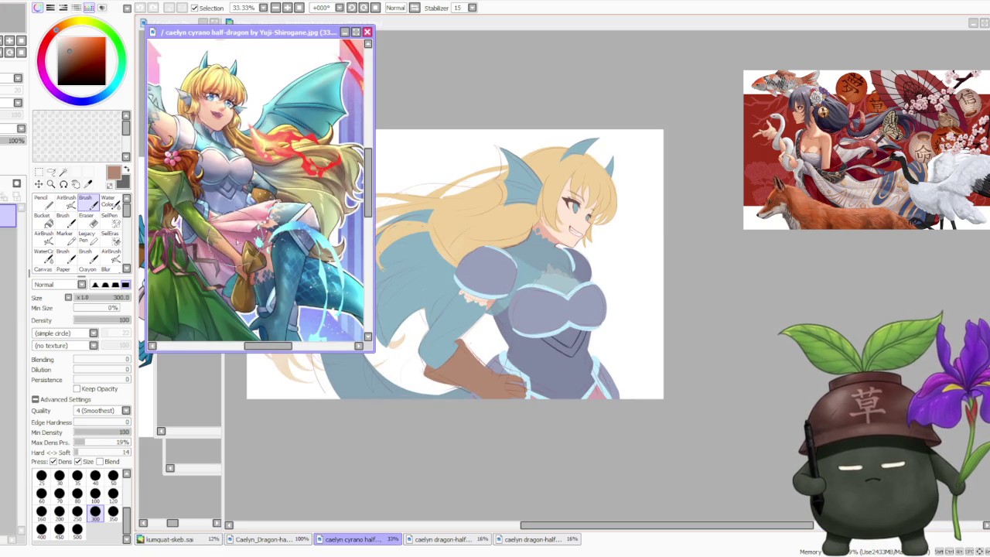
drag(255, 32, 242, 31)
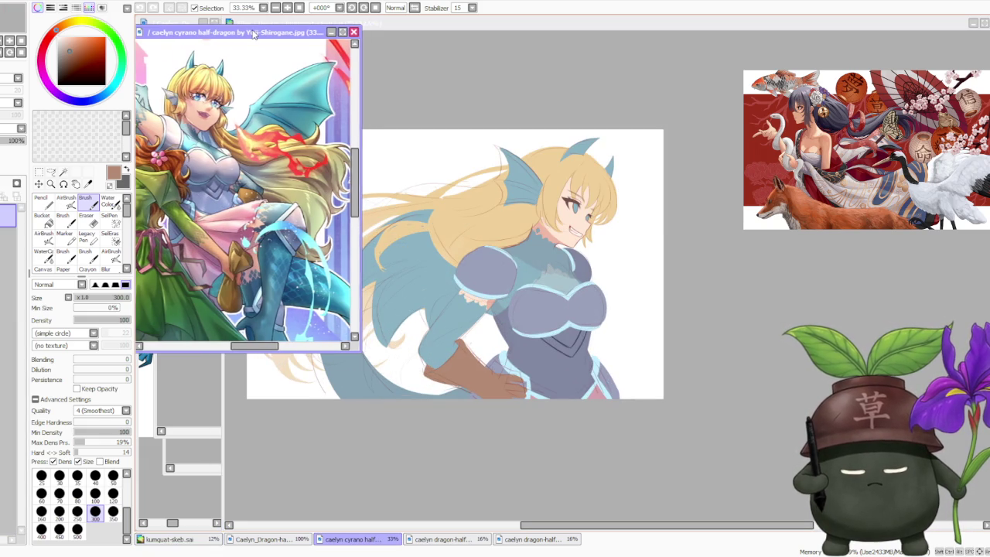
click(653, 267)
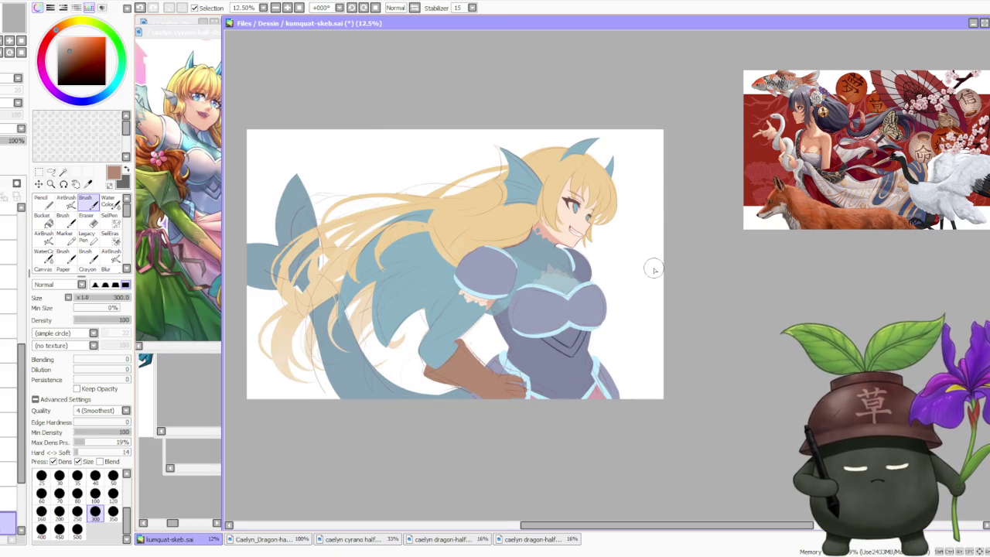
scroll(631, 236, down, 1)
scroll(627, 232, up, 1)
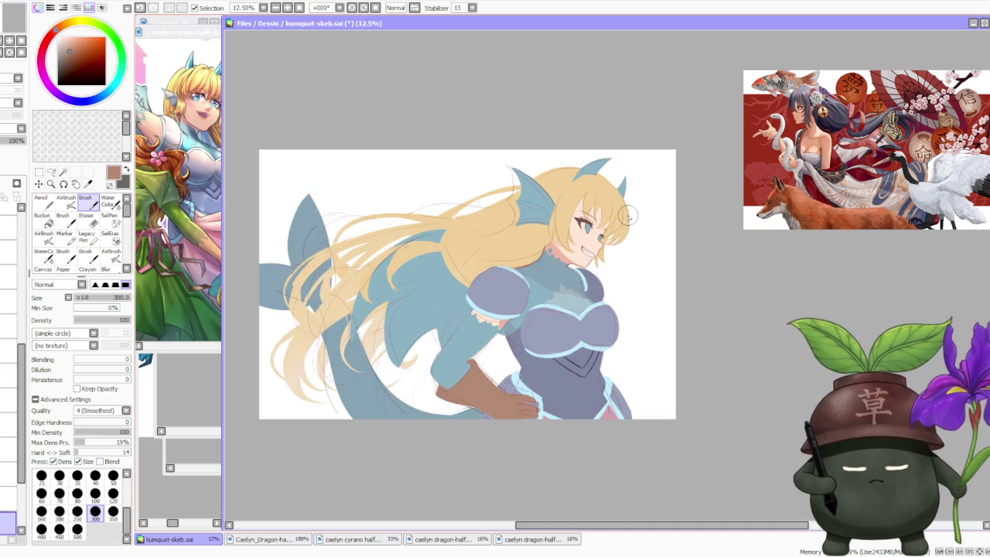
scroll(627, 223, down, 1)
scroll(621, 228, up, 1)
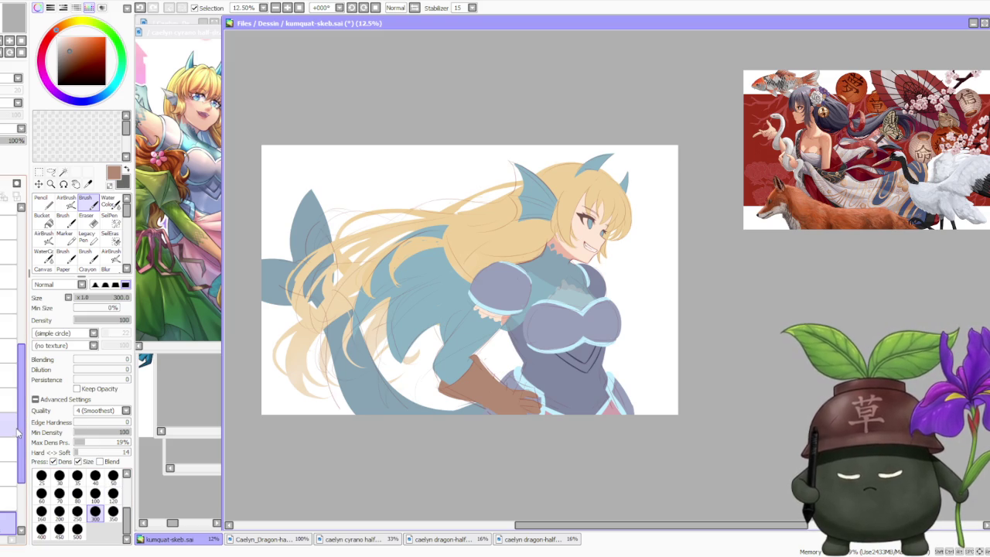
click(10, 474)
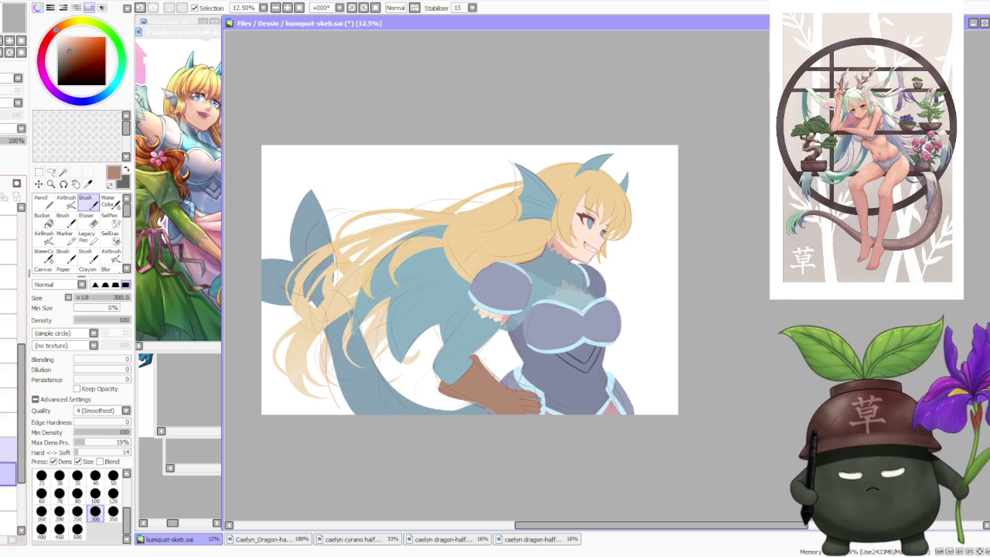
Select a higher layer in the Layer panel and eyedrop the armour trims' pale cyan
click(10, 524)
click(9, 359)
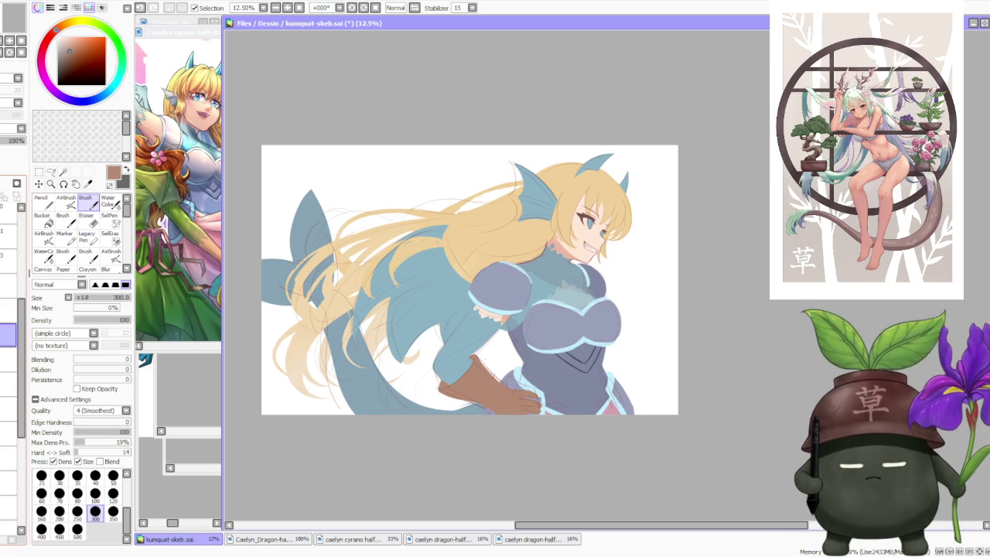
alt+click(564, 305)
scroll(545, 269, up, 2)
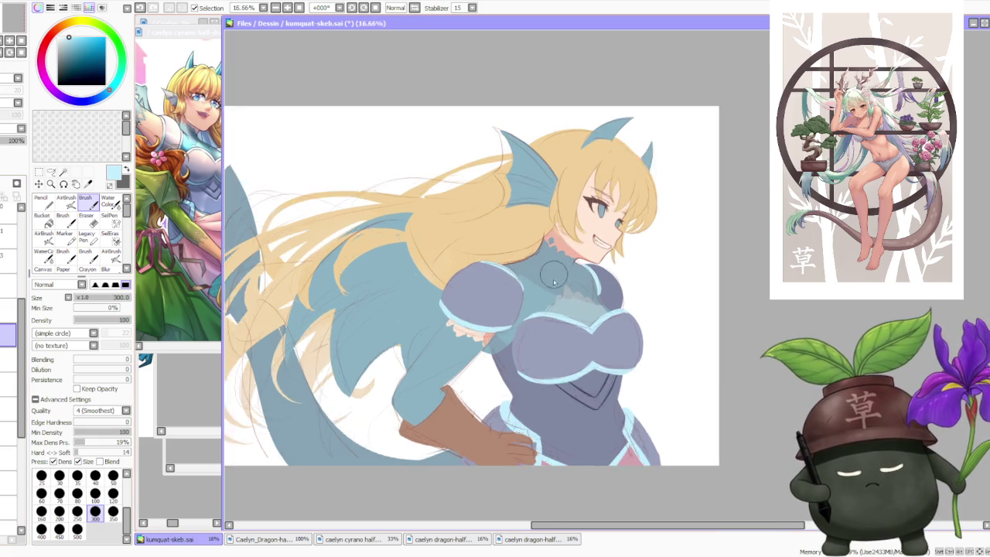
Zoom in on the chest and sample the chest armour's grey-purple colour
scroll(551, 270, up, 2)
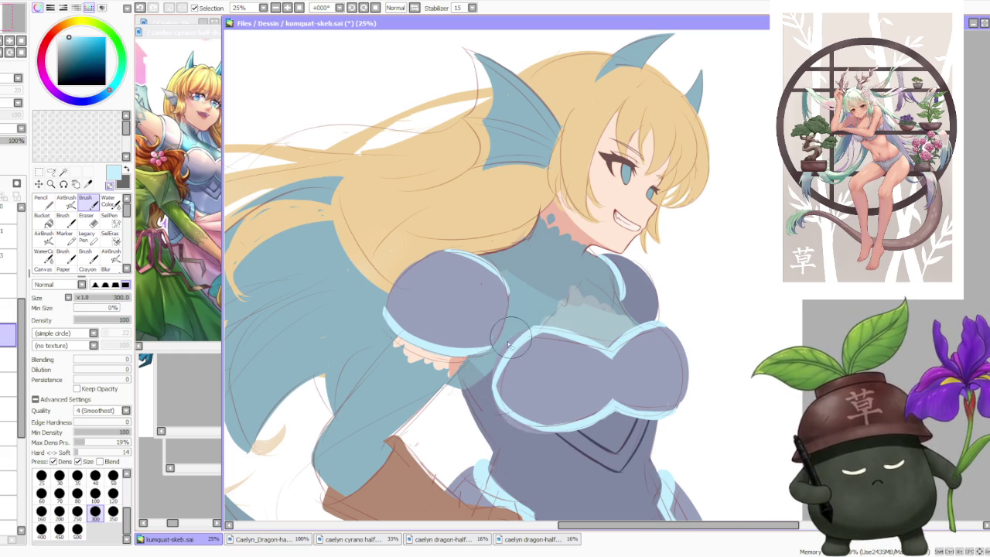
scroll(607, 277, down, 3)
scroll(606, 277, down, 1)
scroll(607, 276, up, 2)
scroll(606, 277, up, 2)
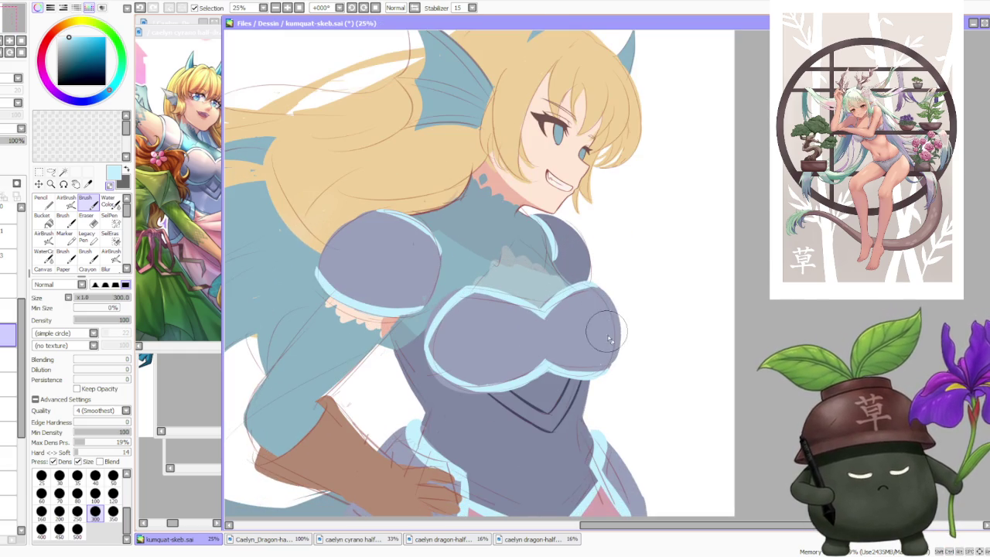
alt+click(585, 348)
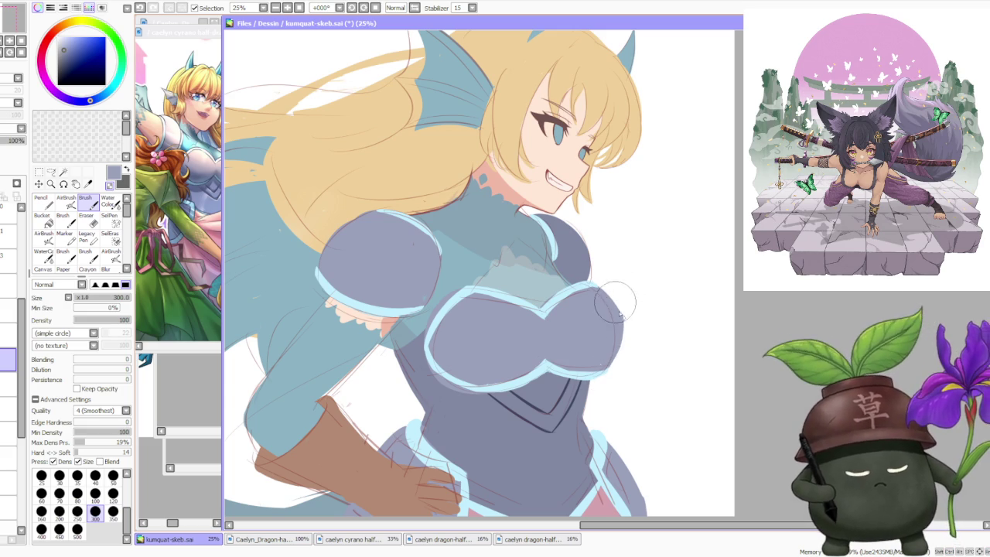
Eyedrop the light cyan from the armour outline as the painting colour
scroll(621, 287, down, 3)
scroll(629, 310, up, 2)
scroll(582, 323, up, 1)
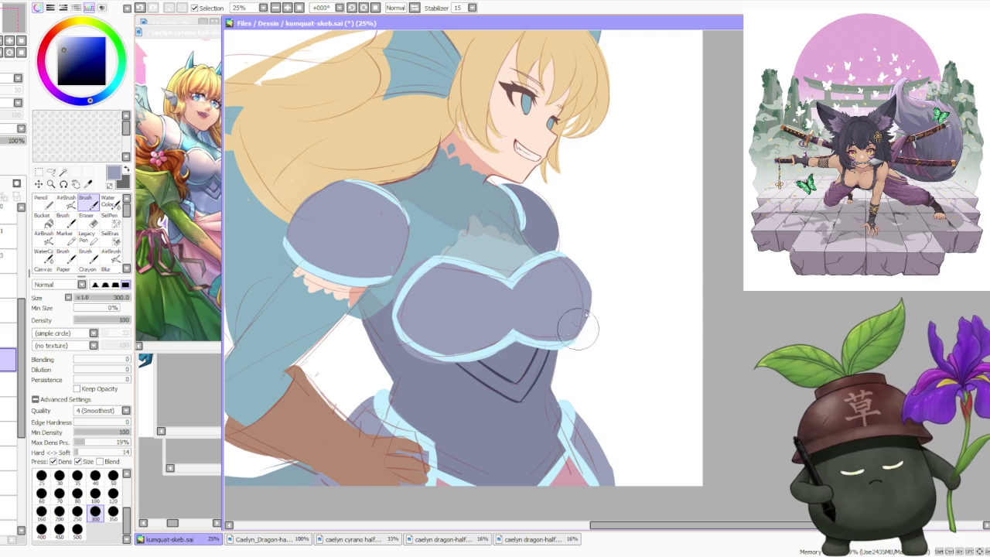
alt+click(411, 339)
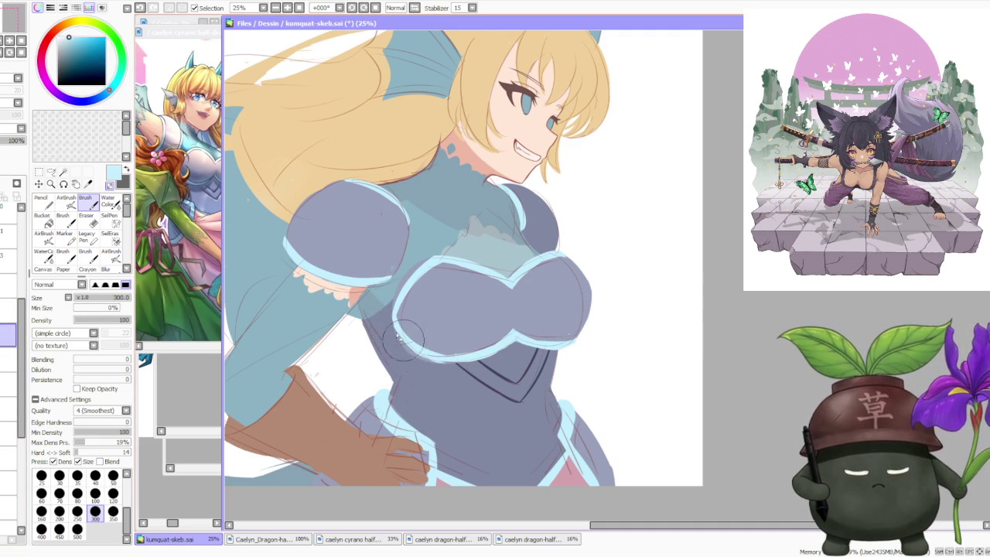
key(ctrl)
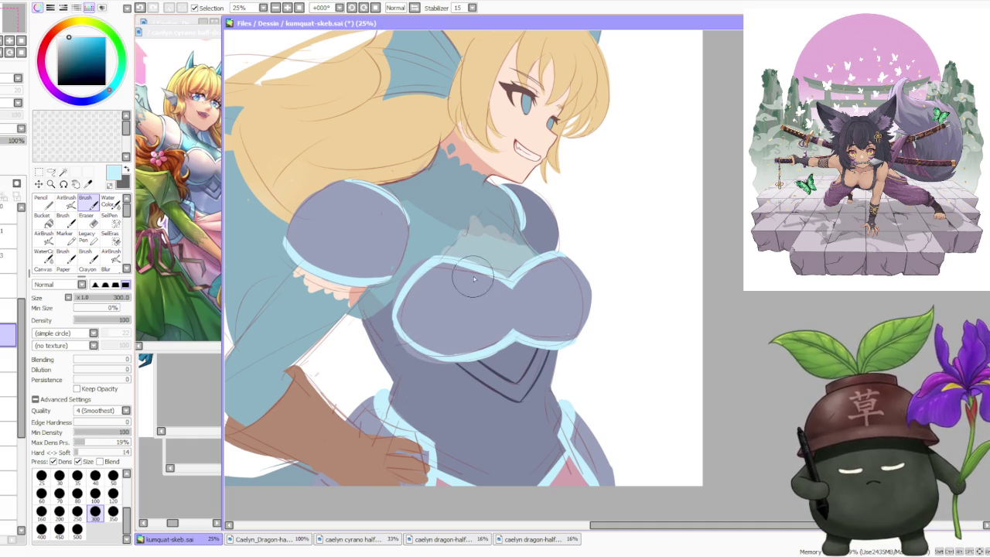
scroll(441, 247, down, 2)
scroll(418, 263, up, 2)
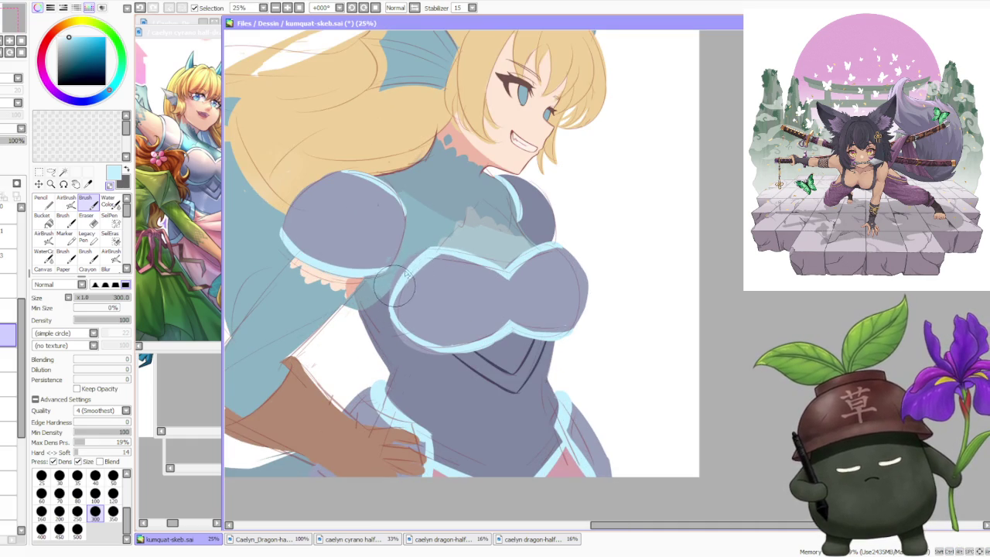
scroll(548, 215, down, 3)
scroll(548, 215, up, 2)
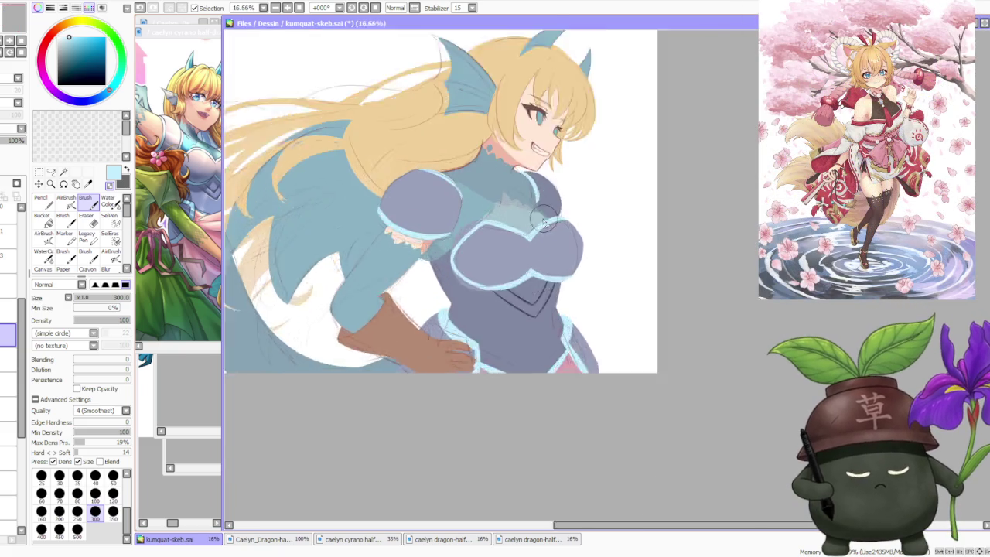
scroll(541, 213, down, 3)
scroll(534, 211, up, 3)
scroll(534, 210, up, 2)
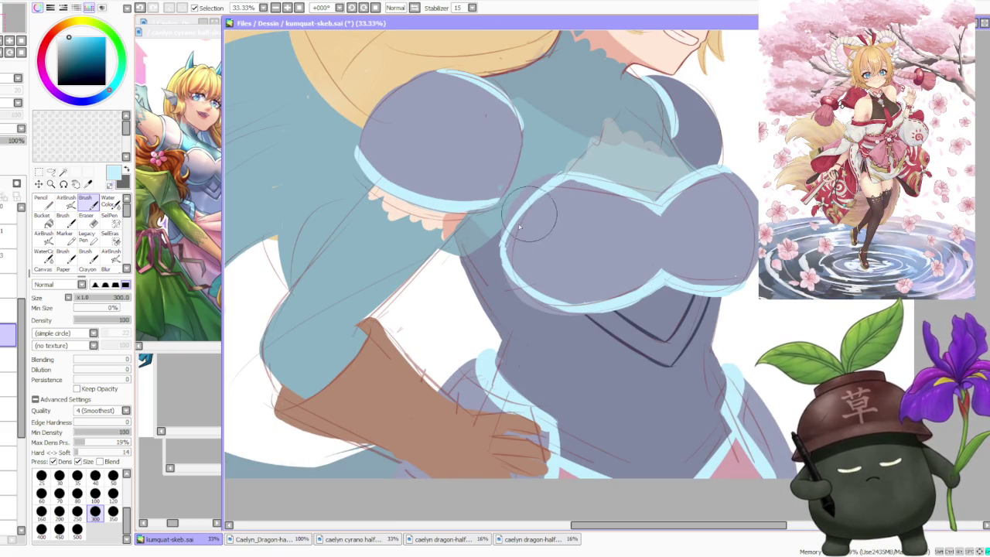
Brush a soft pale cyan tint along the chest plate's left edge
drag(539, 205, 499, 249)
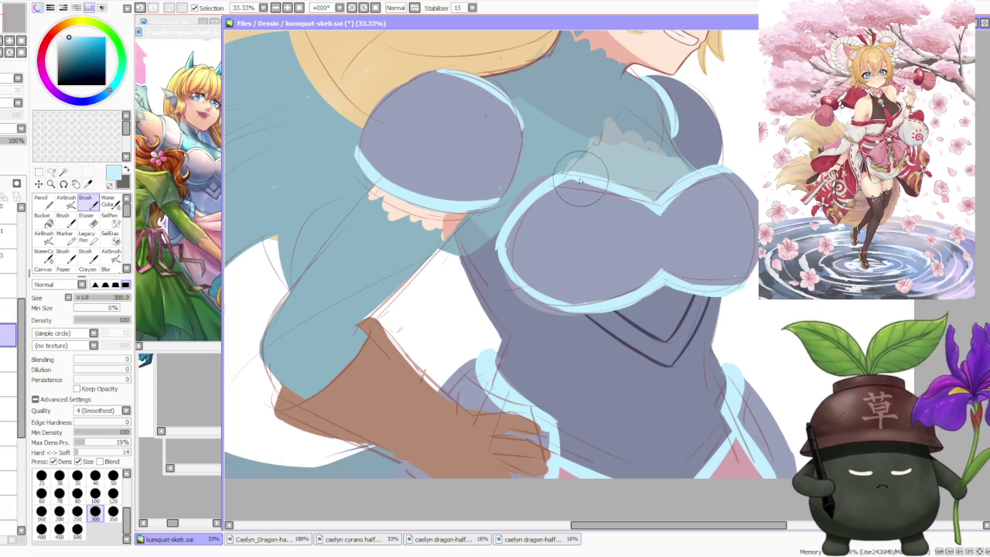
scroll(588, 155, down, 3)
scroll(592, 147, down, 2)
scroll(600, 139, down, 2)
scroll(606, 136, up, 2)
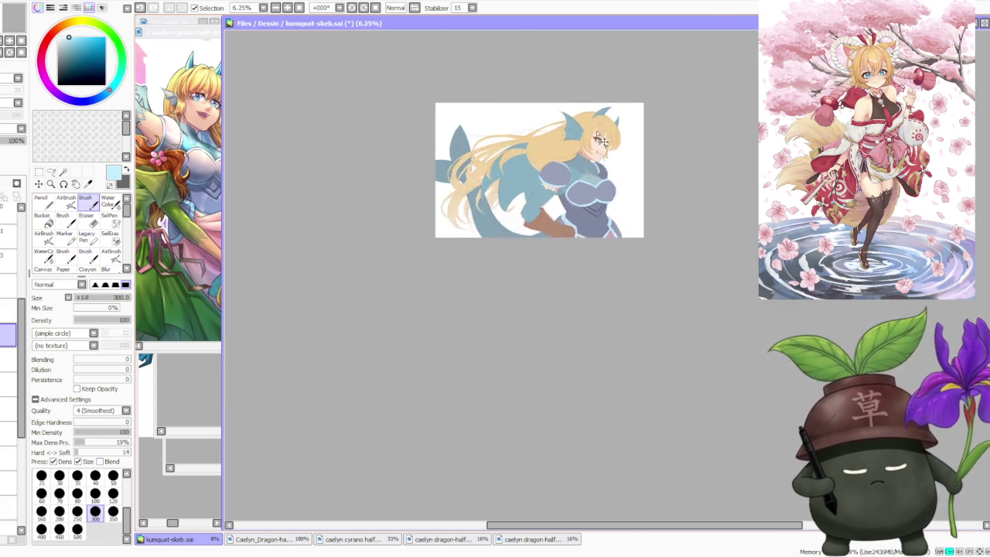
Inspect the sketch and eyedrop the chest armour's greyish purple
scroll(606, 136, up, 2)
scroll(596, 154, up, 2)
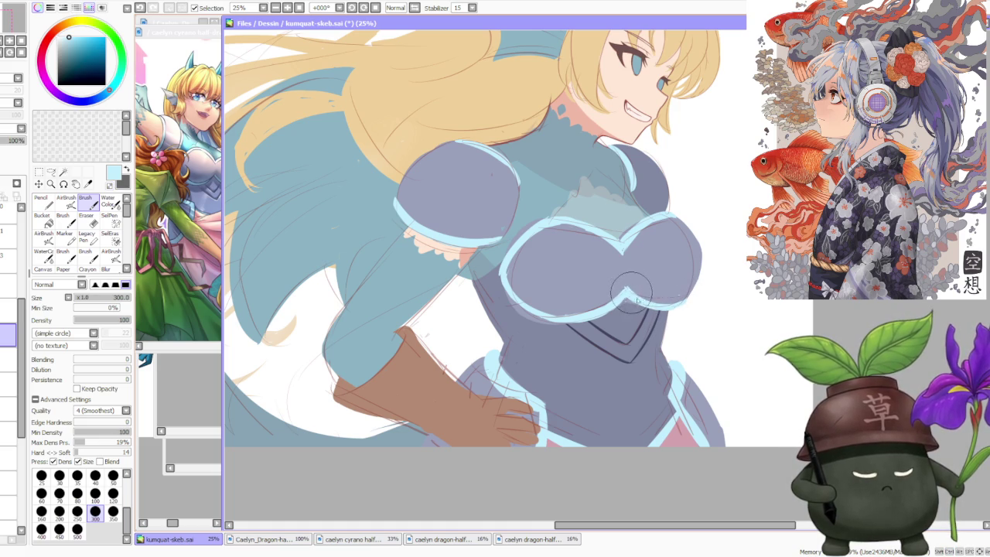
scroll(628, 288, down, 4)
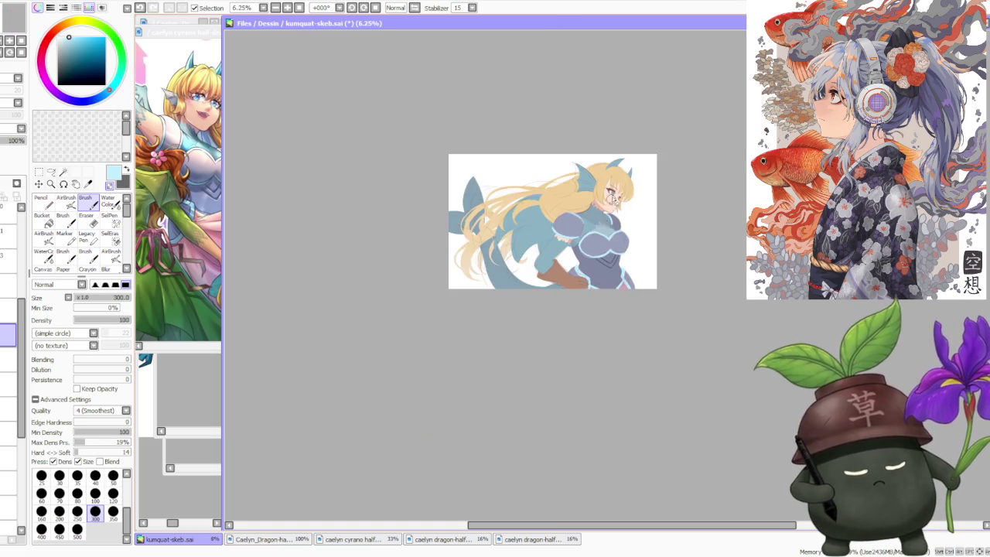
scroll(634, 202, down, 2)
scroll(619, 197, up, 3)
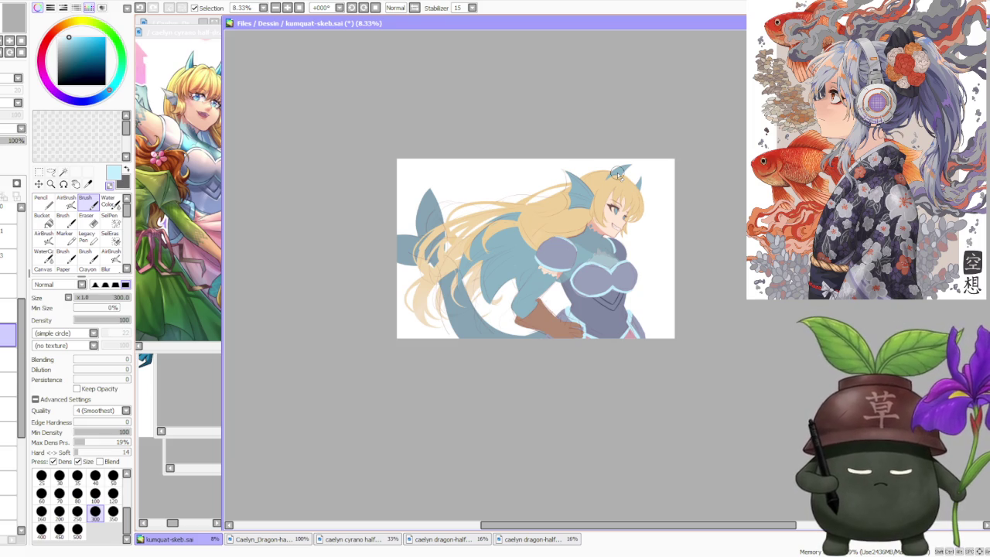
scroll(678, 268, up, 2)
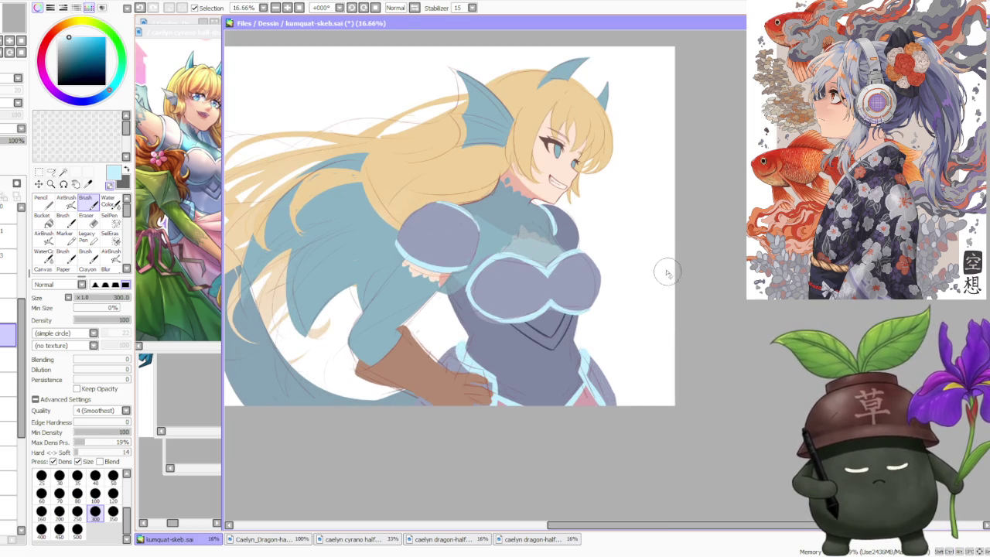
scroll(437, 244, up, 1)
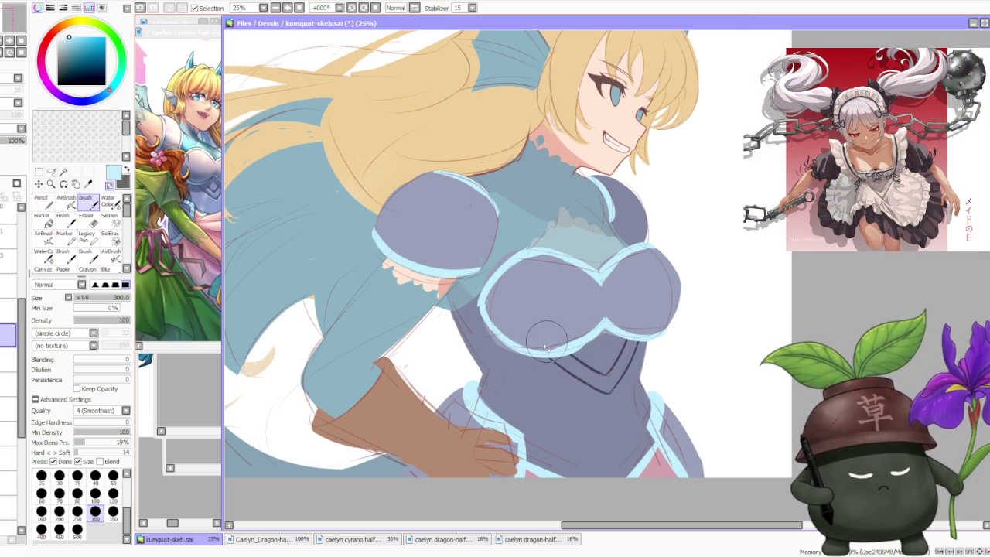
scroll(588, 317, down, 1)
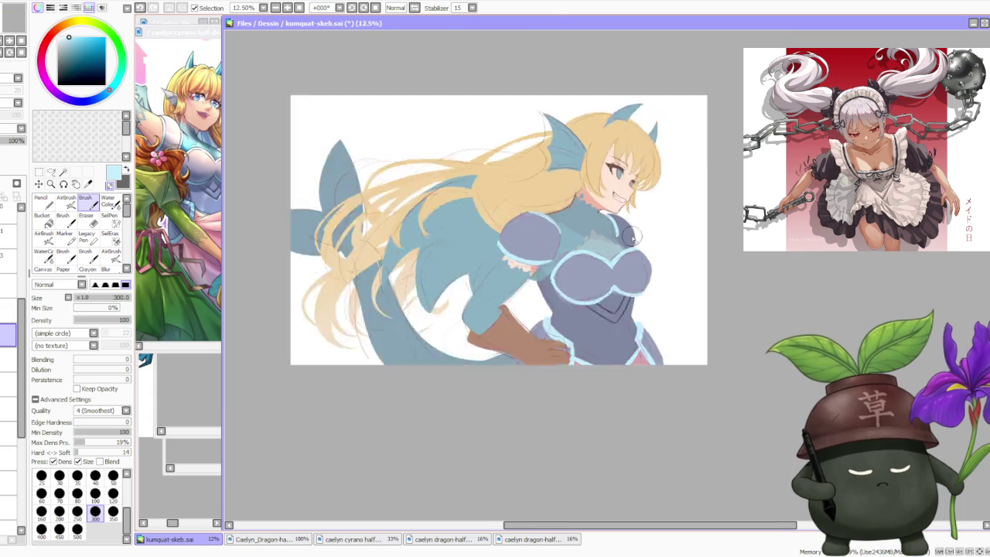
scroll(643, 226, down, 1)
scroll(644, 227, up, 2)
scroll(639, 181, up, 1)
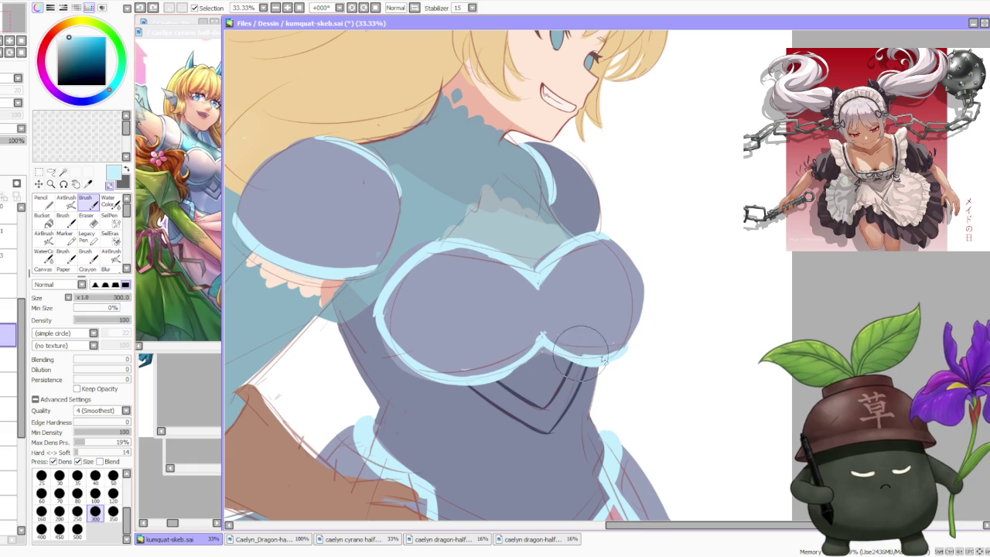
scroll(600, 213, down, 4)
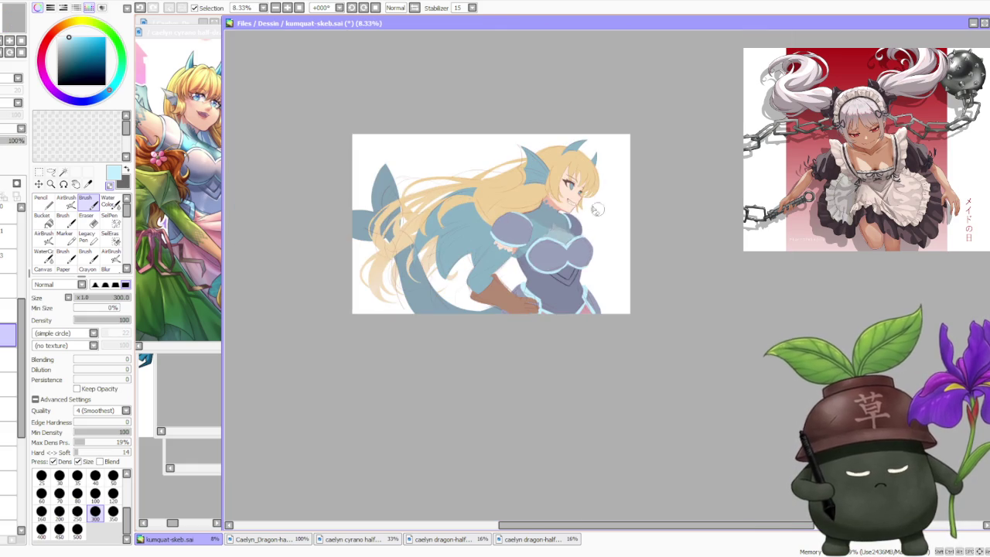
alt+click(577, 258)
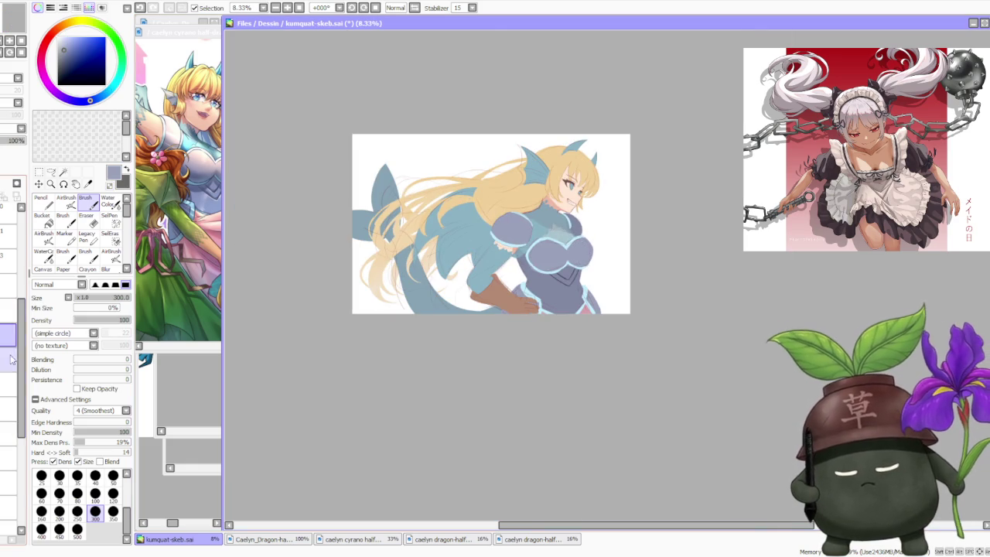
Bring the Caelyn_Dragon reference document forward beside the sketch
scroll(572, 256, up, 3)
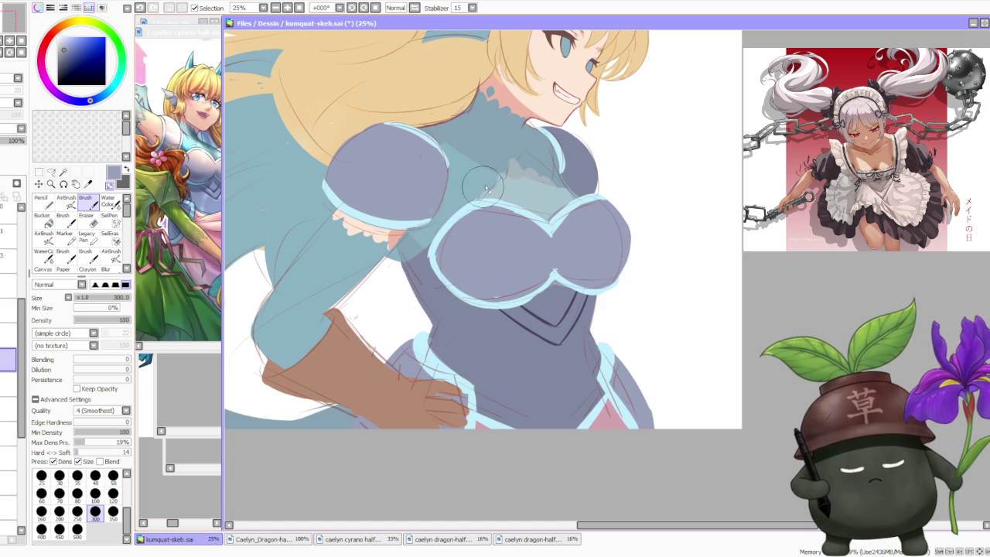
scroll(544, 149, down, 5)
scroll(591, 137, down, 3)
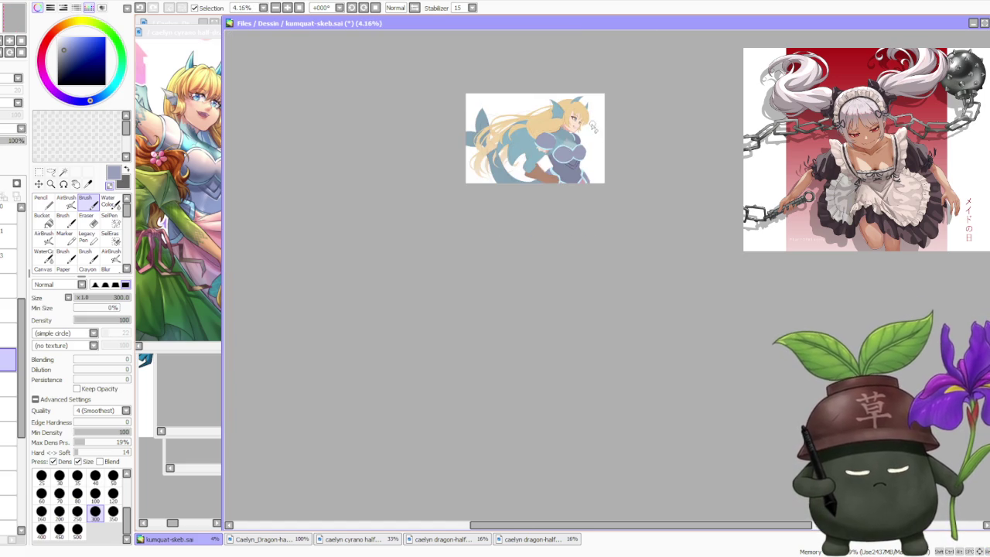
scroll(594, 126, up, 2)
scroll(596, 126, up, 2)
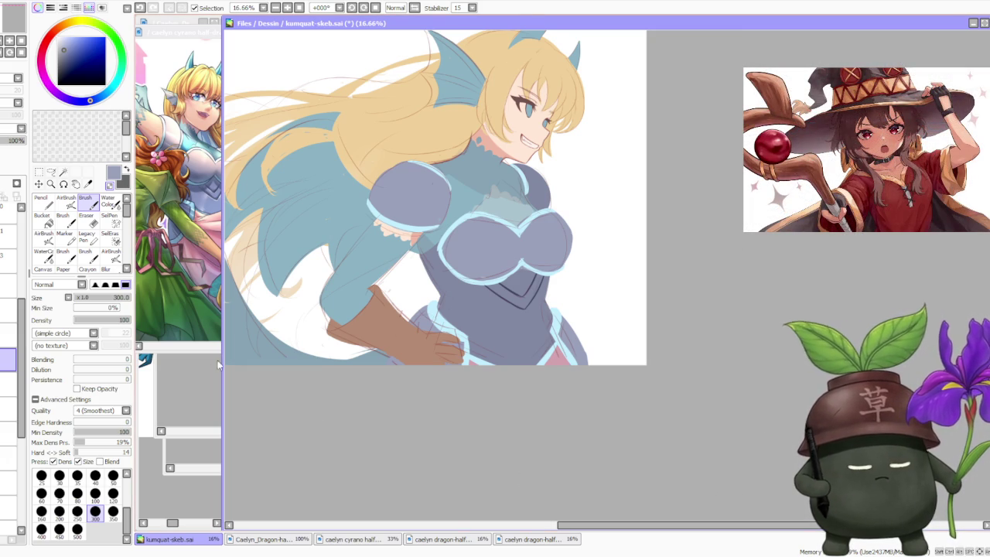
scroll(517, 308, down, 1)
scroll(510, 170, down, 1)
scroll(511, 170, up, 1)
scroll(510, 170, down, 1)
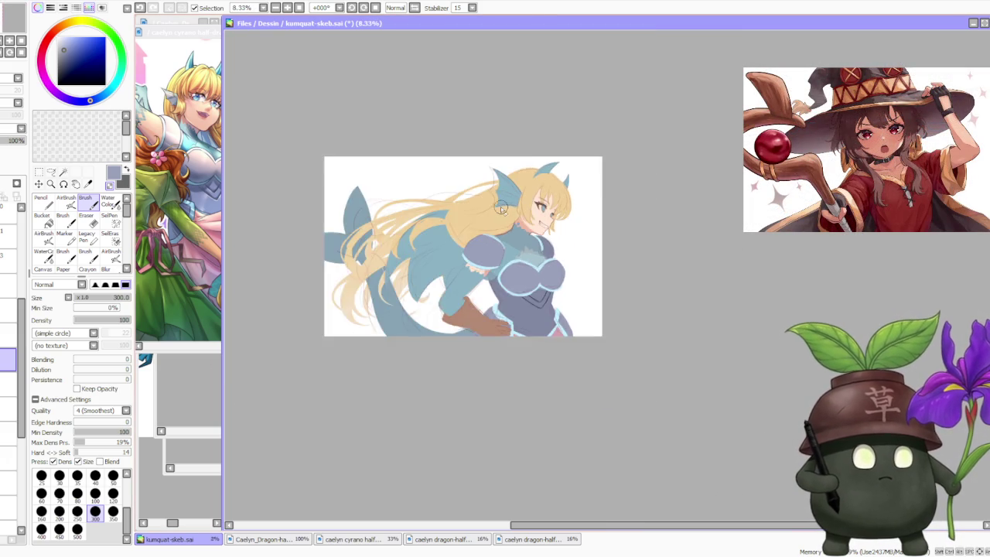
scroll(504, 249, up, 2)
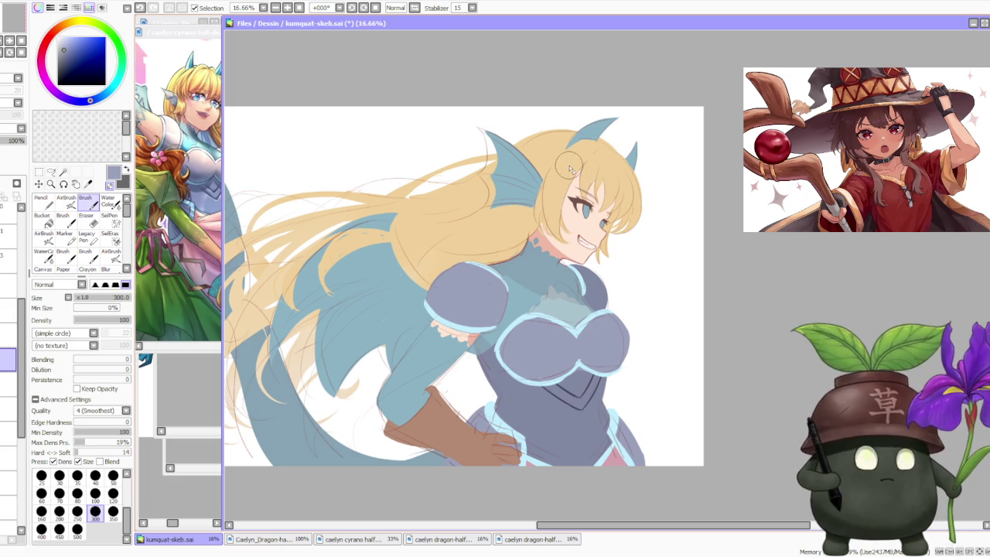
scroll(562, 227, down, 1)
scroll(572, 239, down, 1)
scroll(587, 263, down, 1)
scroll(597, 277, up, 1)
scroll(597, 277, up, 1)
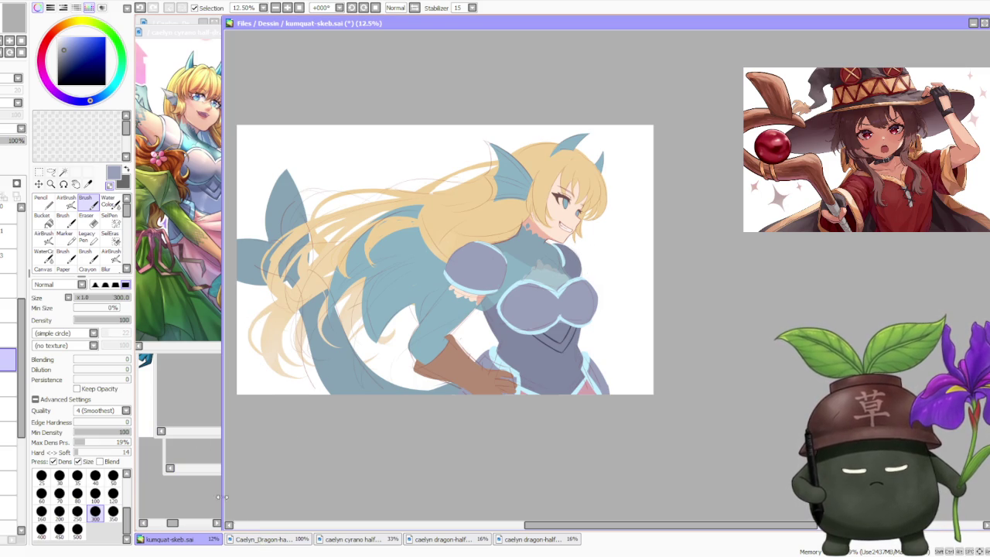
click(147, 441)
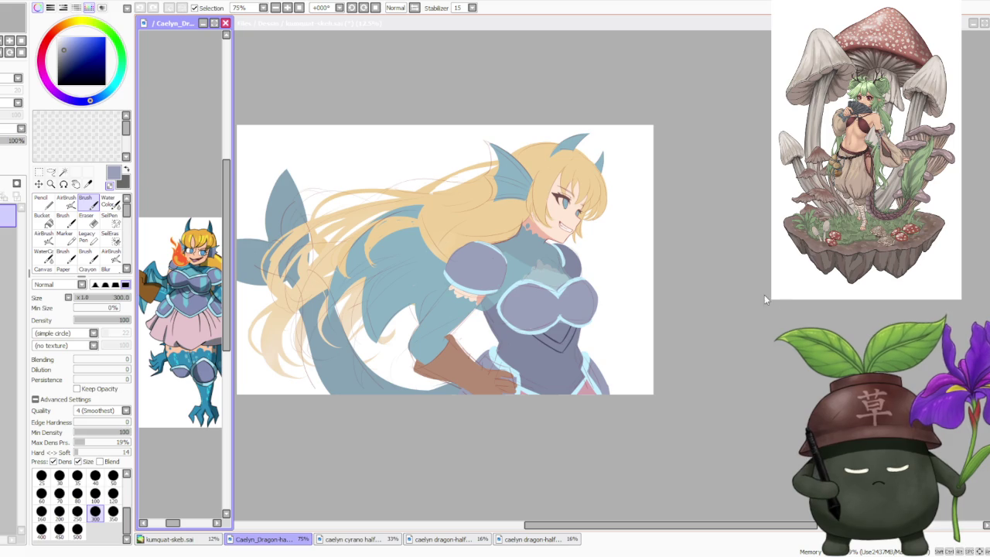
Switch back to the kumquat-skeb sketch
click(708, 248)
scroll(733, 226, down, 1)
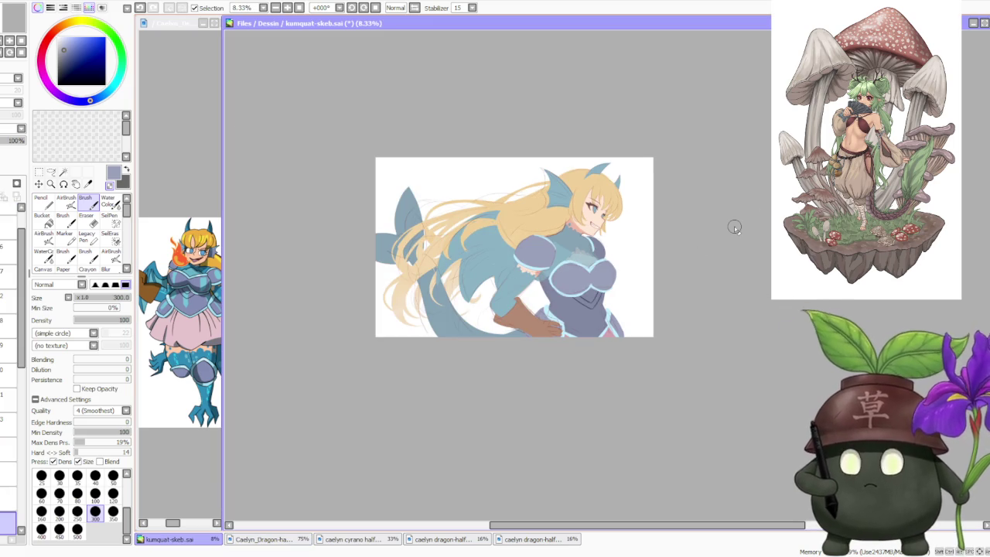
scroll(644, 224, up, 1)
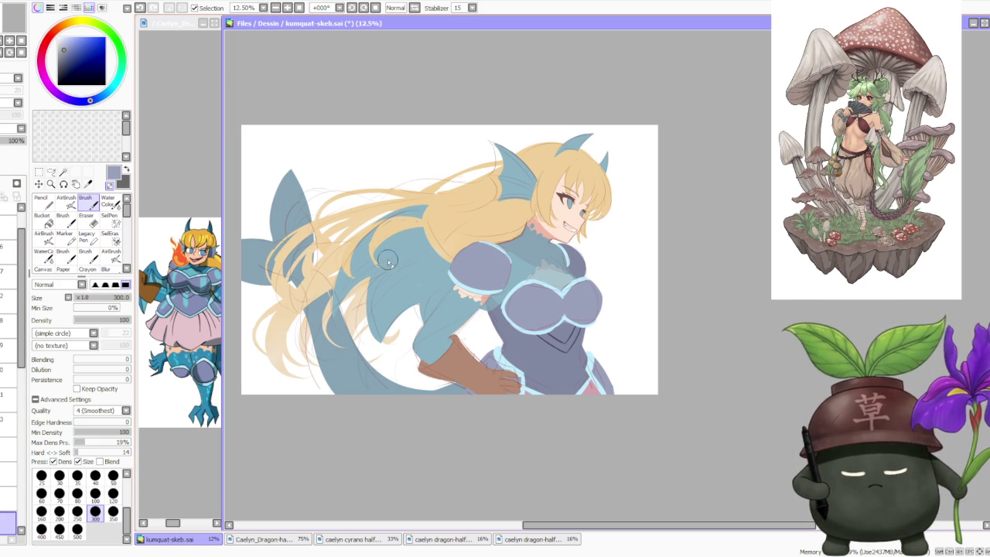
scroll(24, 242, up, 1)
Step down through the sketch's layers in the Layer panel to the target layer
click(9, 263)
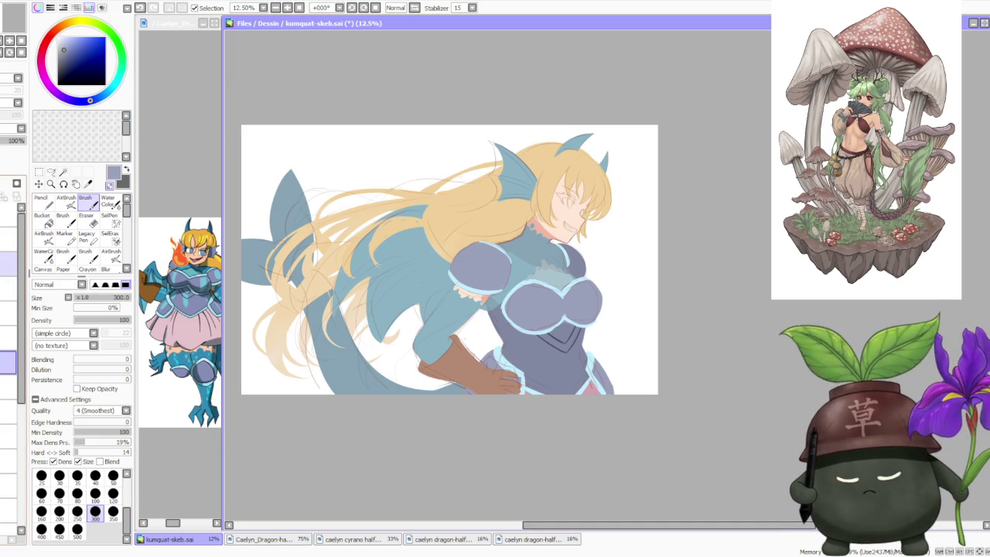
click(10, 288)
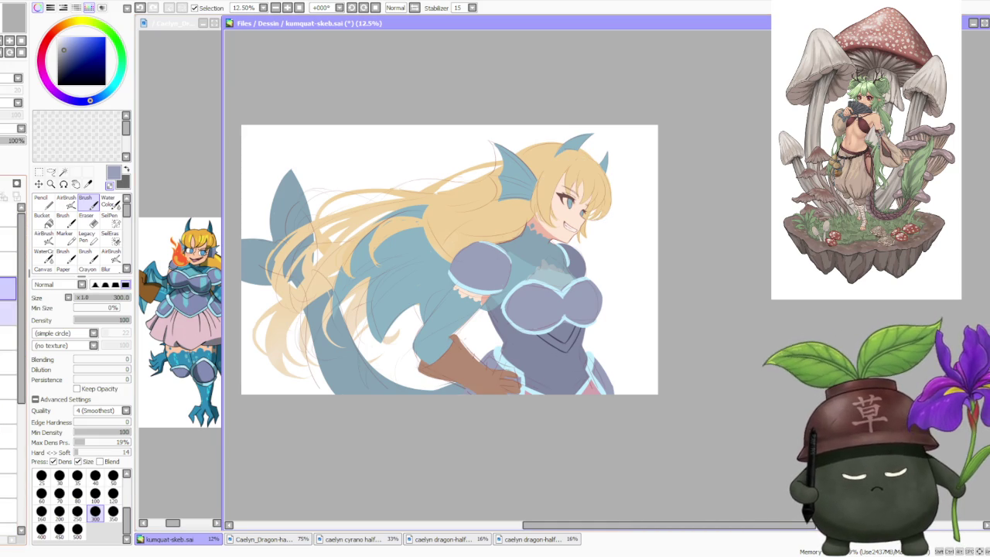
click(7, 313)
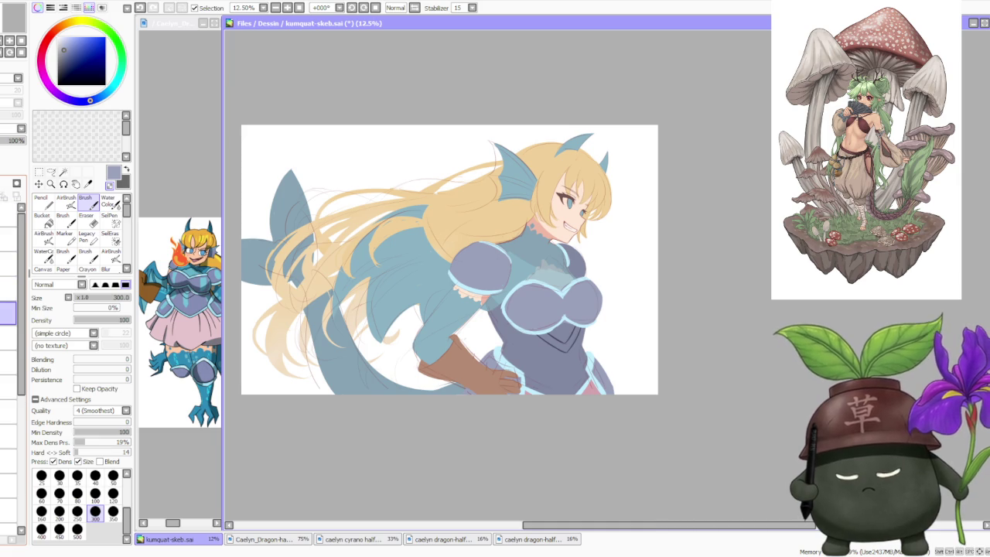
click(8, 337)
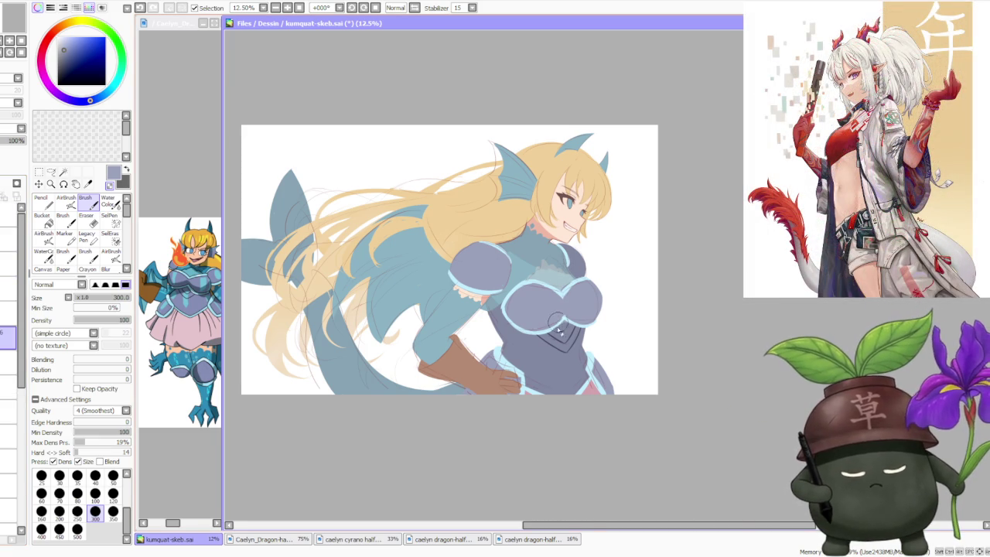
scroll(558, 327, up, 2)
scroll(558, 328, up, 1)
scroll(558, 328, down, 1)
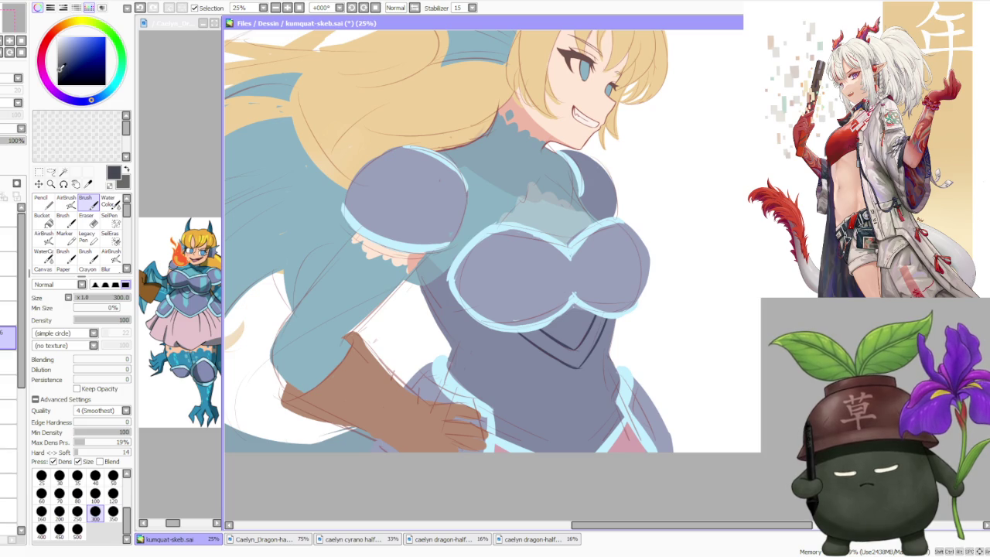
Set the brush size to 120 and undo the stray dark stroke on the sleeve
click(113, 493)
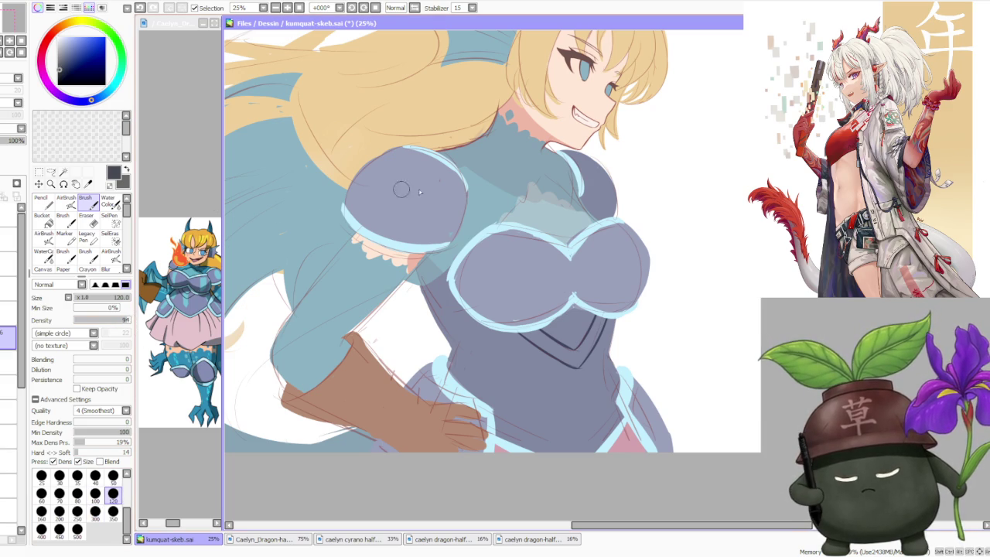
key(ctrl+z)
scroll(450, 193, down, 2)
scroll(441, 189, down, 2)
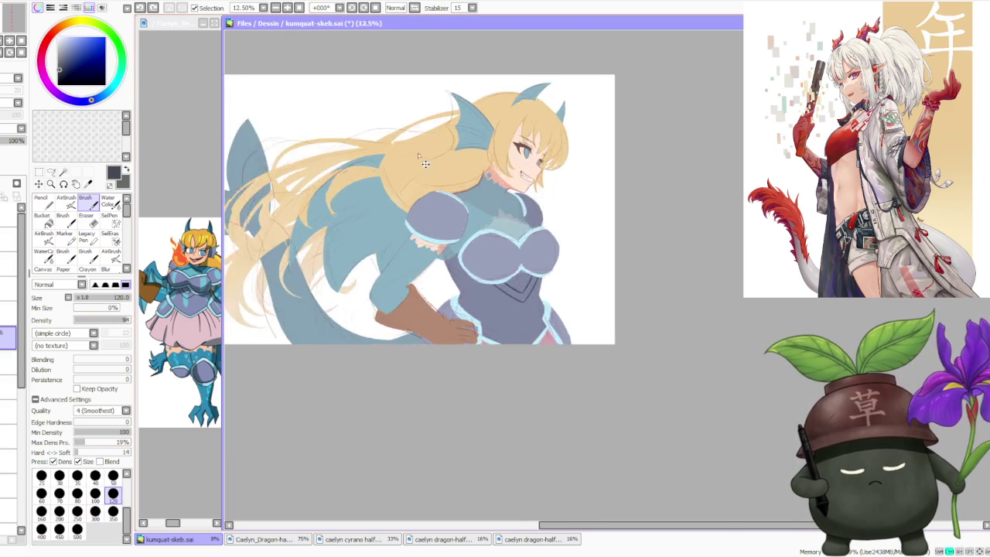
scroll(433, 185, up, 4)
scroll(424, 213, up, 1)
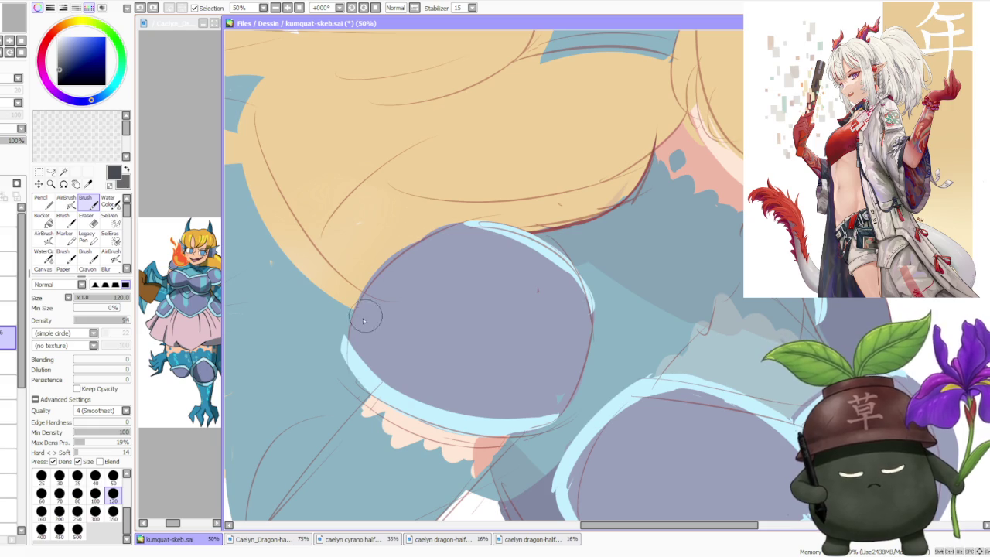